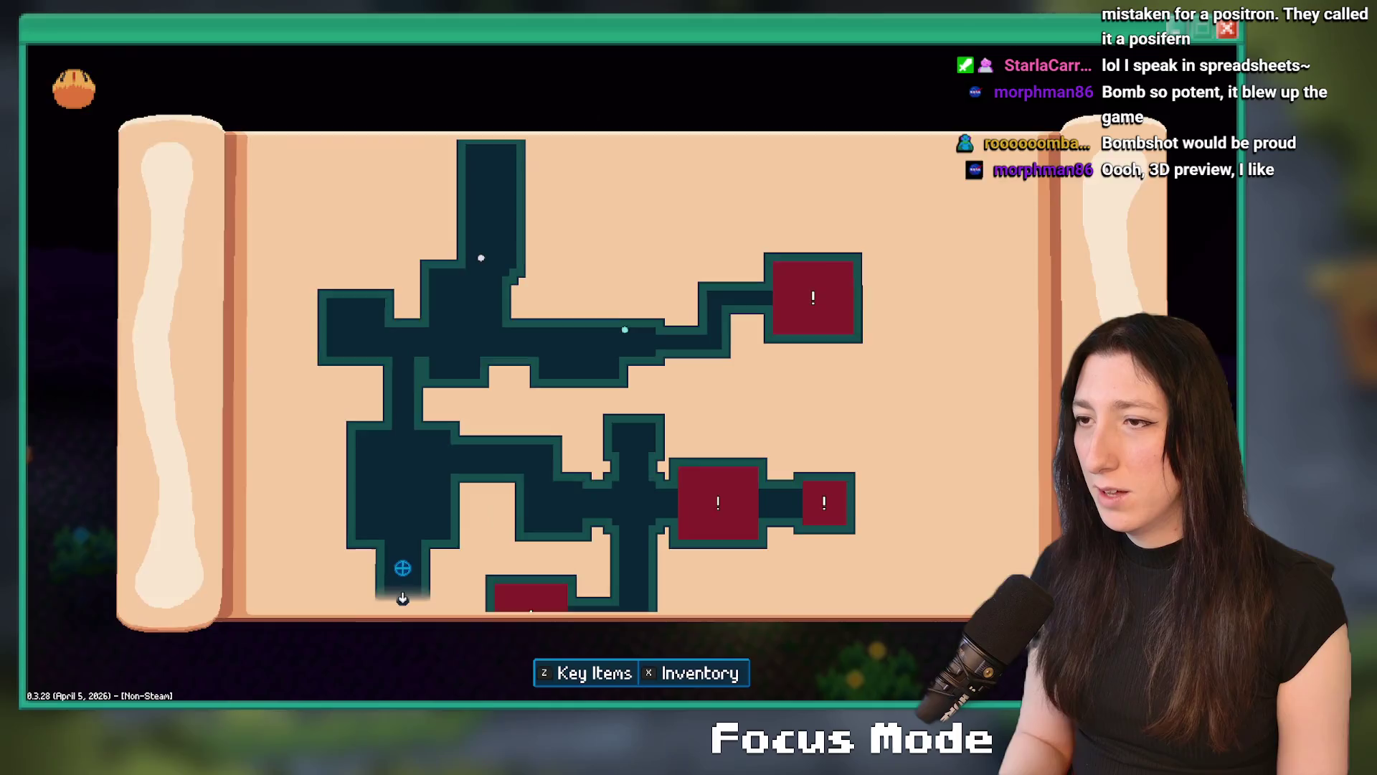
Close the dungeon map and walk the character up the corridor past the pink NPC
key(Escape)
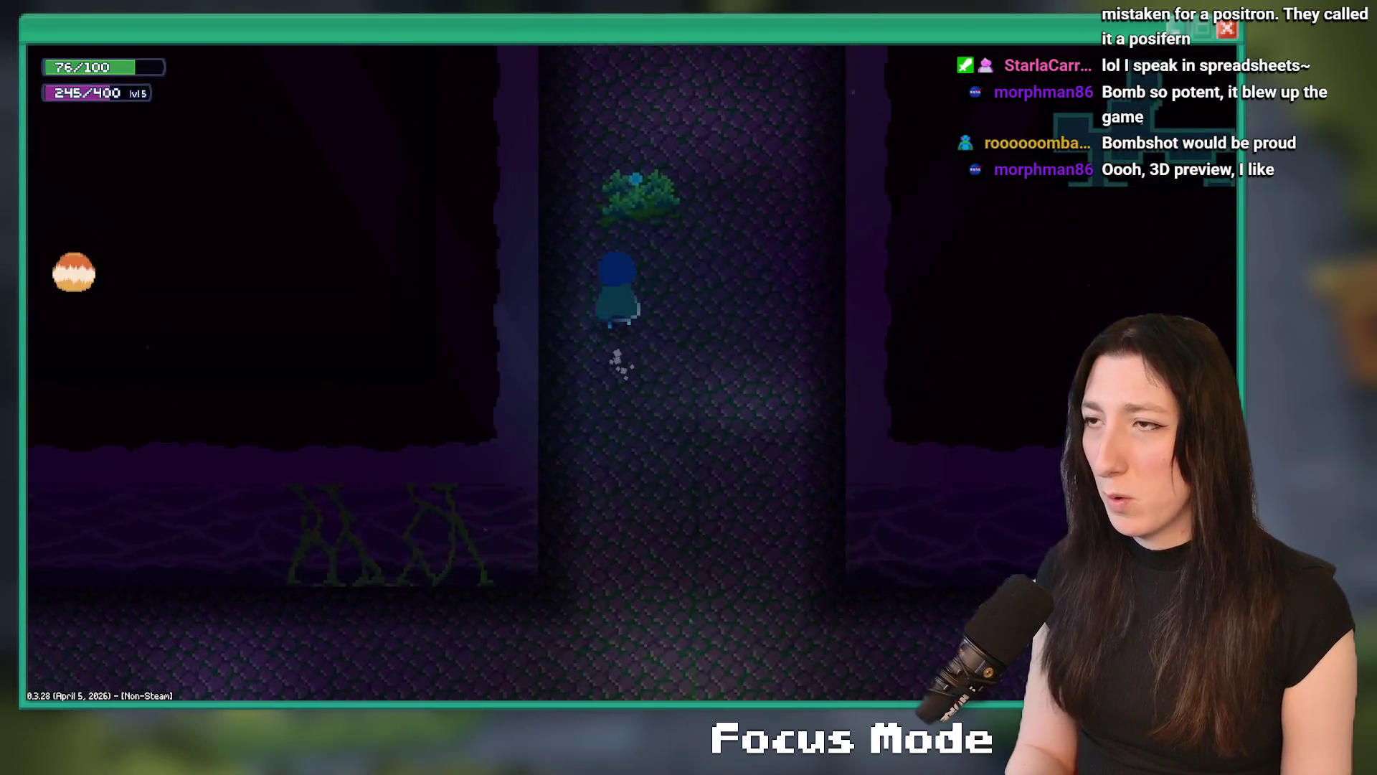
key(Up)
key(Up)
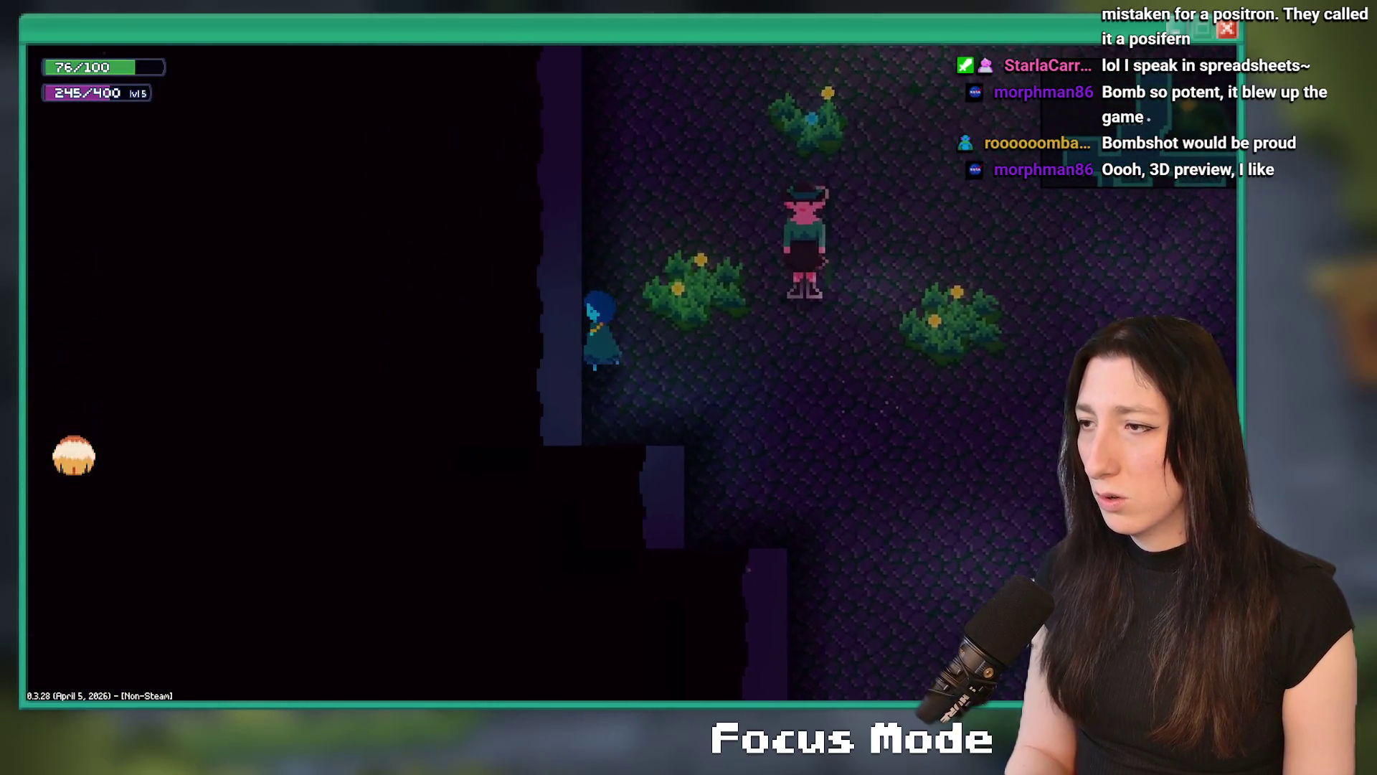
key(Down)
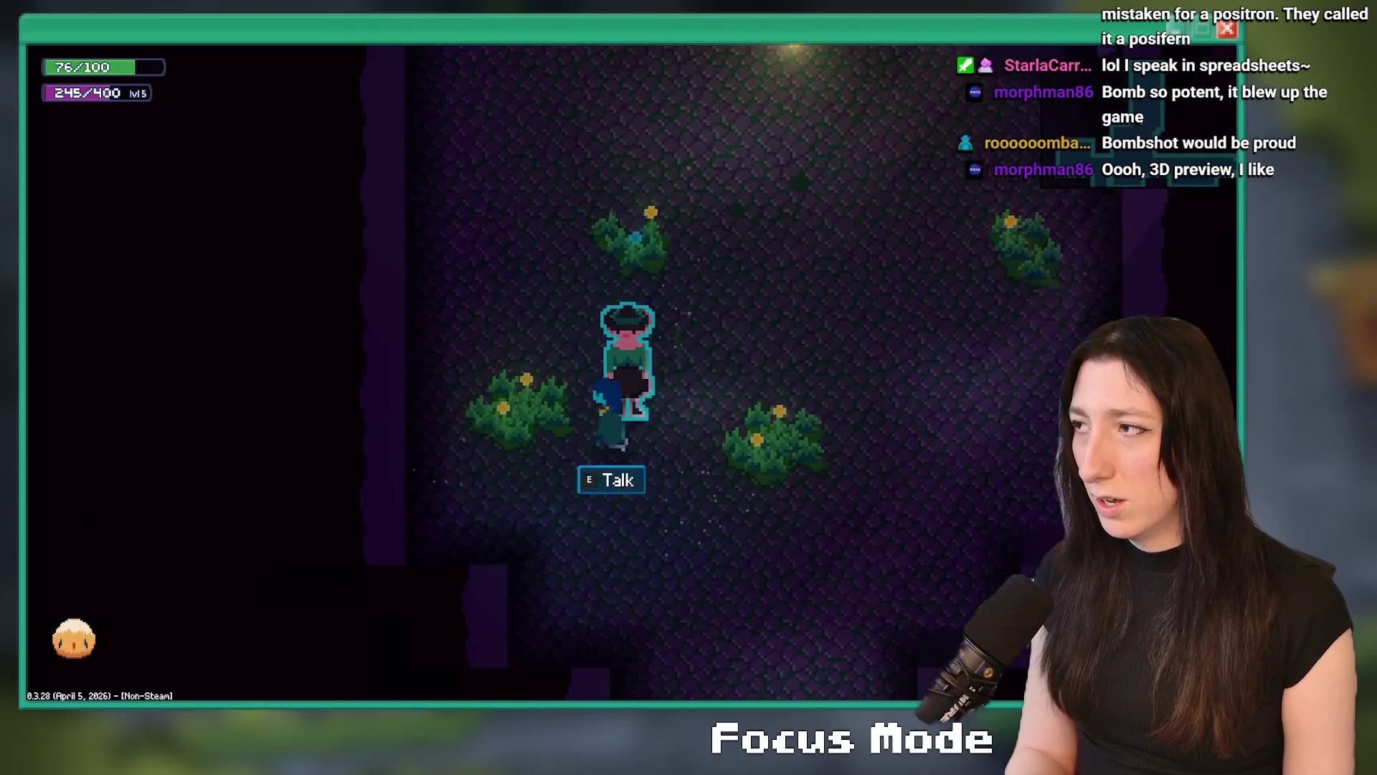
key(Left)
key(Right)
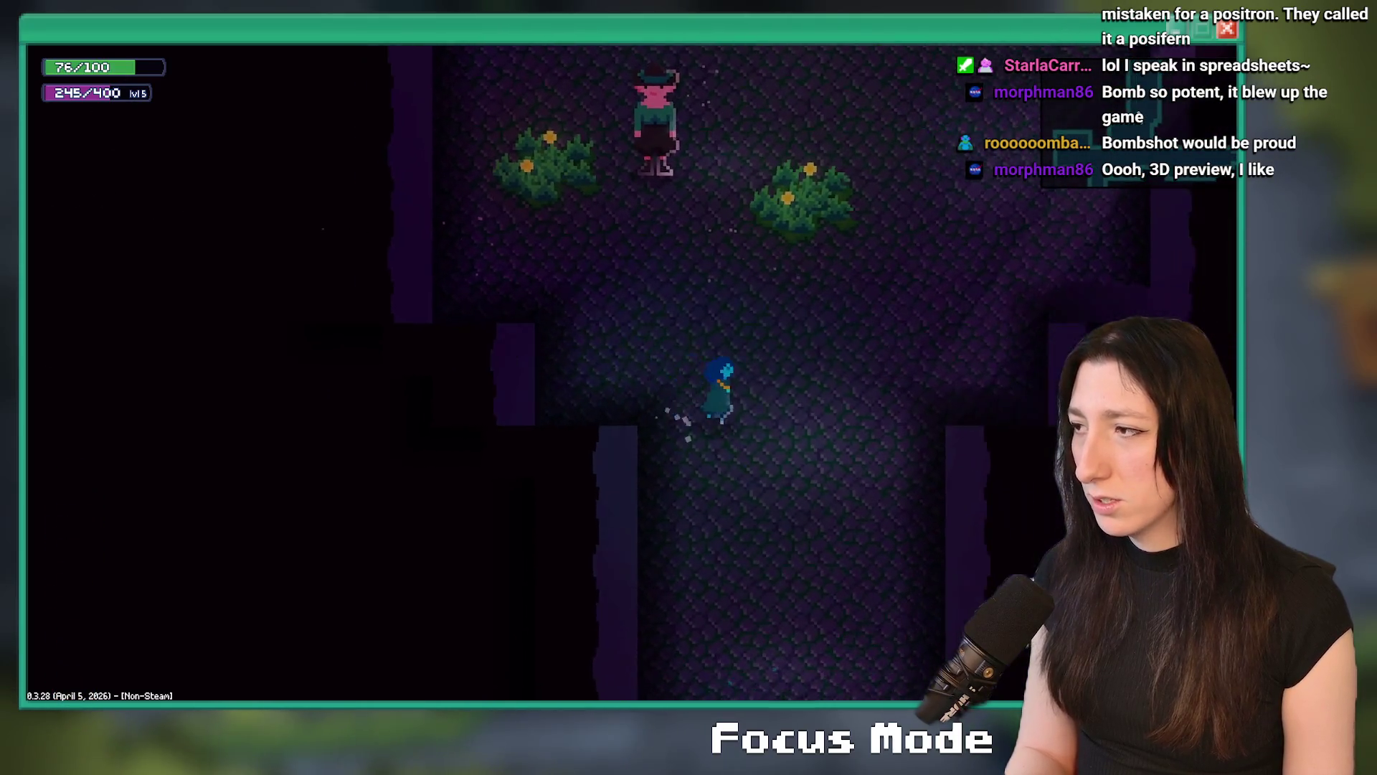
key(Up)
Walk around the bush and past the NPC to the left wall, then end the test run
key(Right)
key(Down)
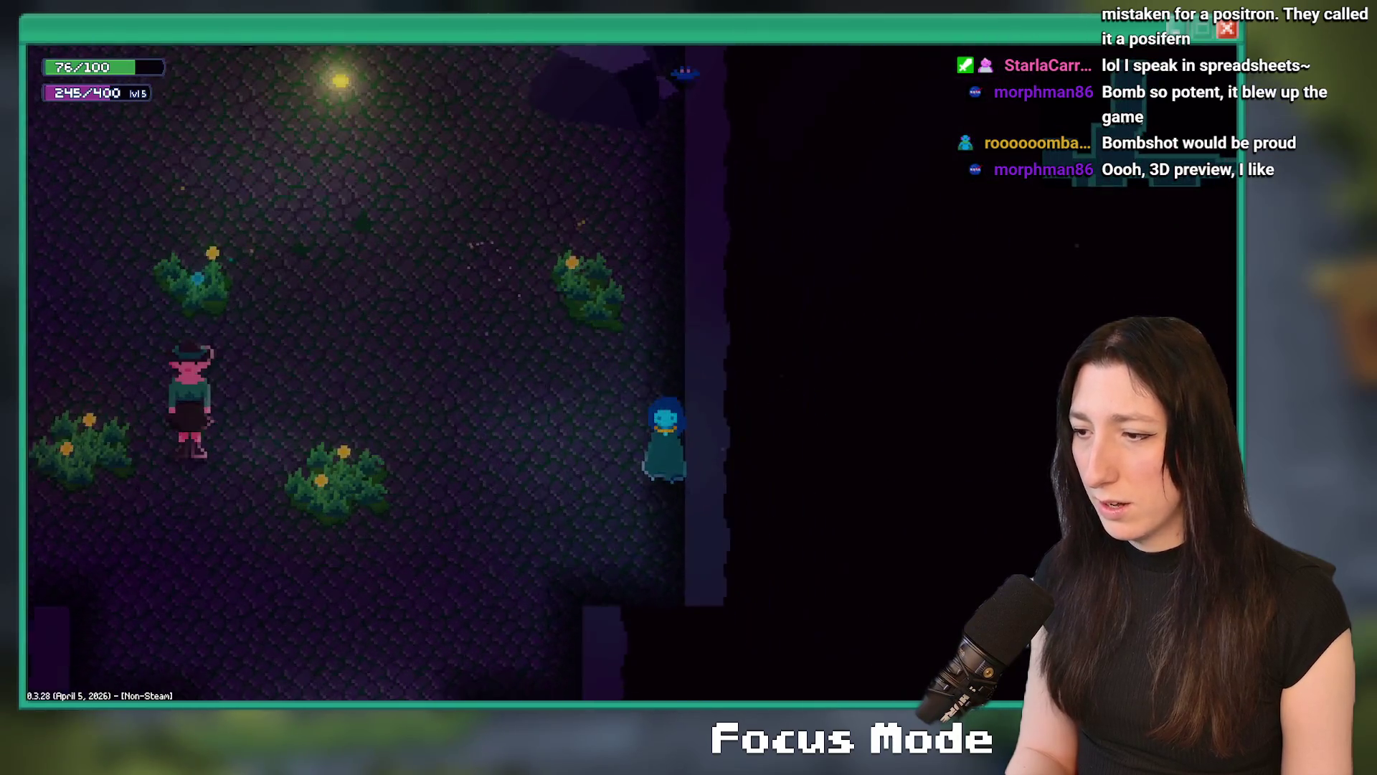
key(Left)
key(Up)
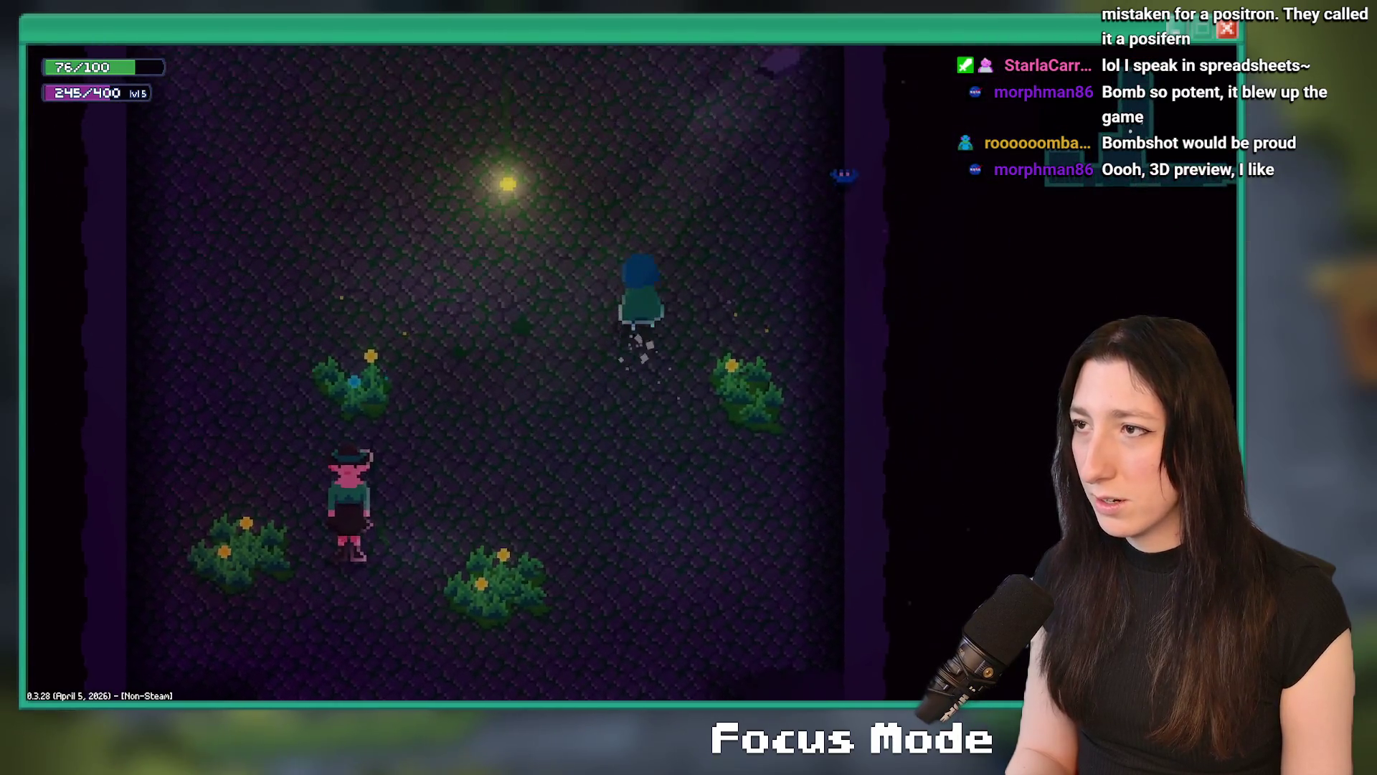
key(Left)
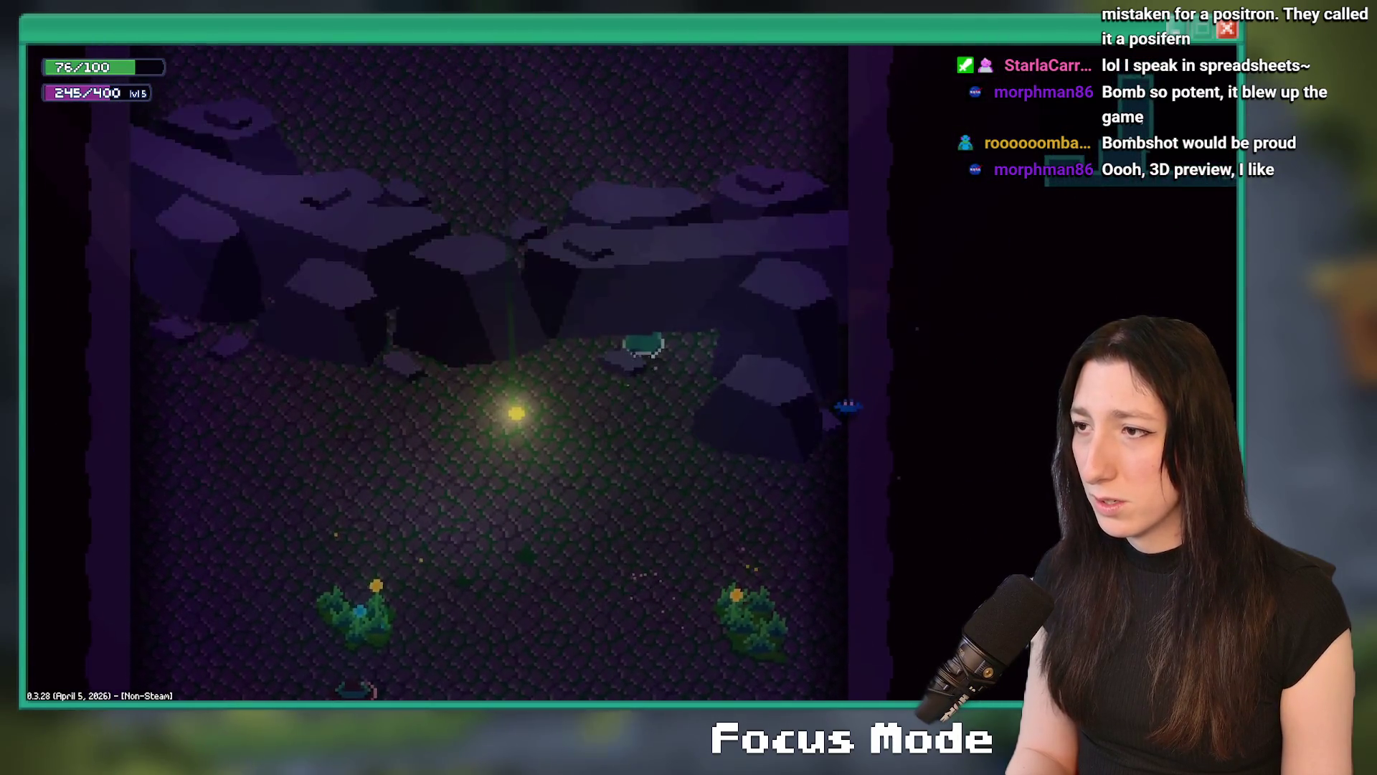
key(Up)
key(Left)
key(Up)
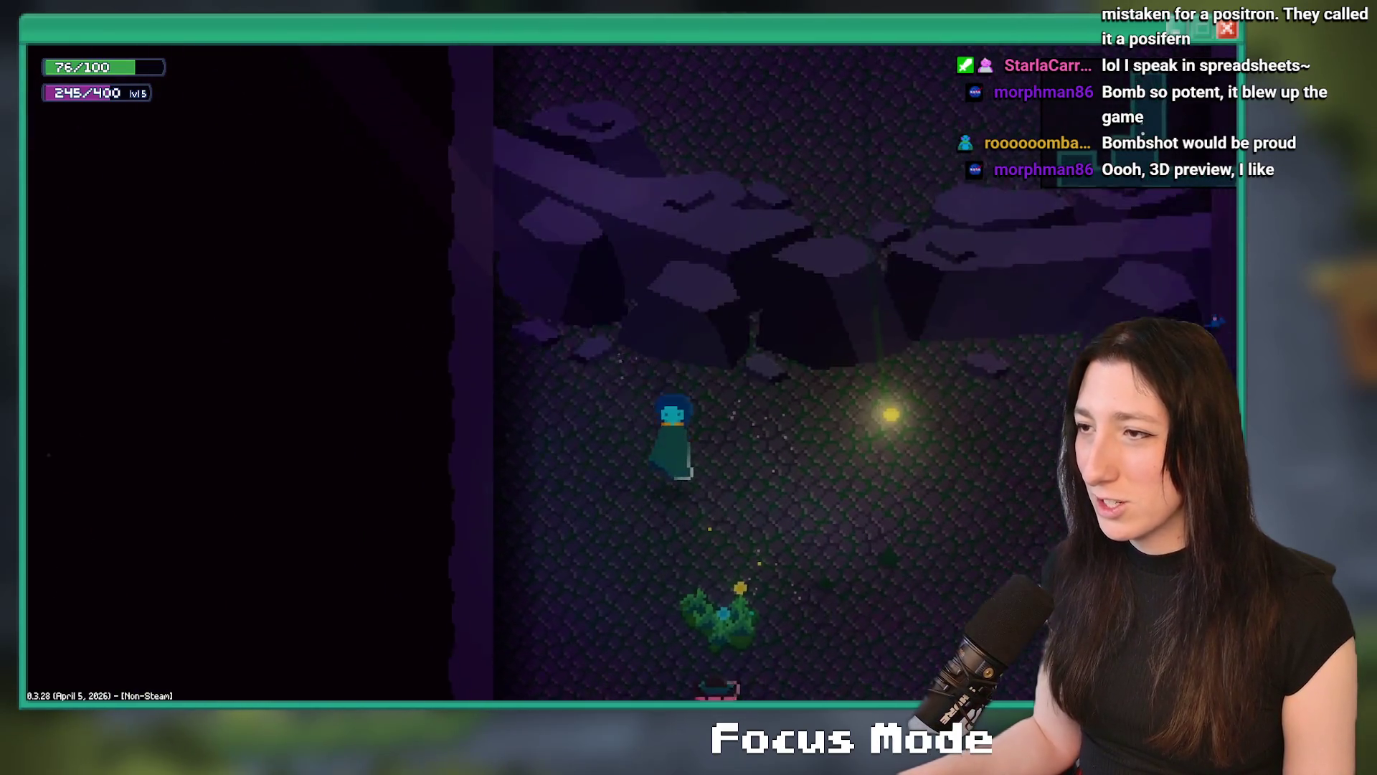
key(Escape)
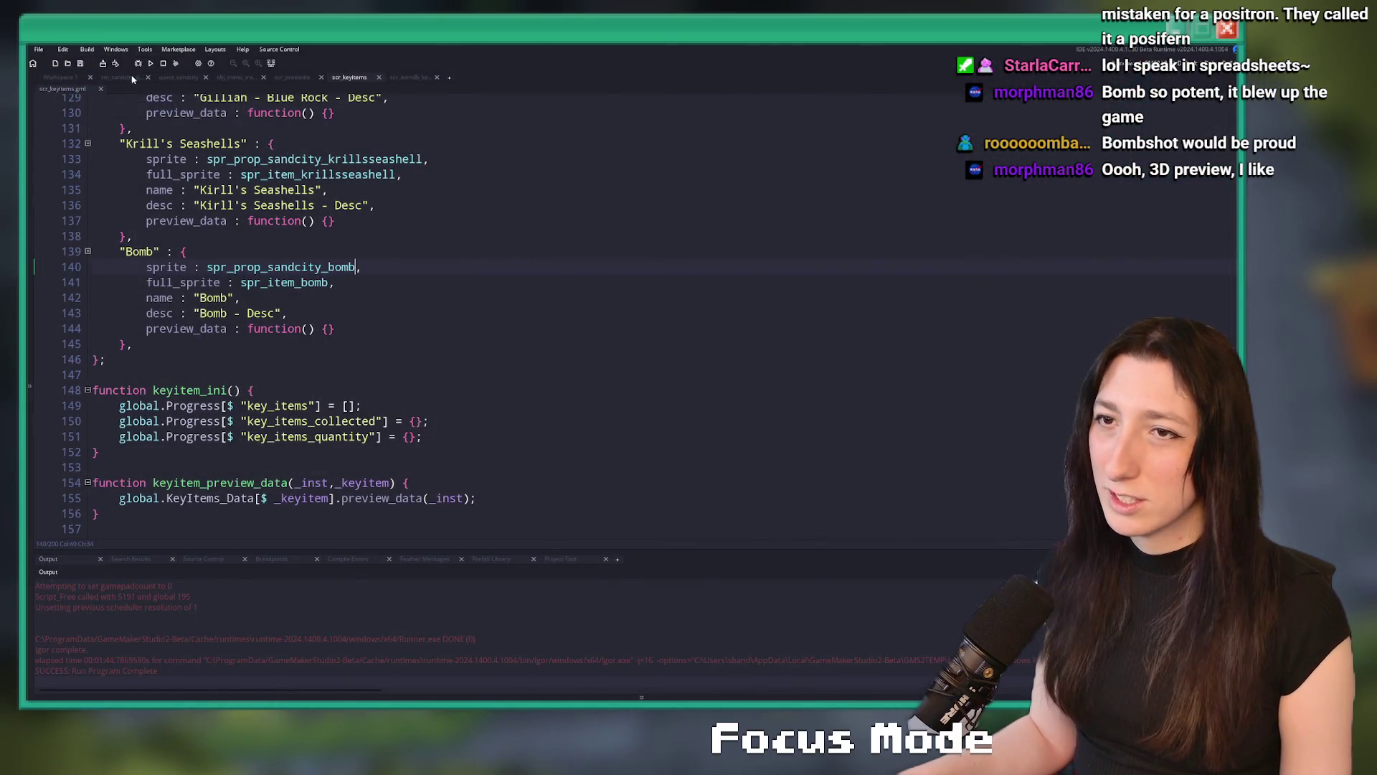
Select the rock prop in rm_sandcity_gubgubcaves and open obj_prop_sandcity_rocksblocking via a 'rocks' asset search
click(132, 79)
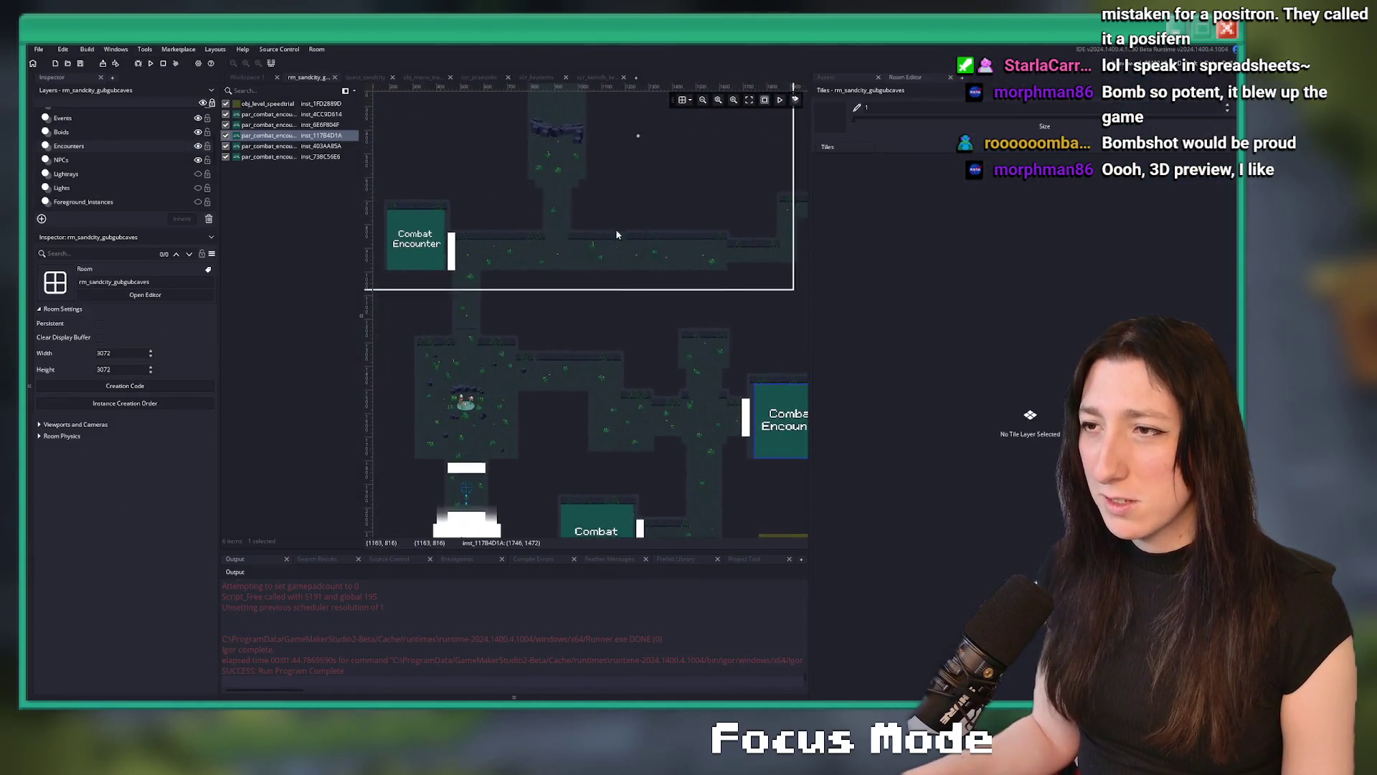
click(556, 130)
scroll(564, 222, up, 2)
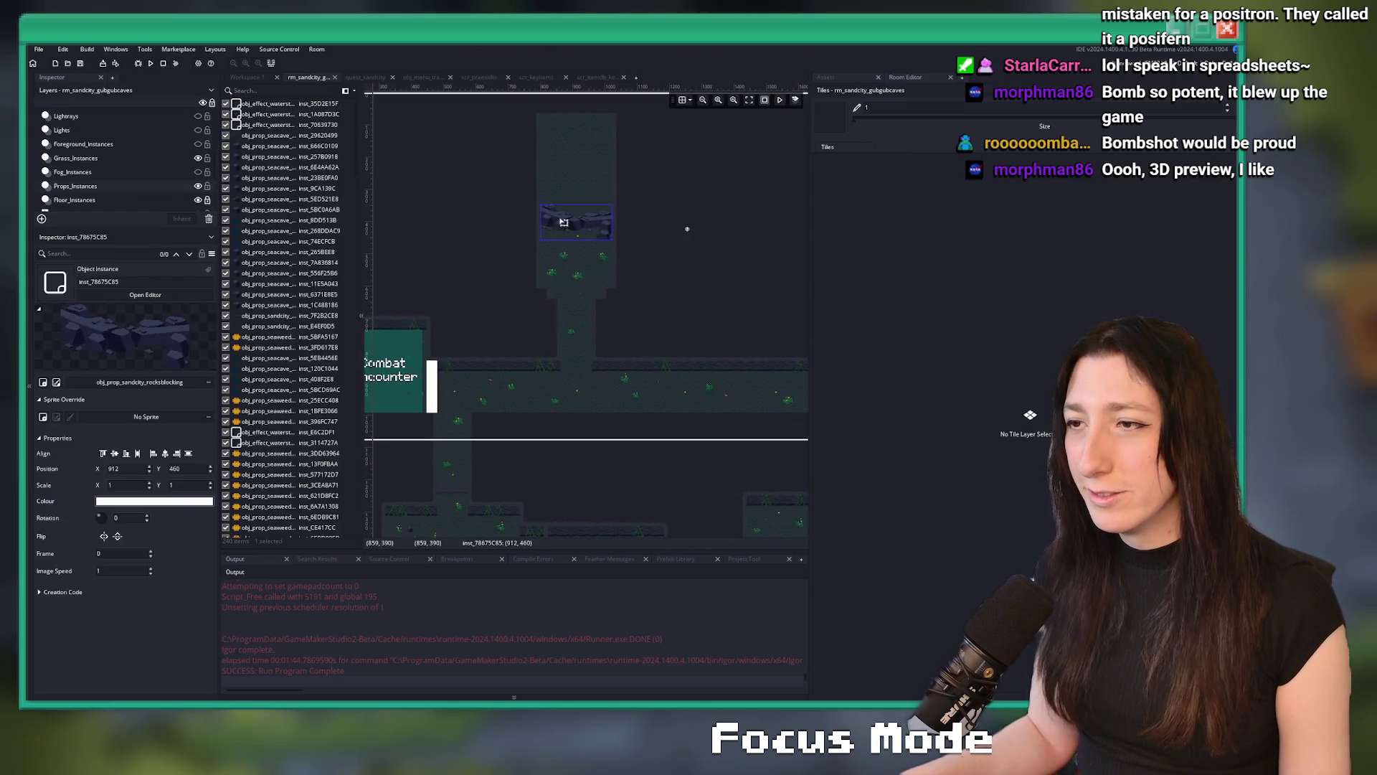
key(ctrl+t)
text(rocksblo)
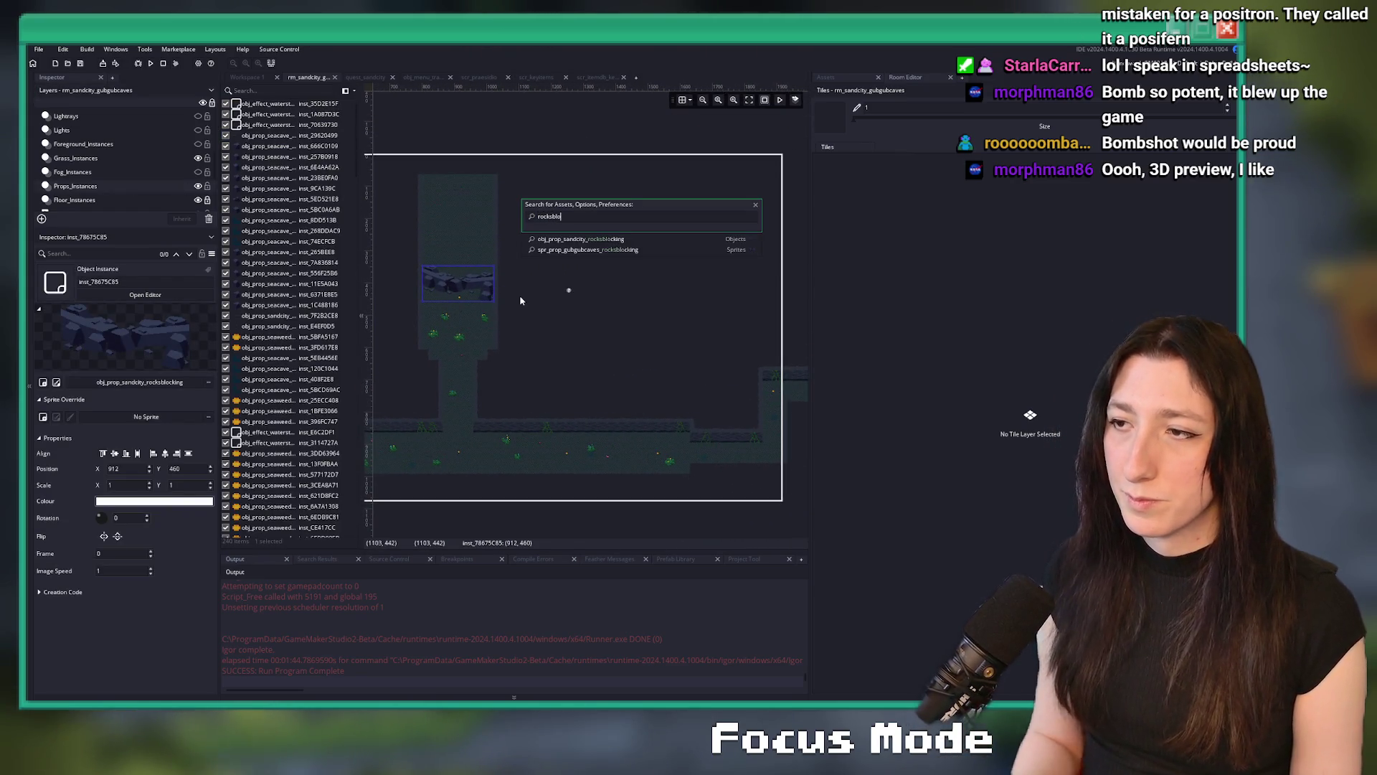
key(Return)
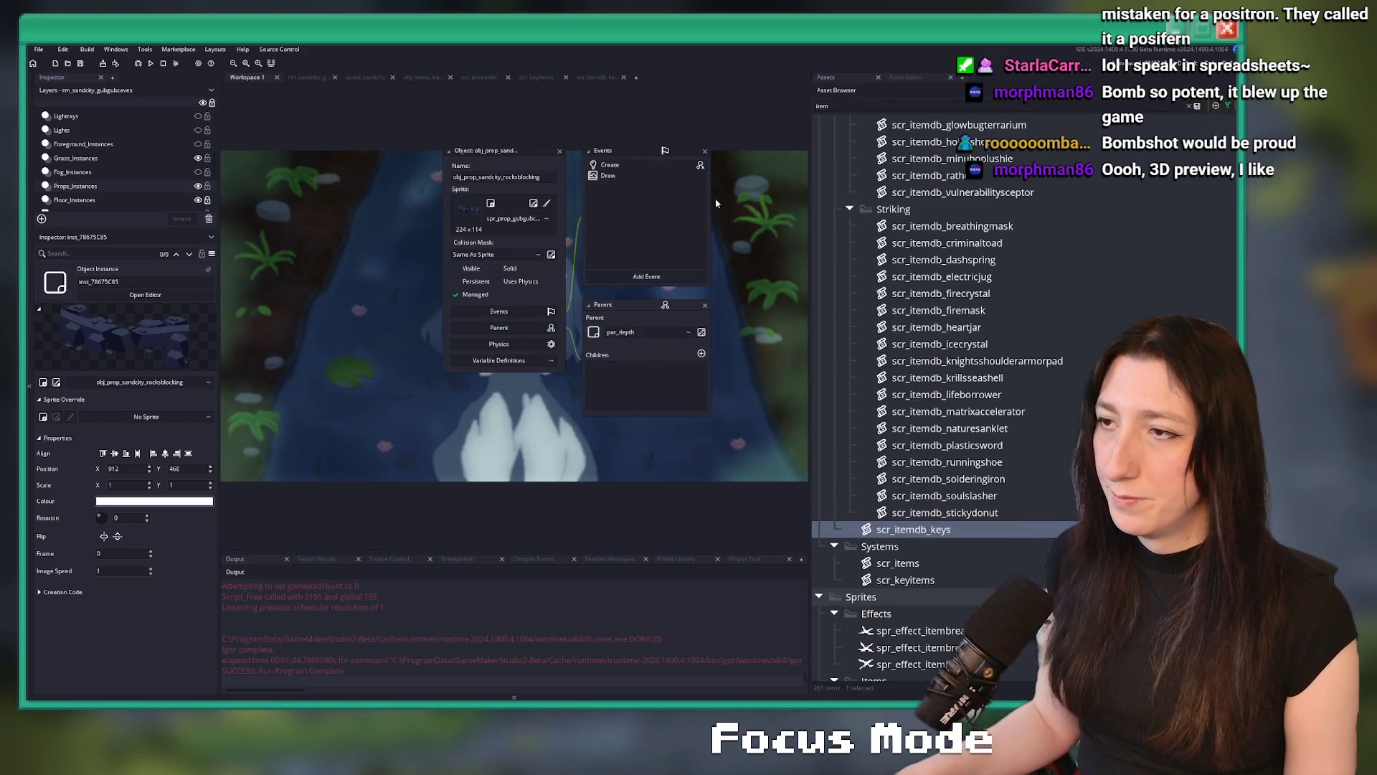
Finish the Create event's line 4 as image_speed = 0; and save it
double_click(609, 165)
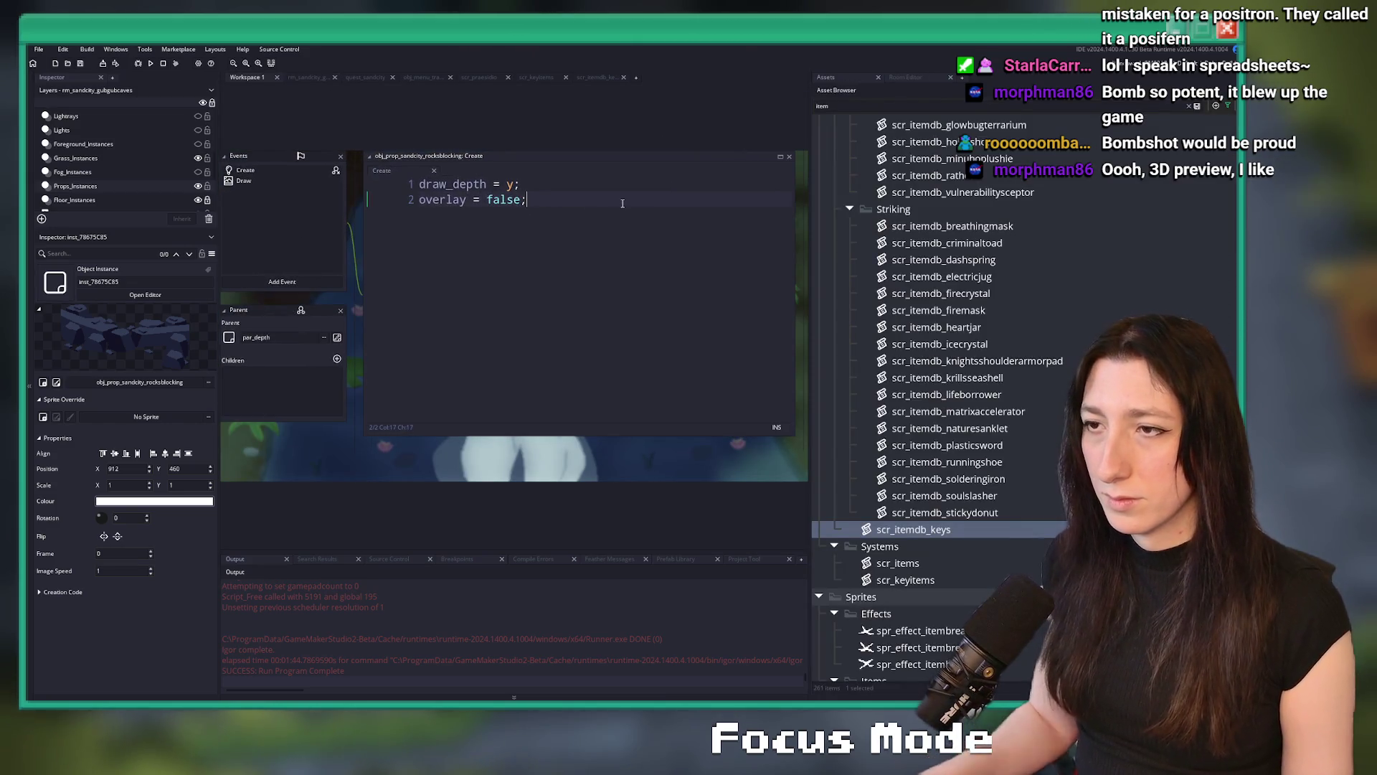
text(imagek)
key(BackSpace)
text(_sp)
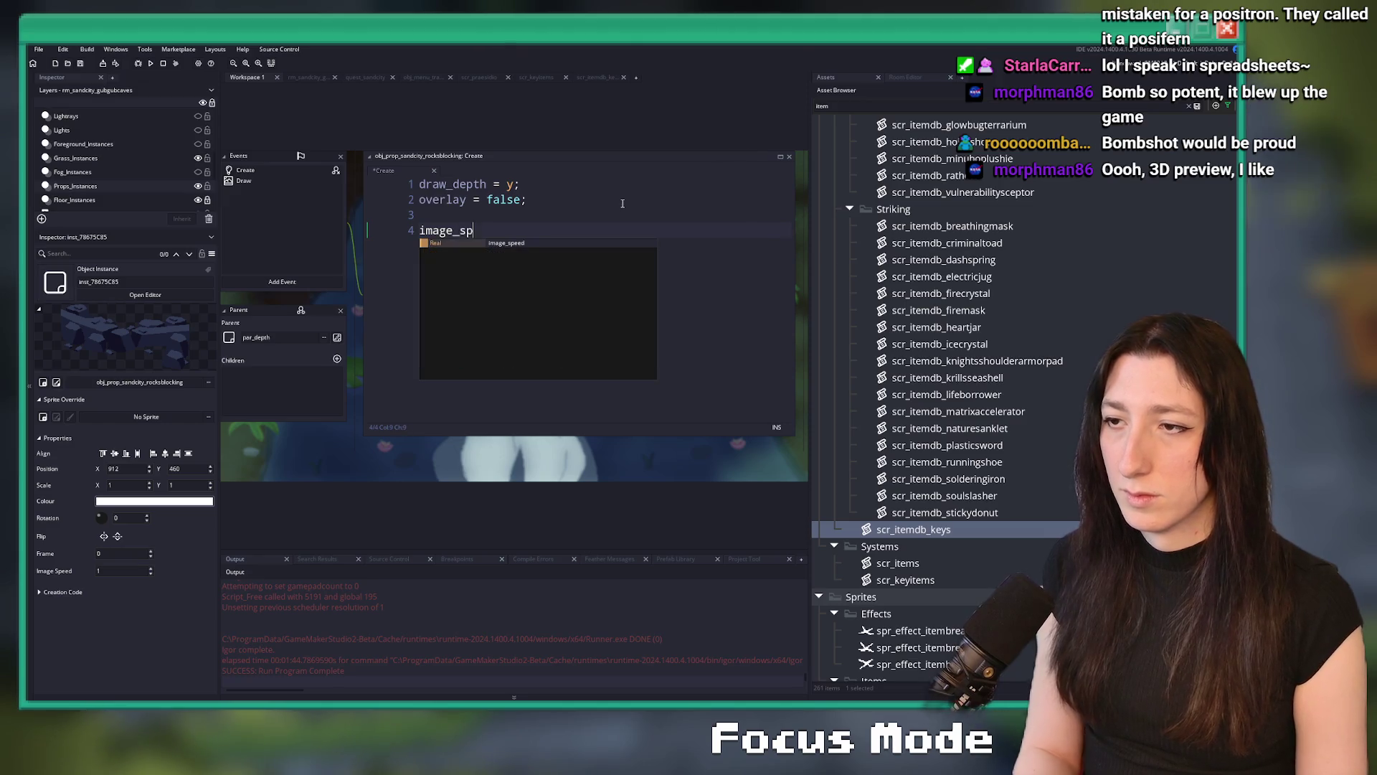
text(eed = 0;)
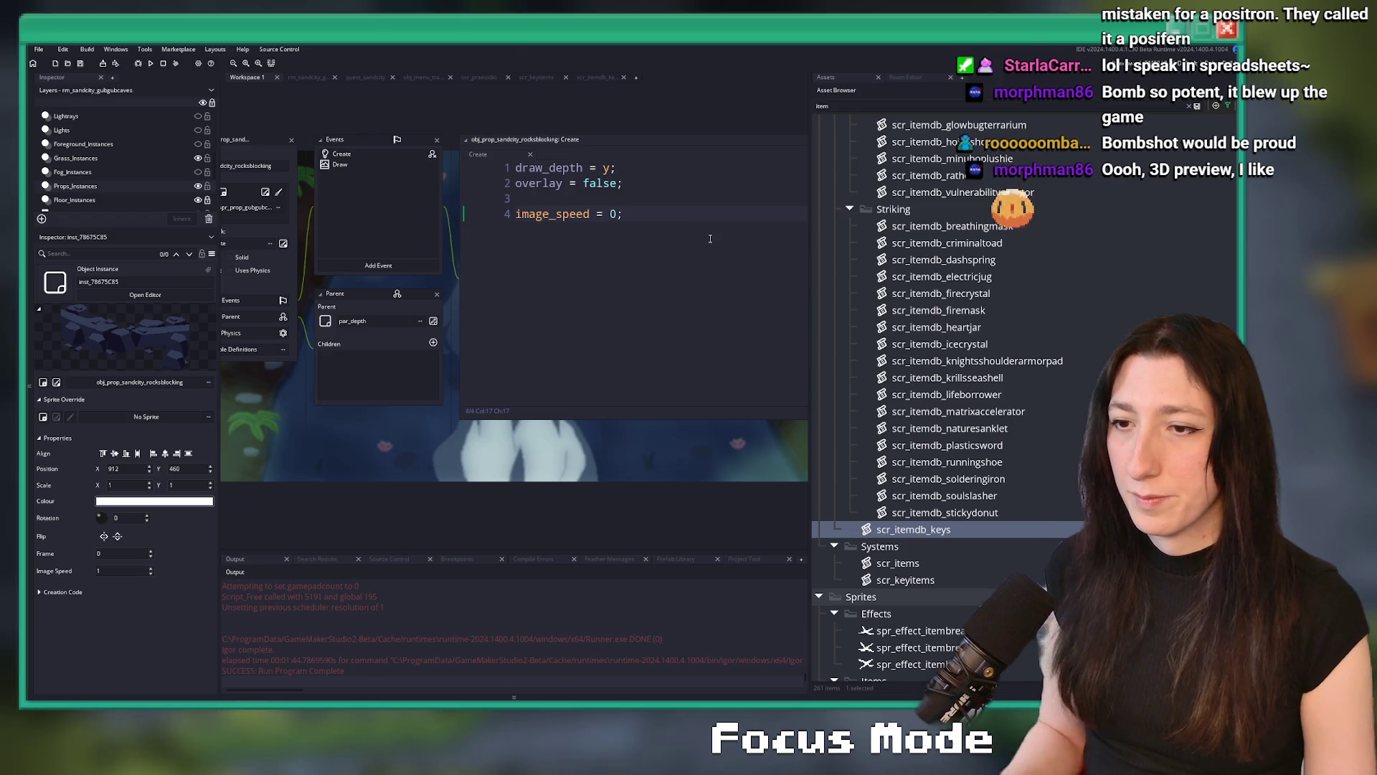
key(Home)
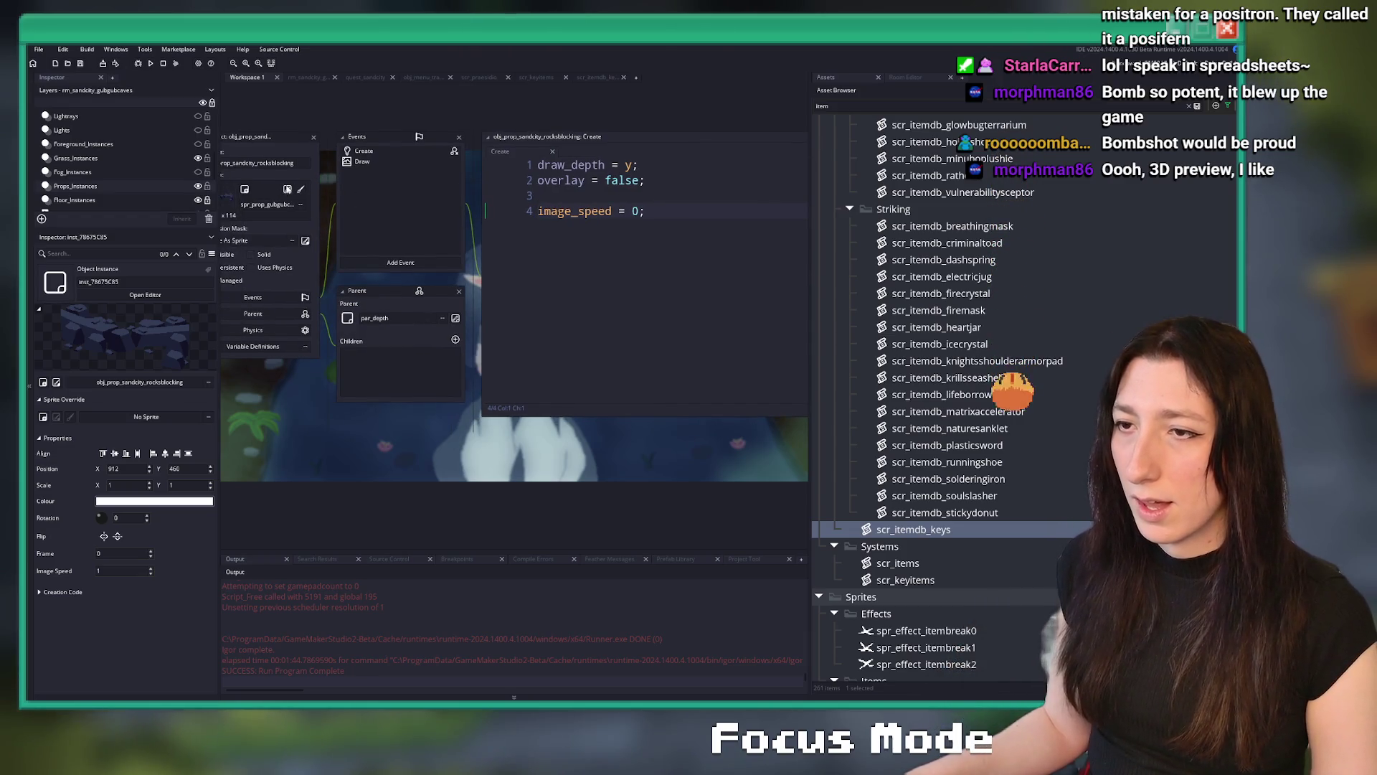
Inspect the object's sprite, then open obj_prop_seacave_rockblockade0 from the asset list
click(287, 189)
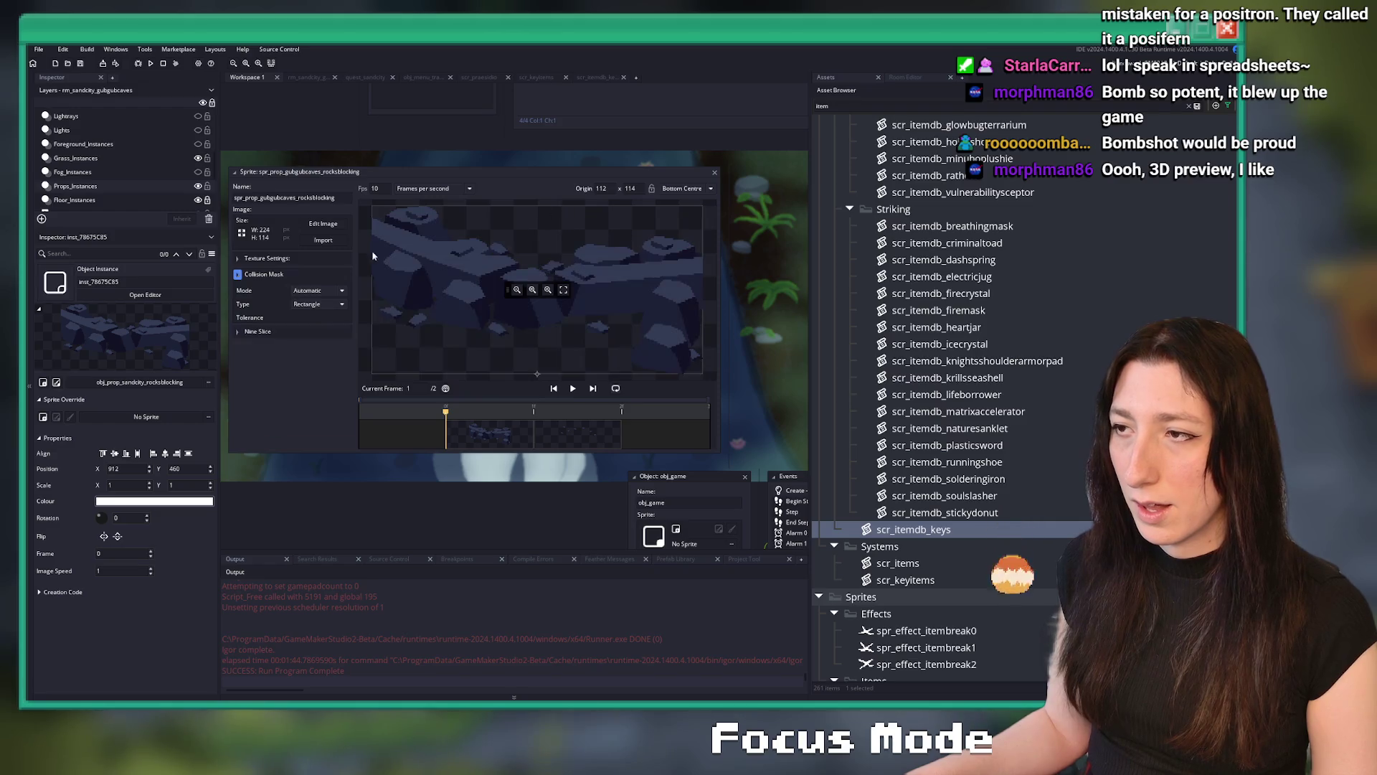
click(715, 172)
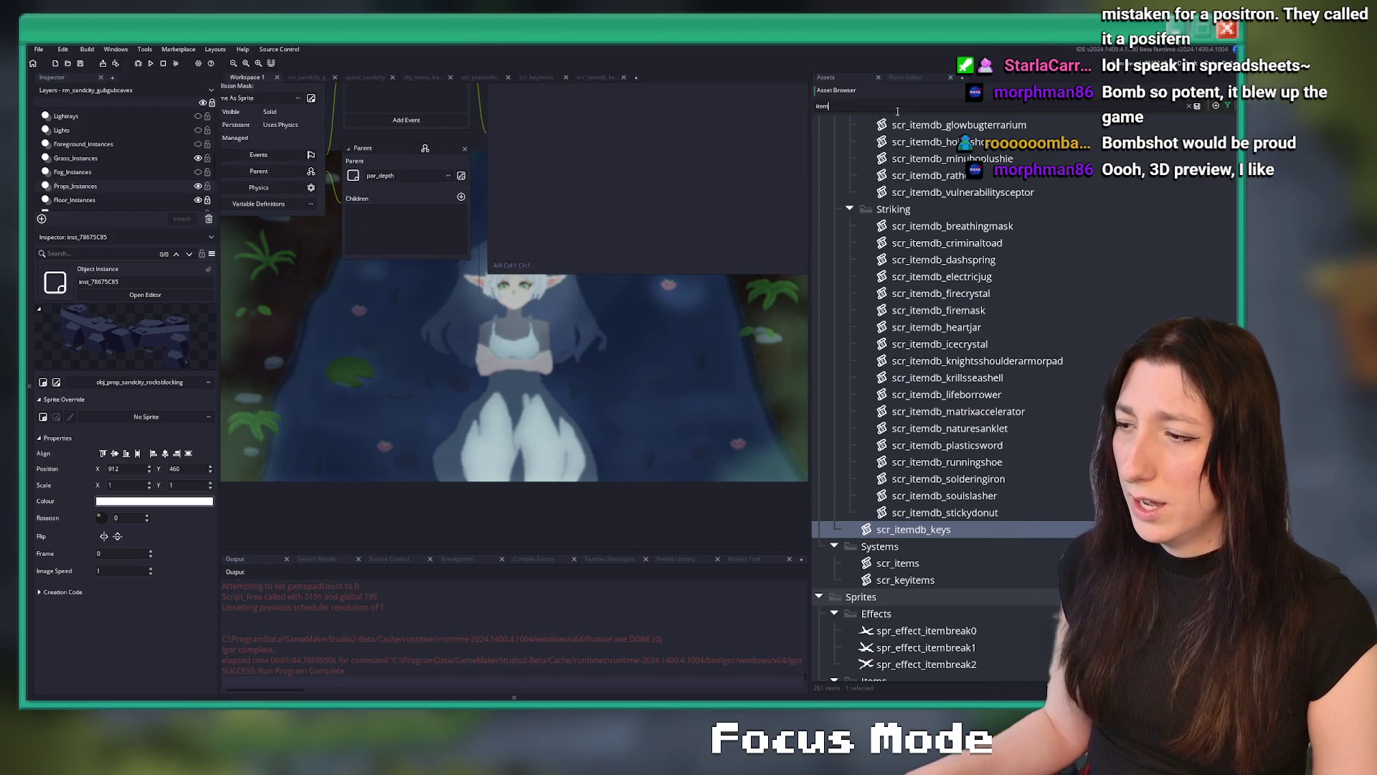
scroll(980, 531, down, 5)
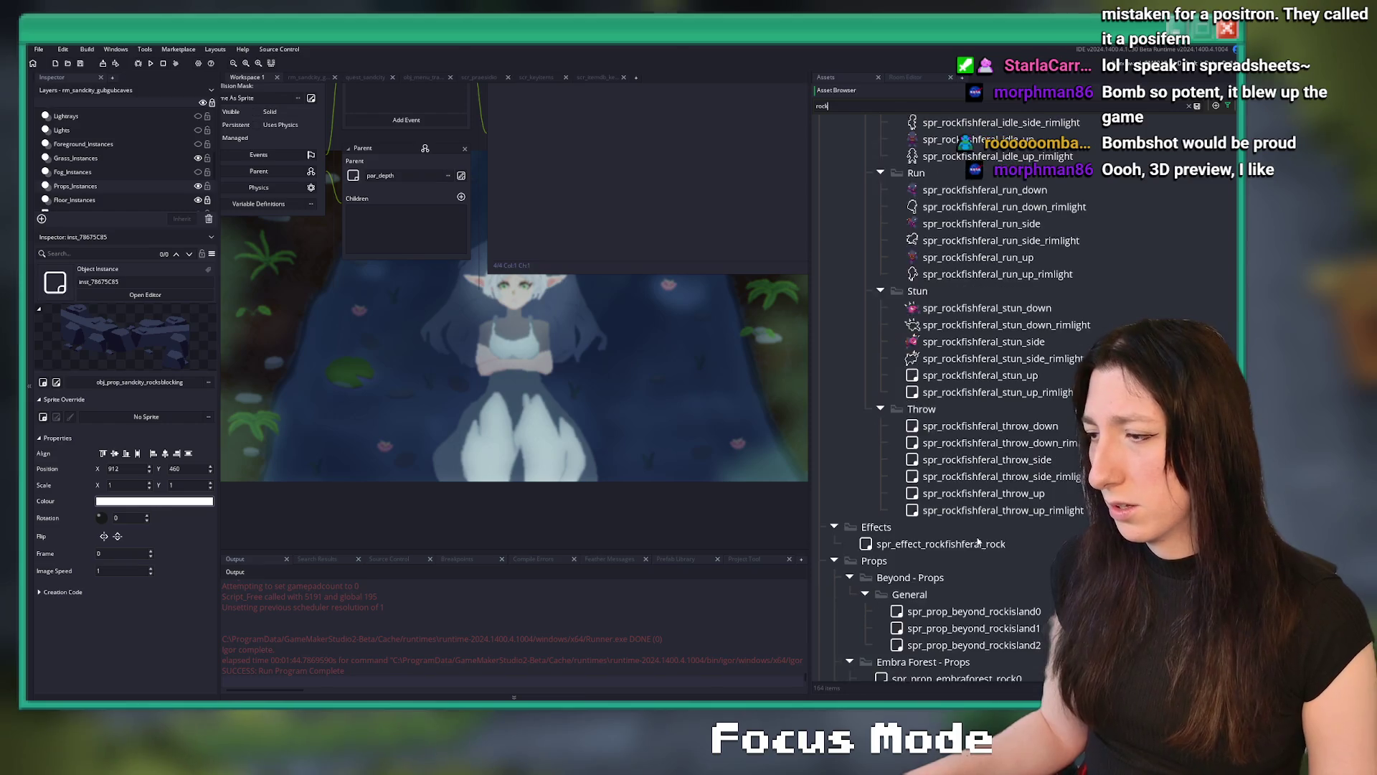
scroll(967, 516, up, 4)
double_click(982, 261)
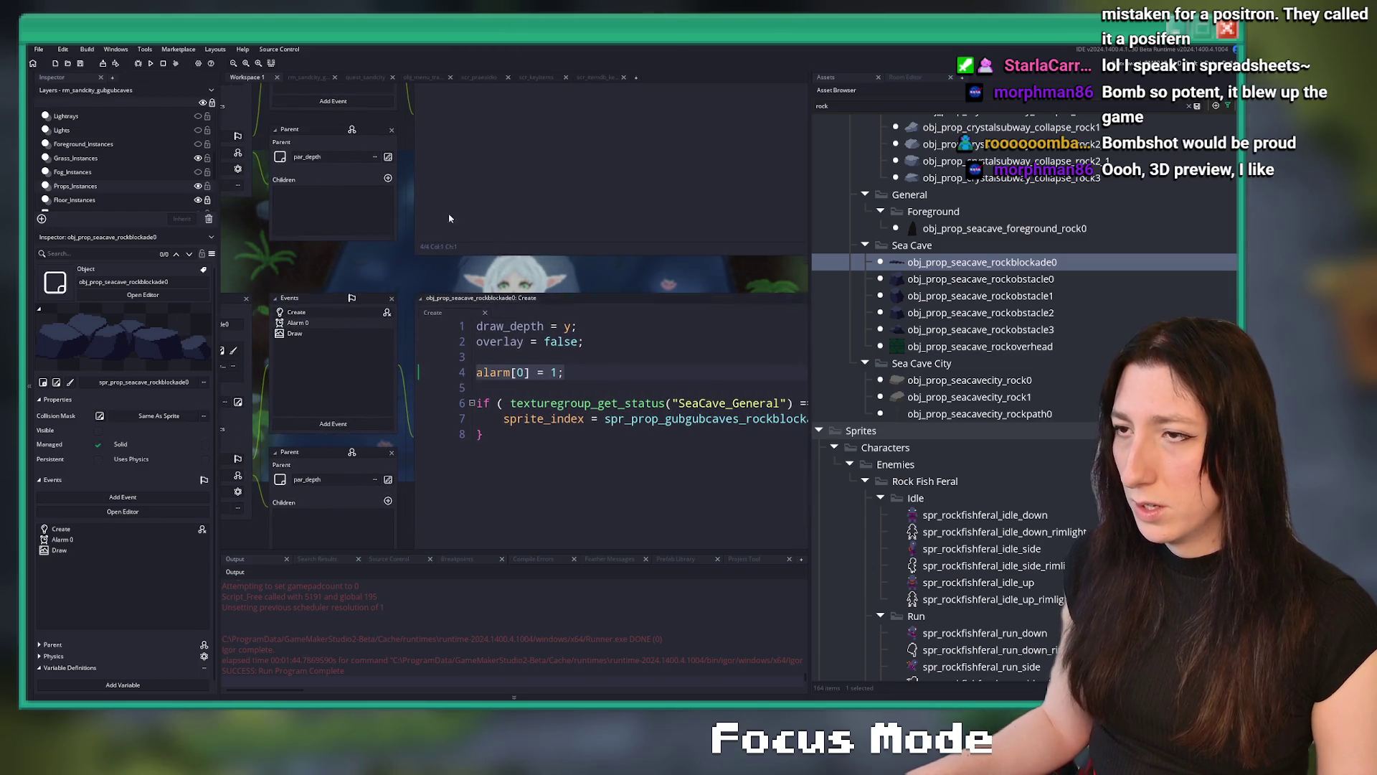
Undo the duplicated alarm line and review rockblockade0's Alarm 0 code before closing it
scroll(612, 204, up, 2)
key(ctrl+z)
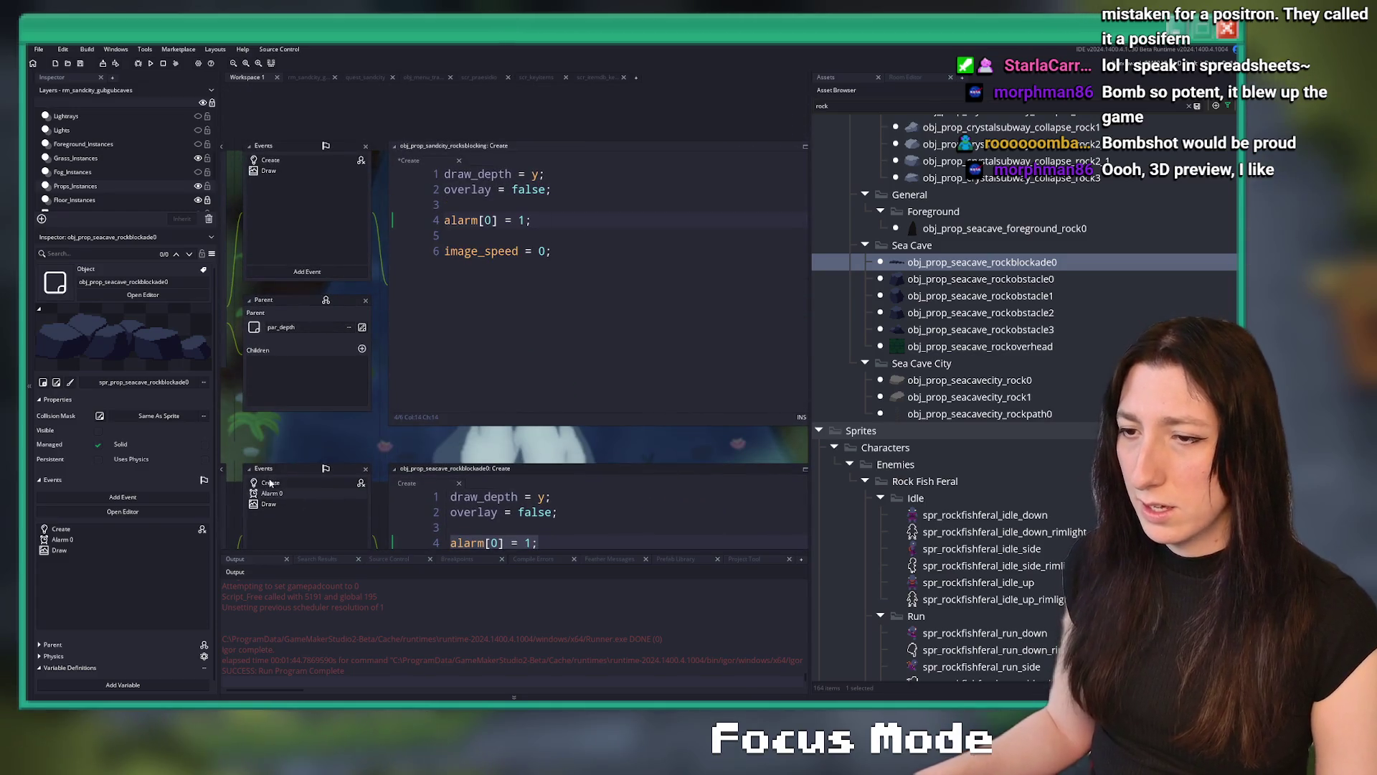
click(279, 494)
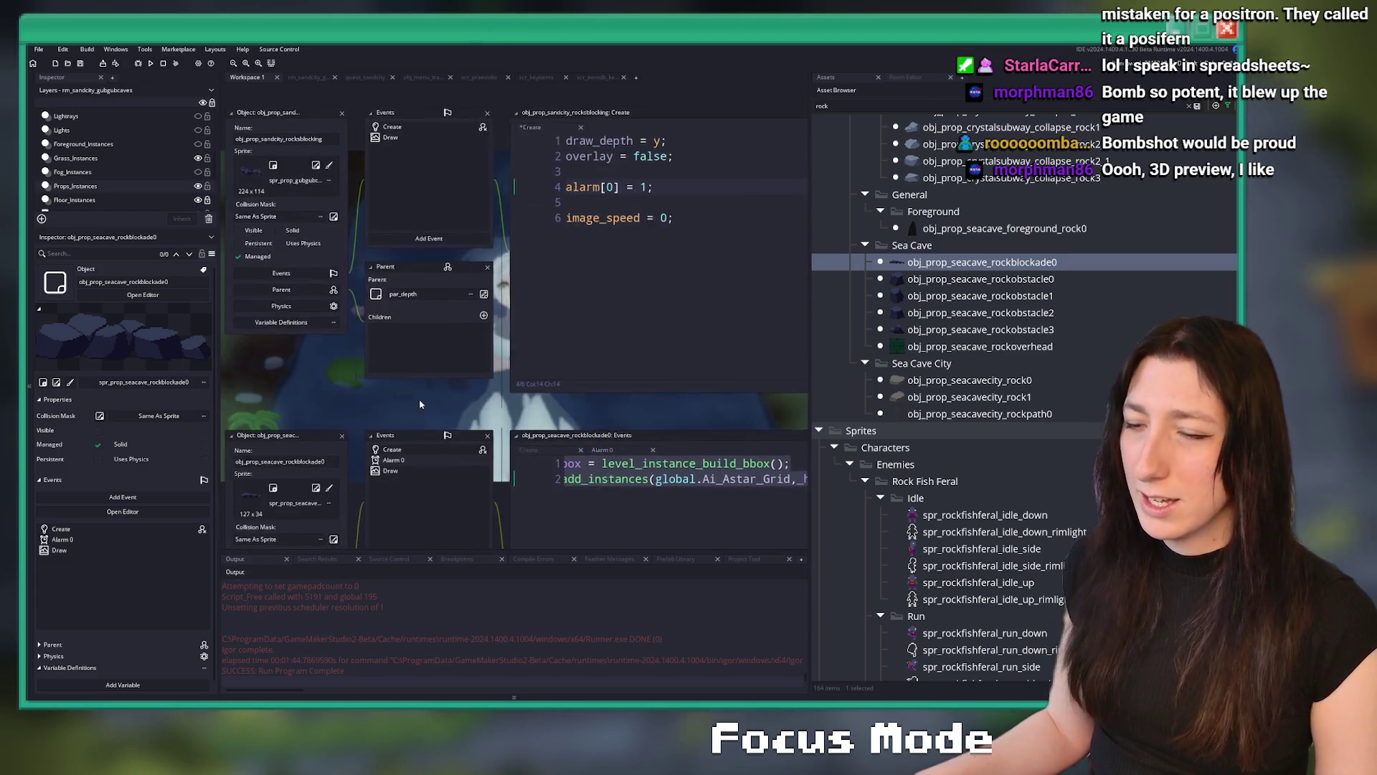
click(343, 435)
Add an Alarm 0 event to rocksblocking and start turning hitbox into an instance variable
click(429, 237)
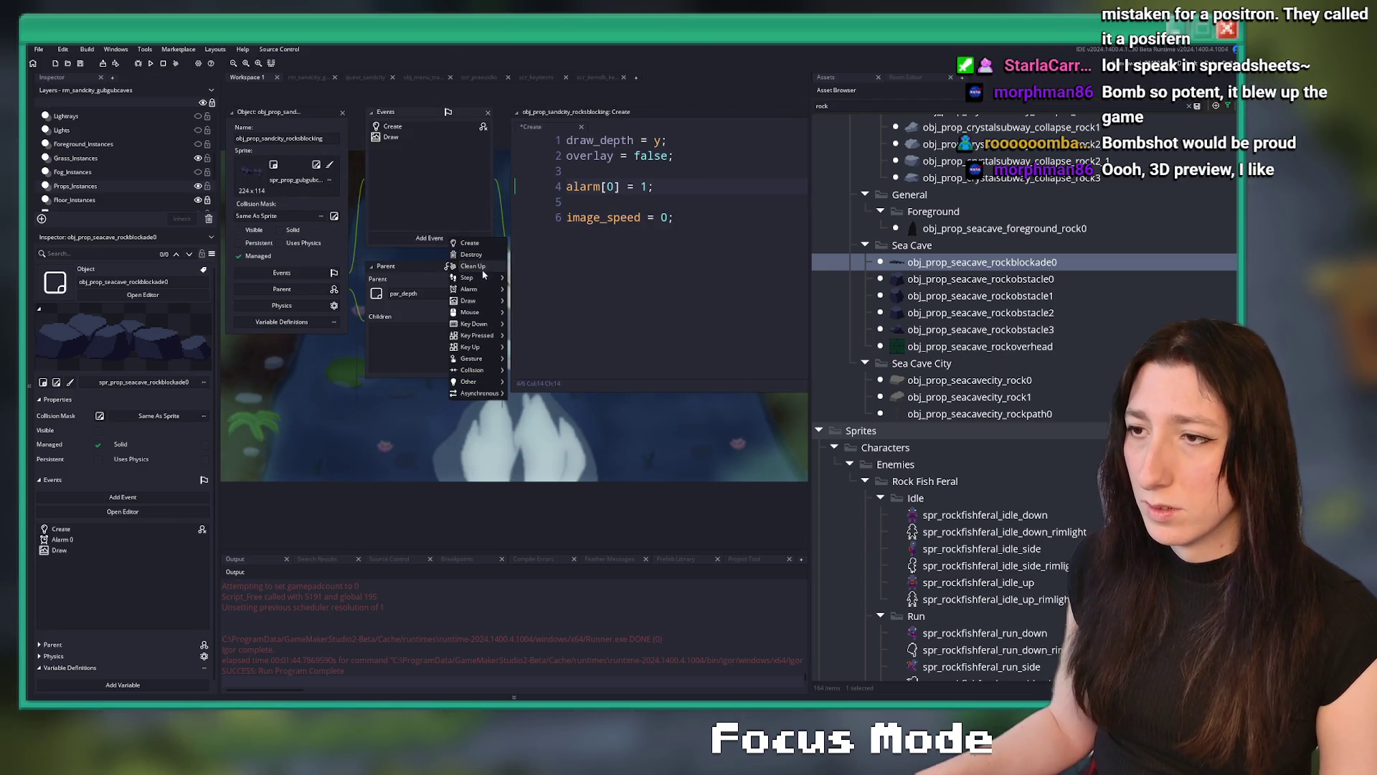
mouse_move(483, 277)
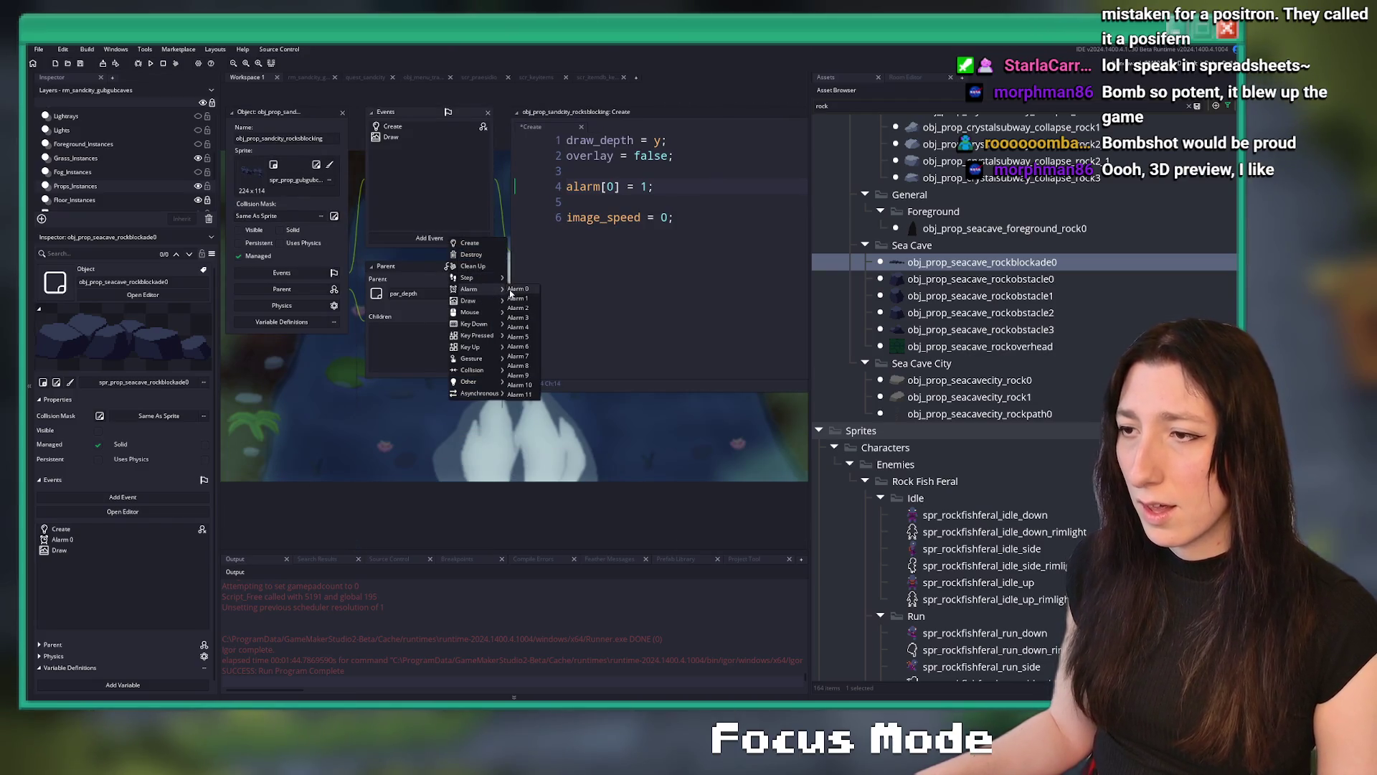
click(518, 288)
click(382, 177)
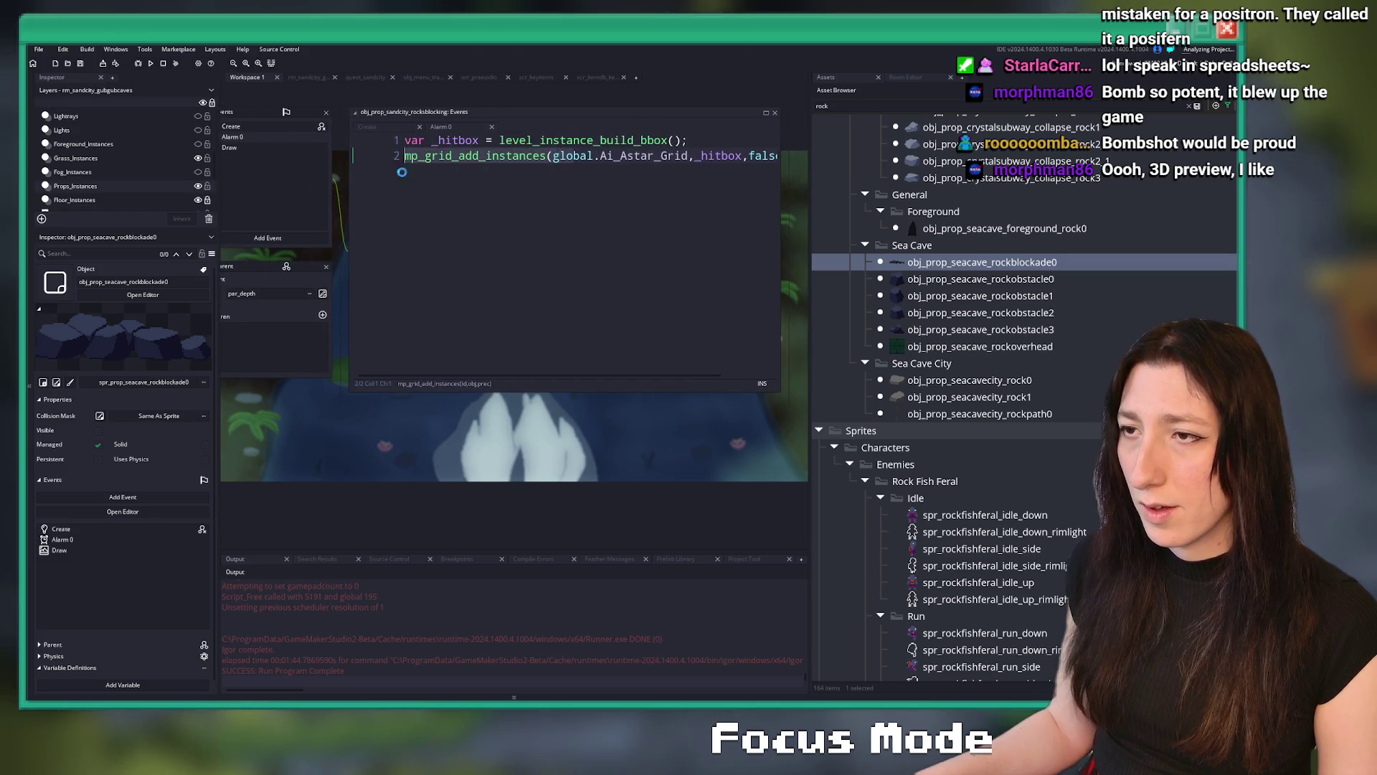
key(Delete)
key(Delete)
key(Delete)
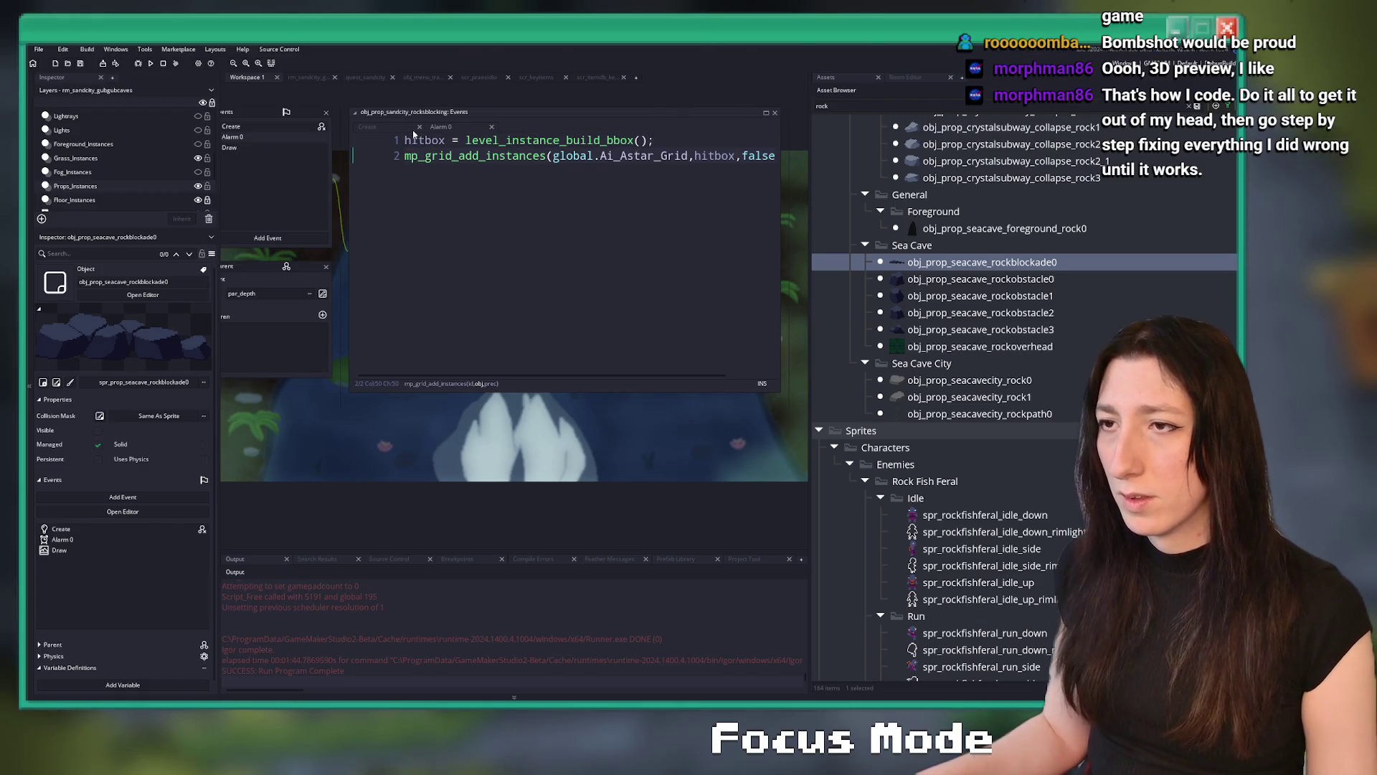
Add line 4 'hitbox = noone;' to the rocksblocking Create event
key(ctrl+Tab)
key(Return)
text(hitbox = 0;)
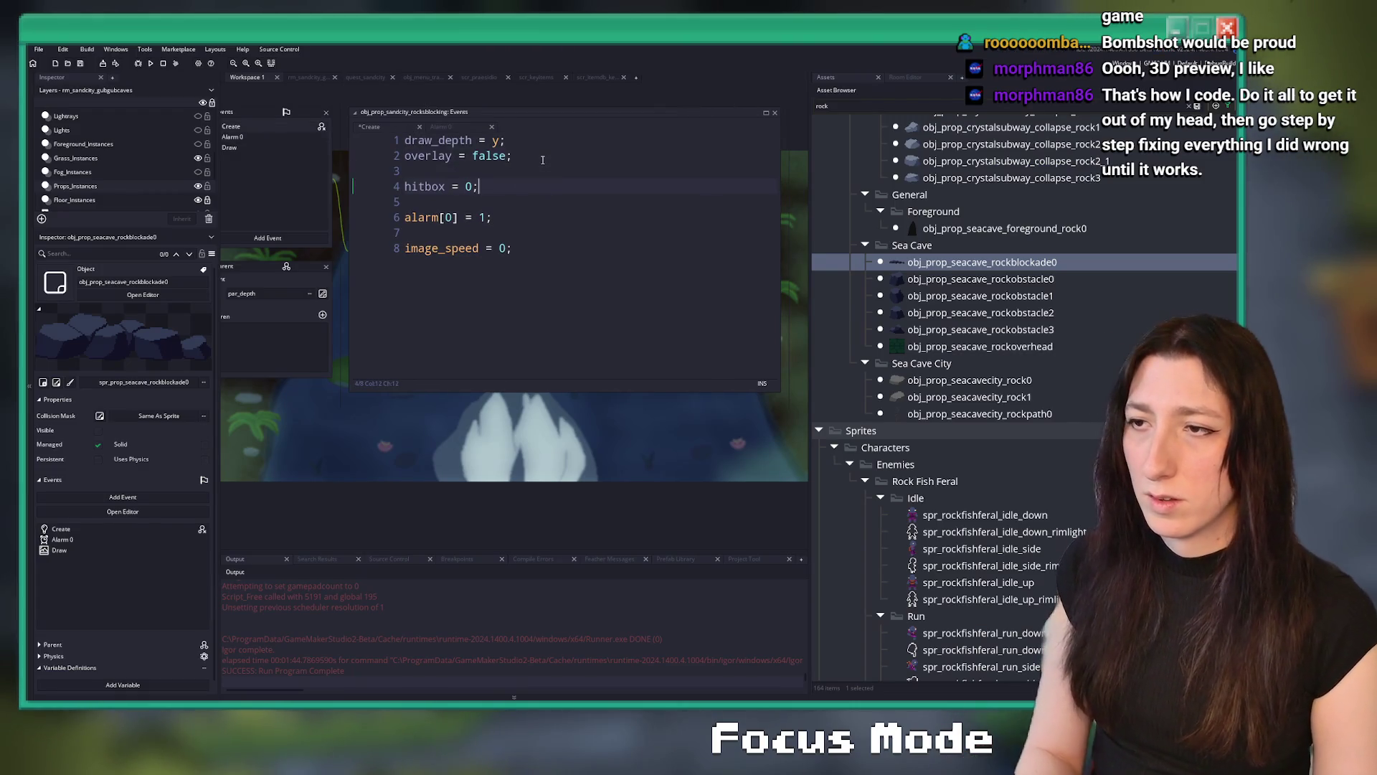
key(BackSpace)
key(BackSpace)
text(oone)
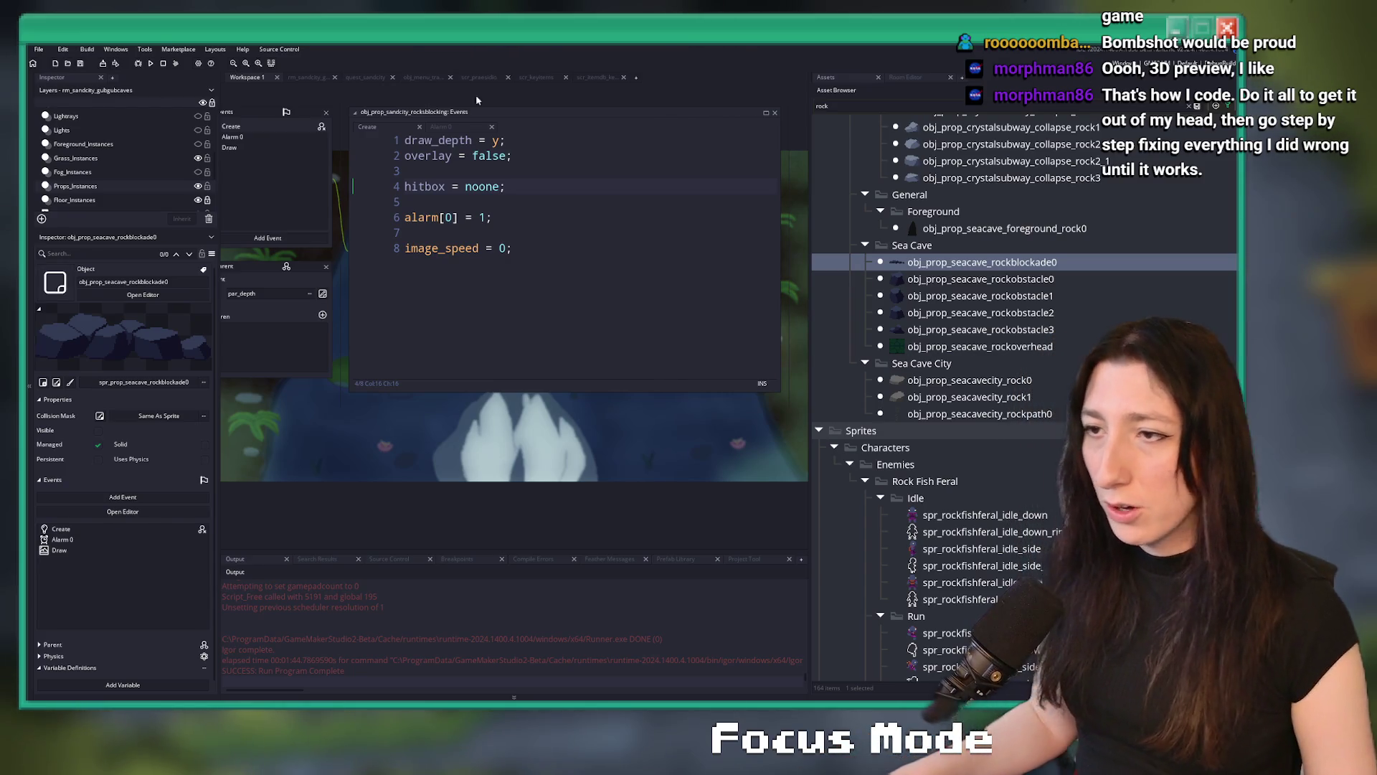
Check the rocks-blocking object's Draw event and close its object editor
click(596, 250)
click(392, 228)
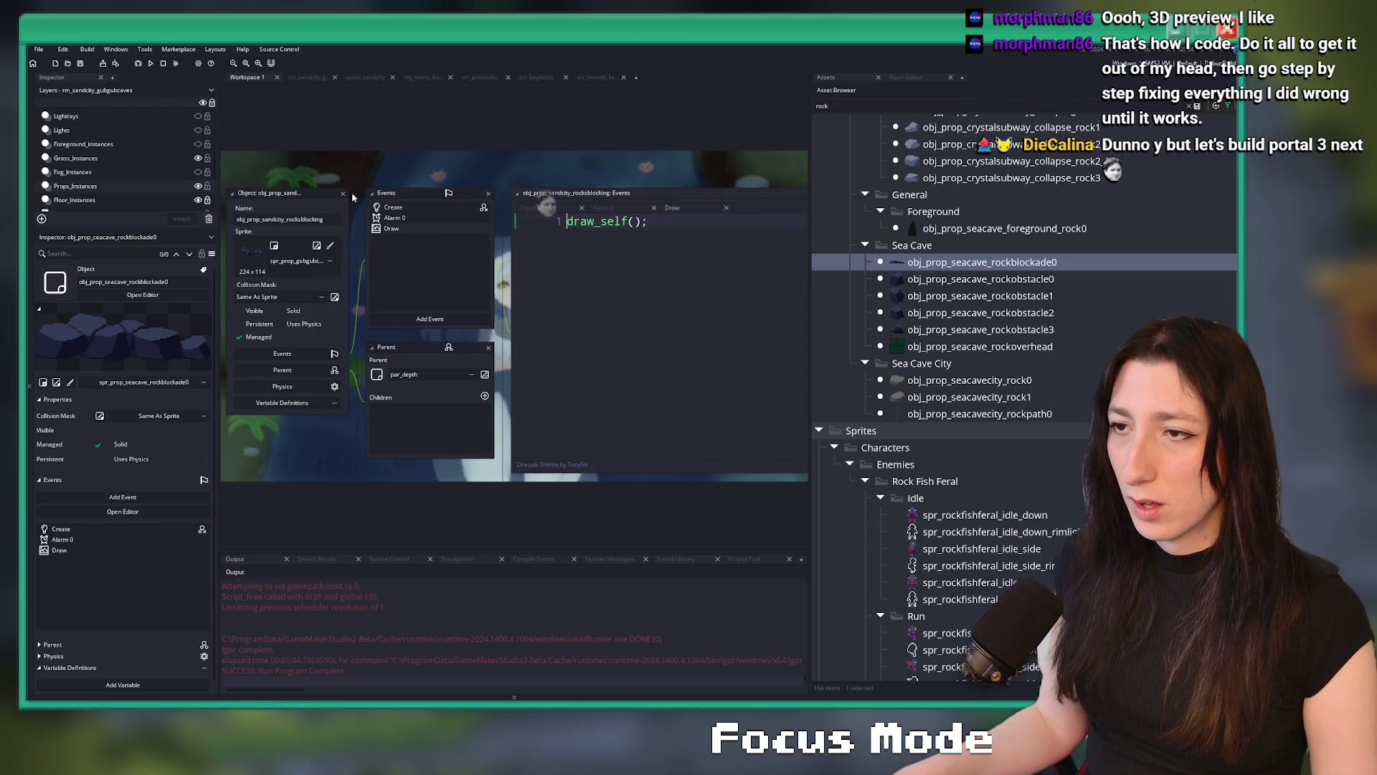
click(343, 195)
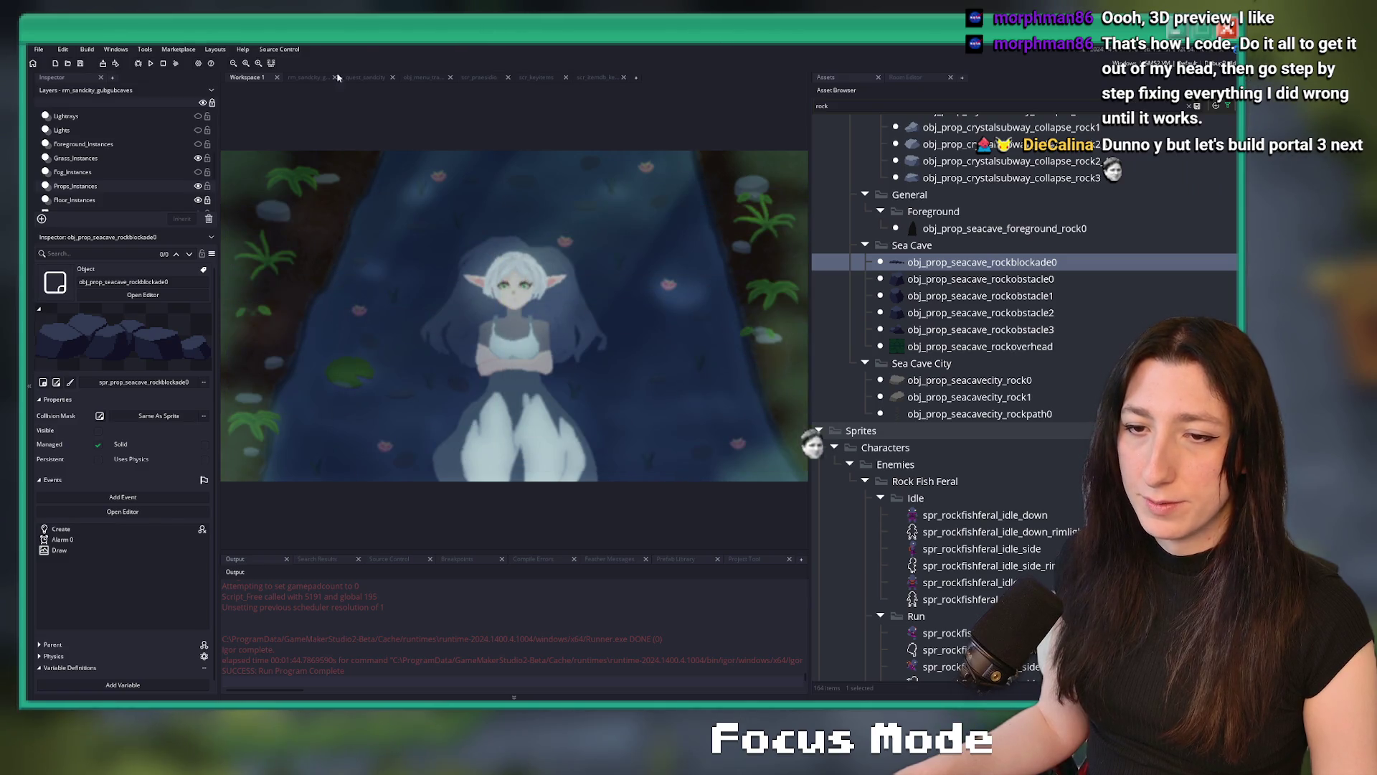
Return to the rm_sandcity_gubgubcaves room and select the rock barrier instance
click(308, 76)
scroll(556, 215, down, 5)
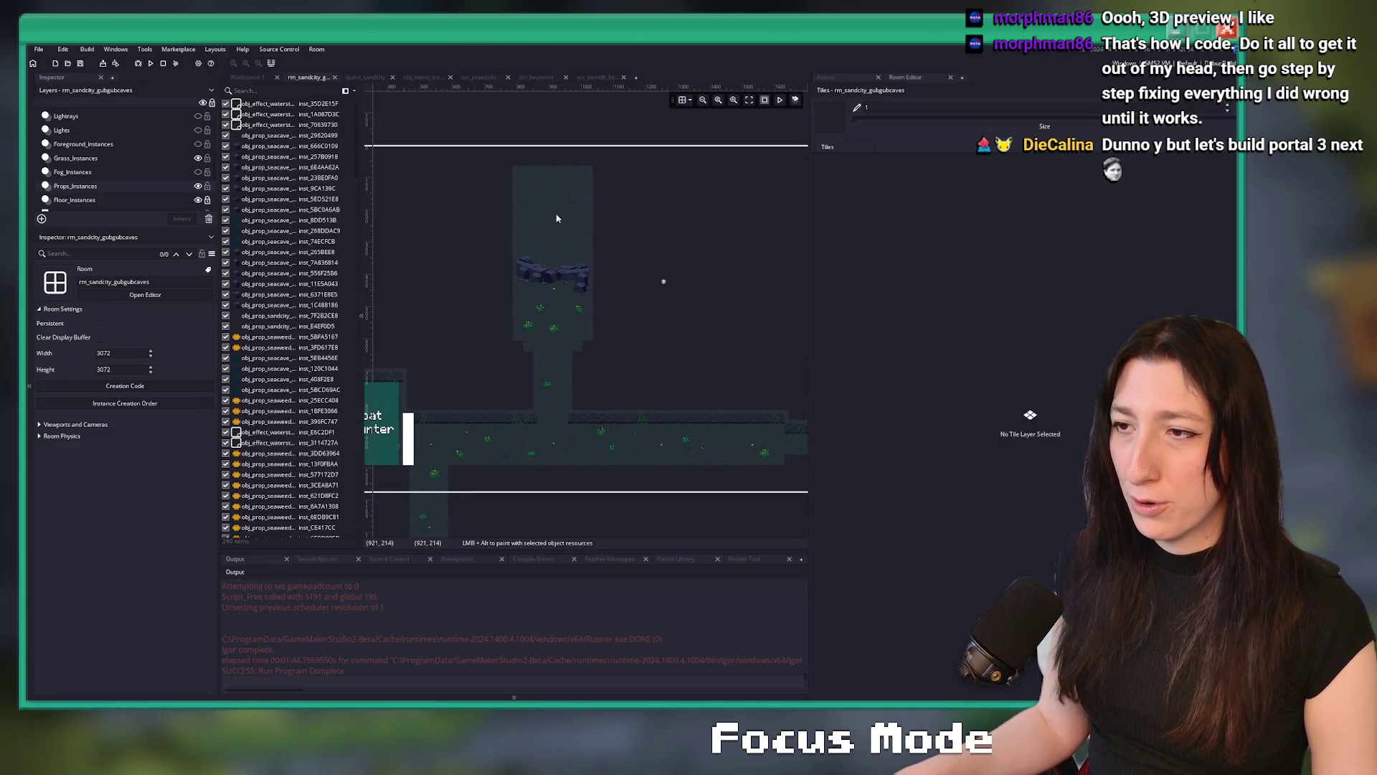
click(578, 220)
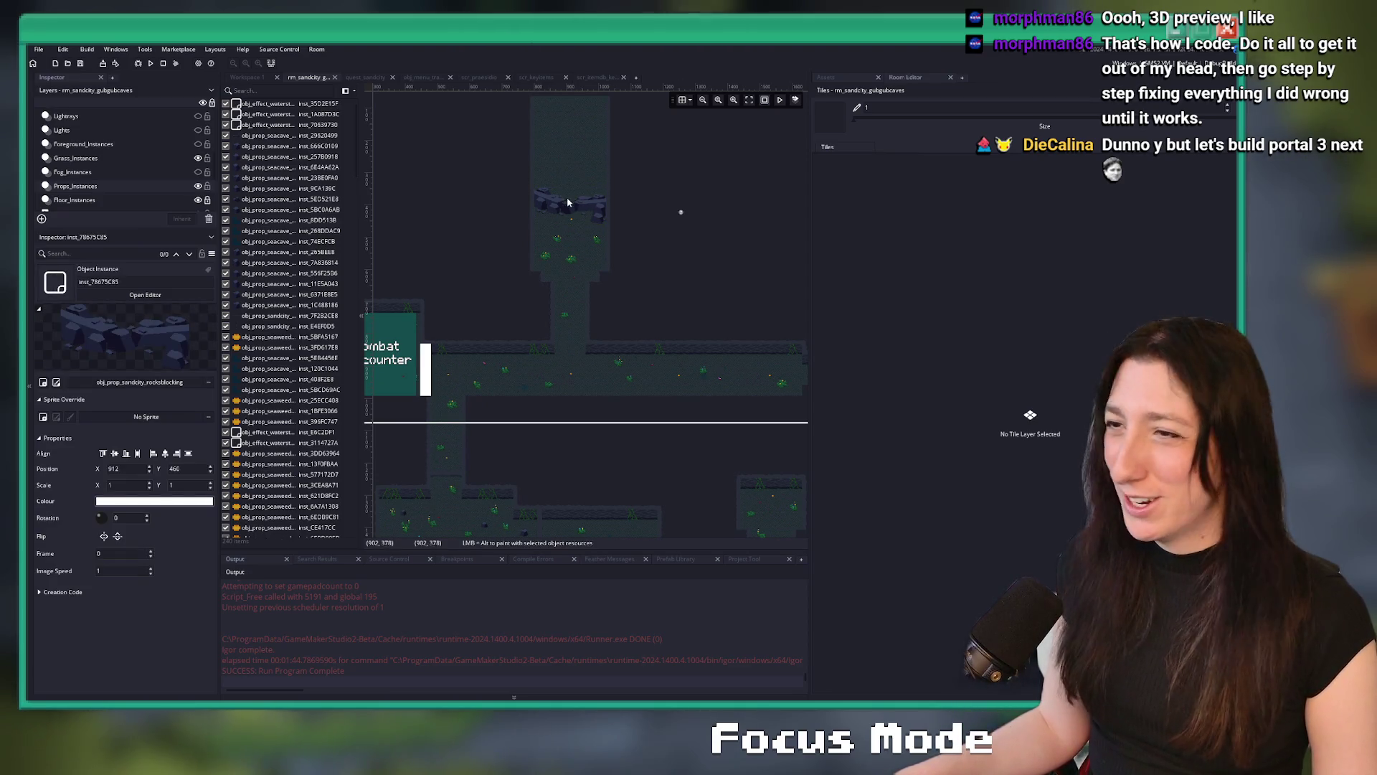
scroll(586, 195, up, 2)
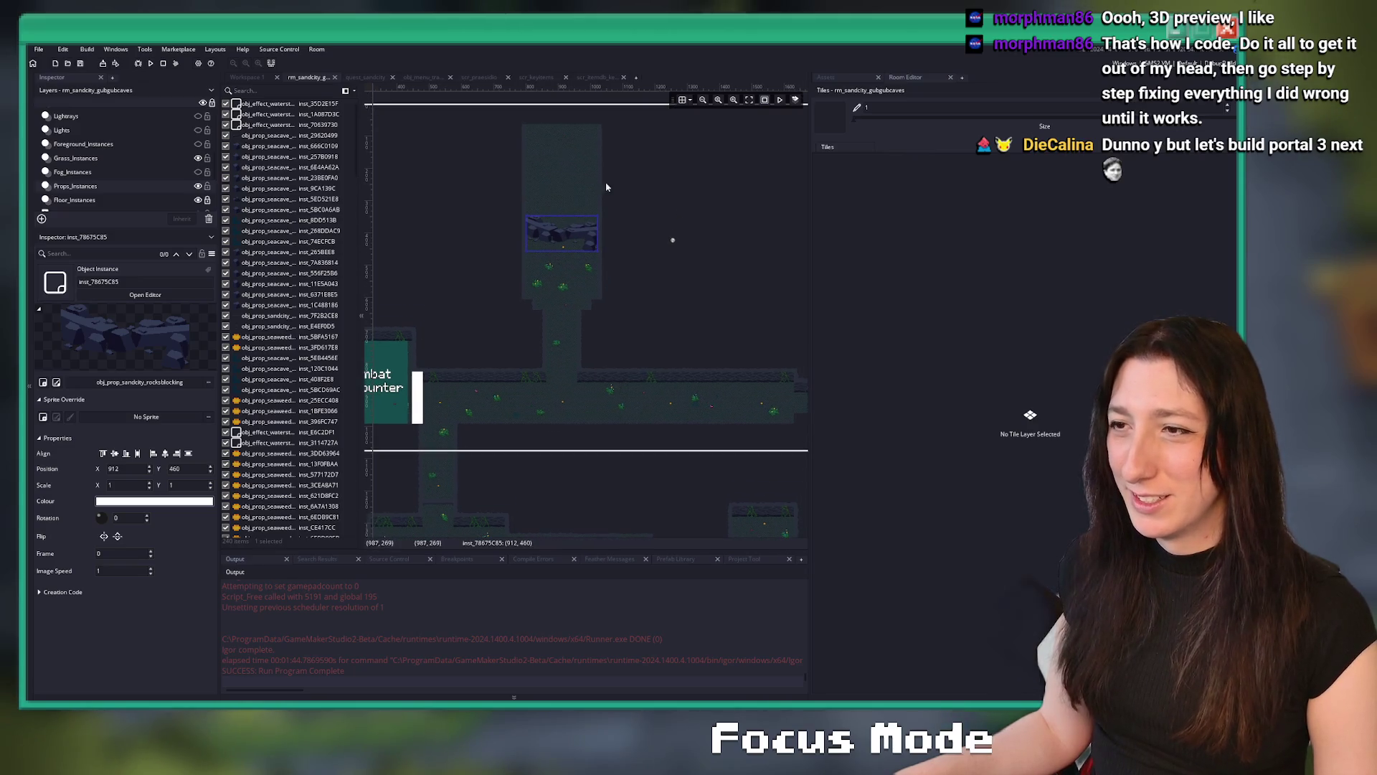
click(839, 77)
Filter assets by 'pr' and open the enum_progress script in its own tab
text(pr)
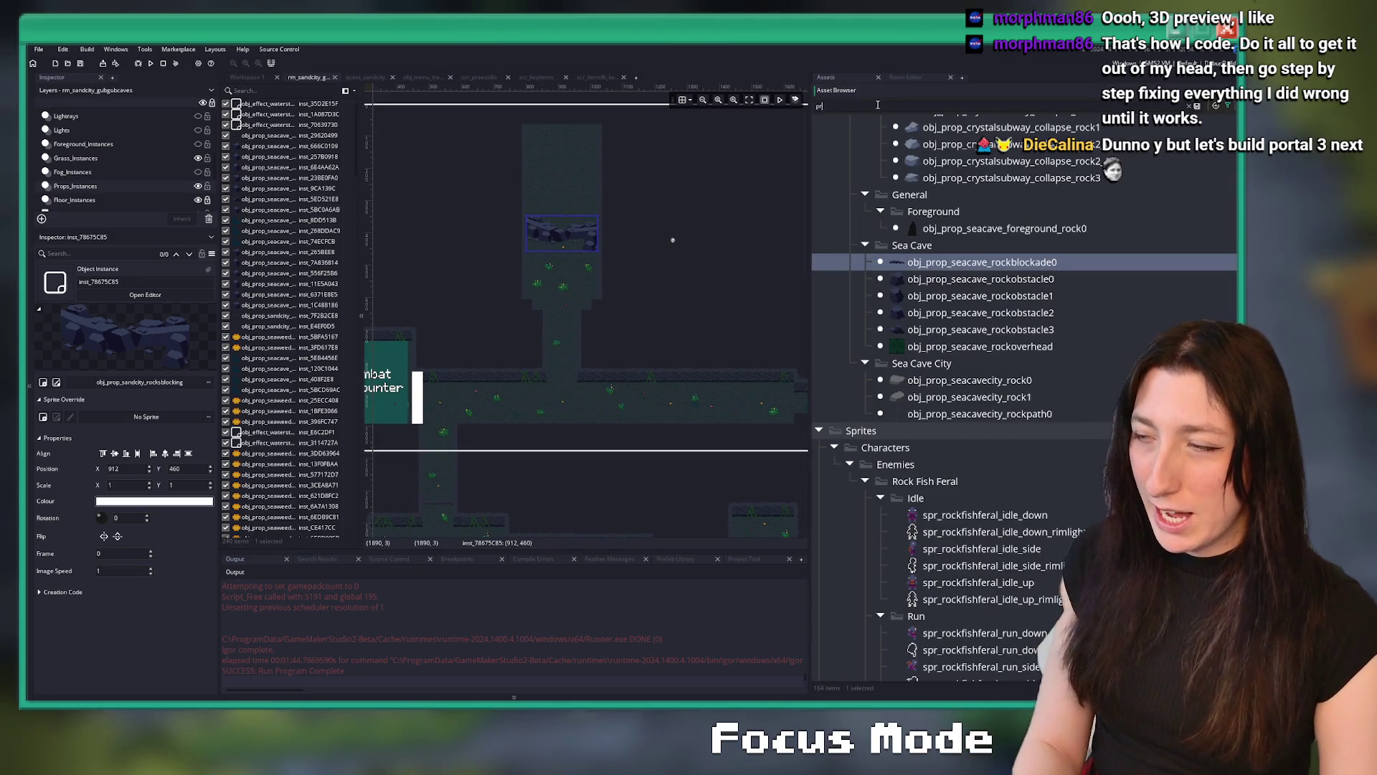
double_click(912, 310)
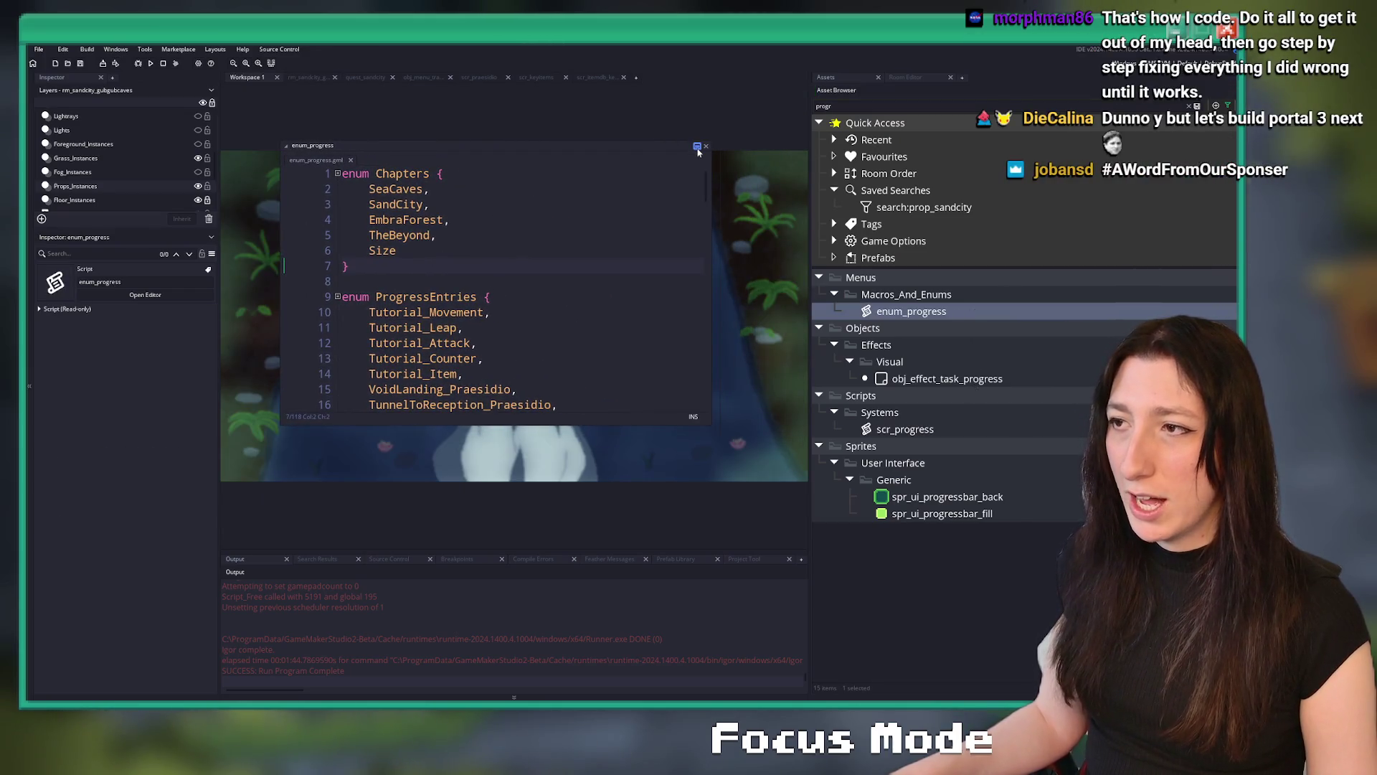
click(697, 146)
scroll(517, 323, down, 20)
Add GubGubCaves_RocksDestroyed after GubGubCaves_Praesidio in ProgressEntries, save, and close the tab
click(518, 501)
key(Return)
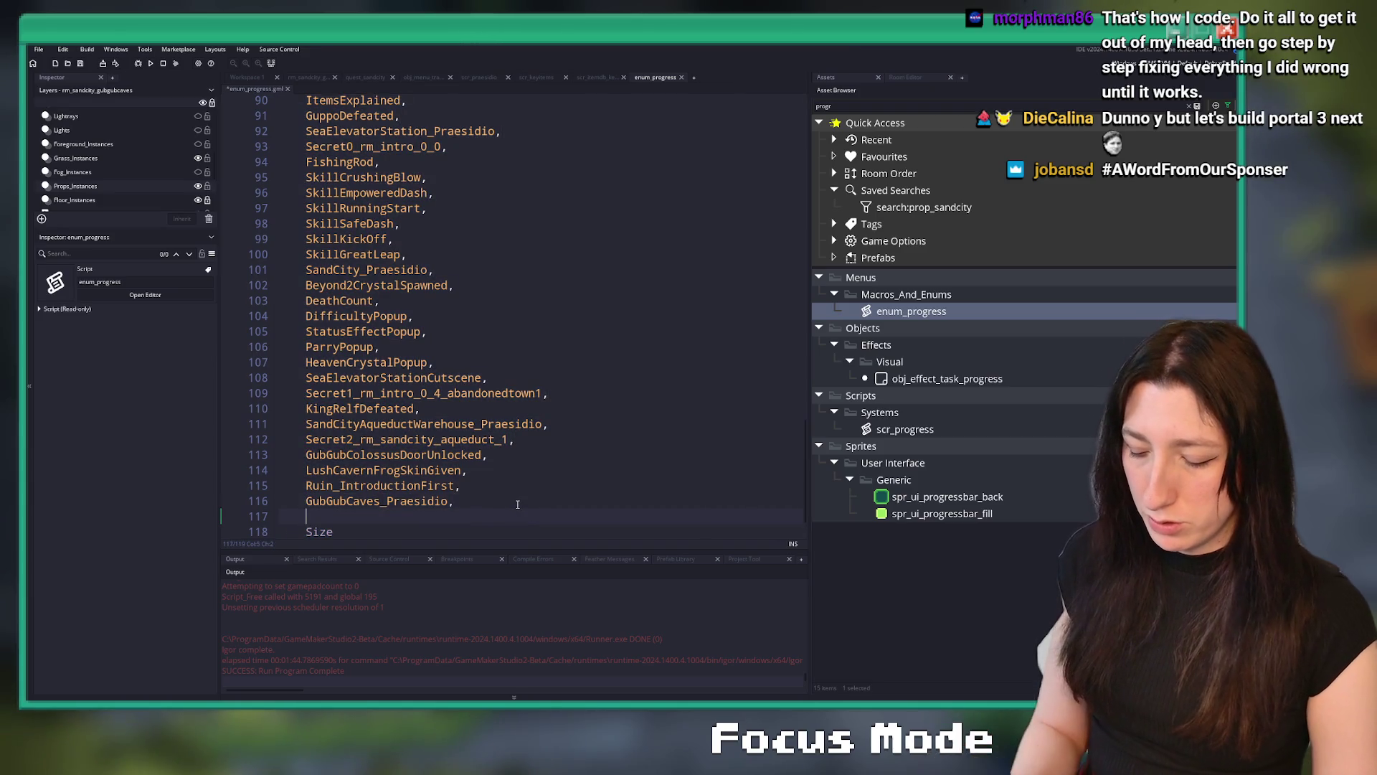
key(F12)
key(BackSpace)
key(BackSpace)
text(bGubCav)
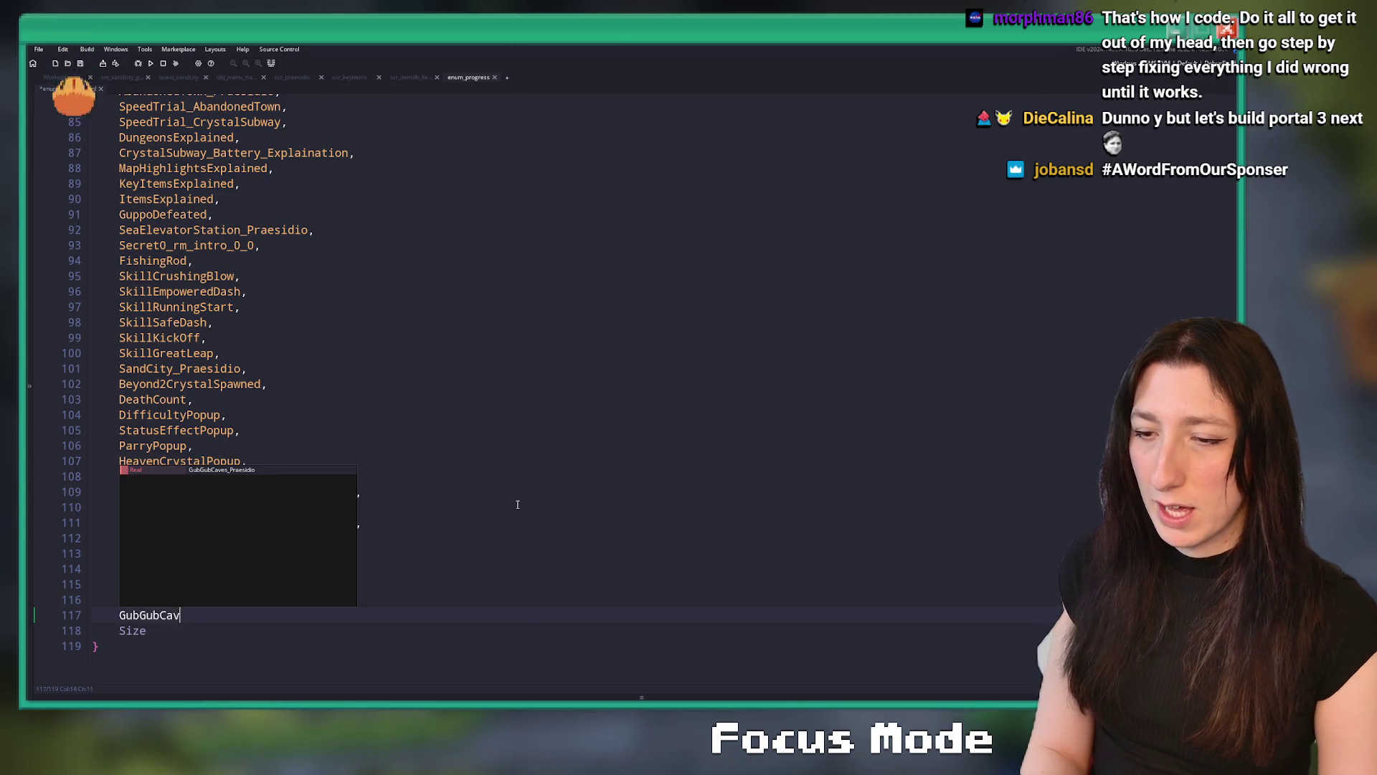
text(es_RocksDestroyed,)
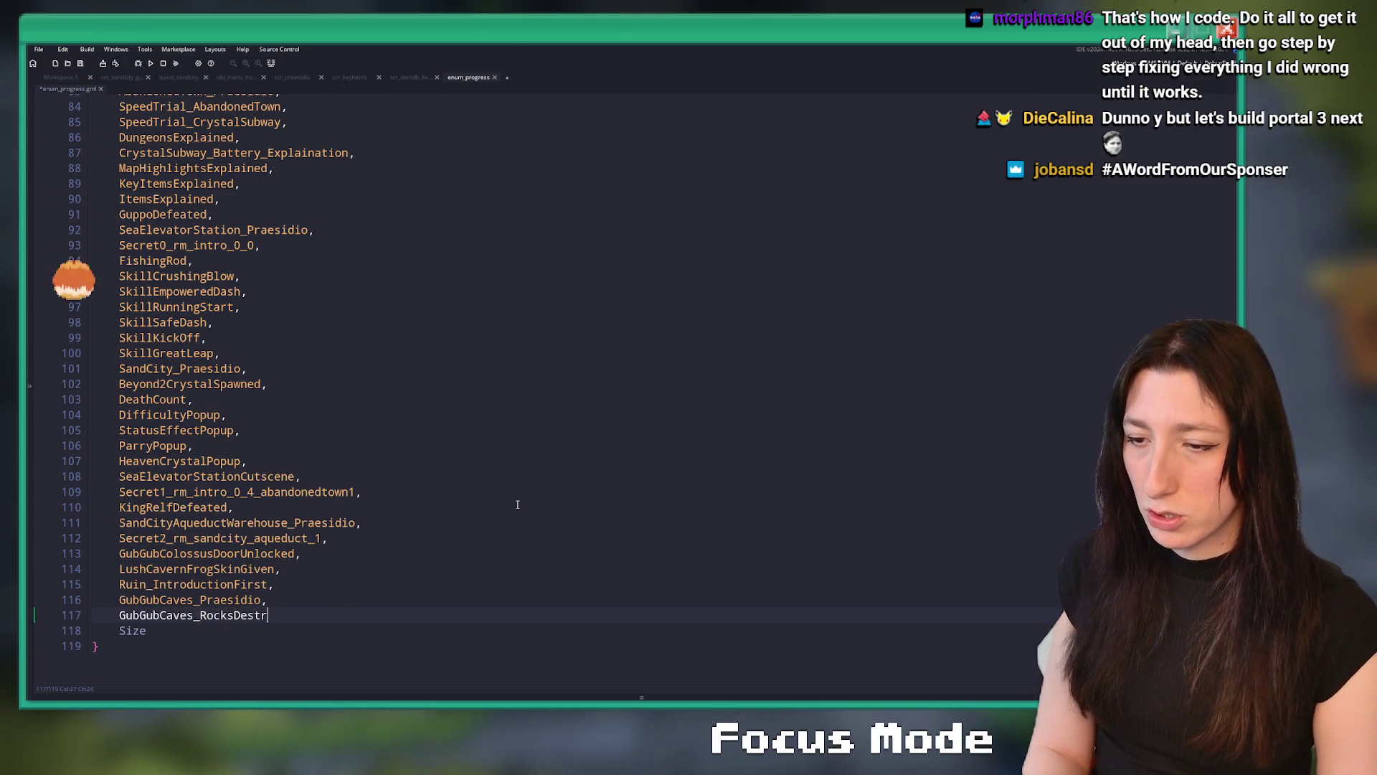
key(Left)
key(ctrl+s)
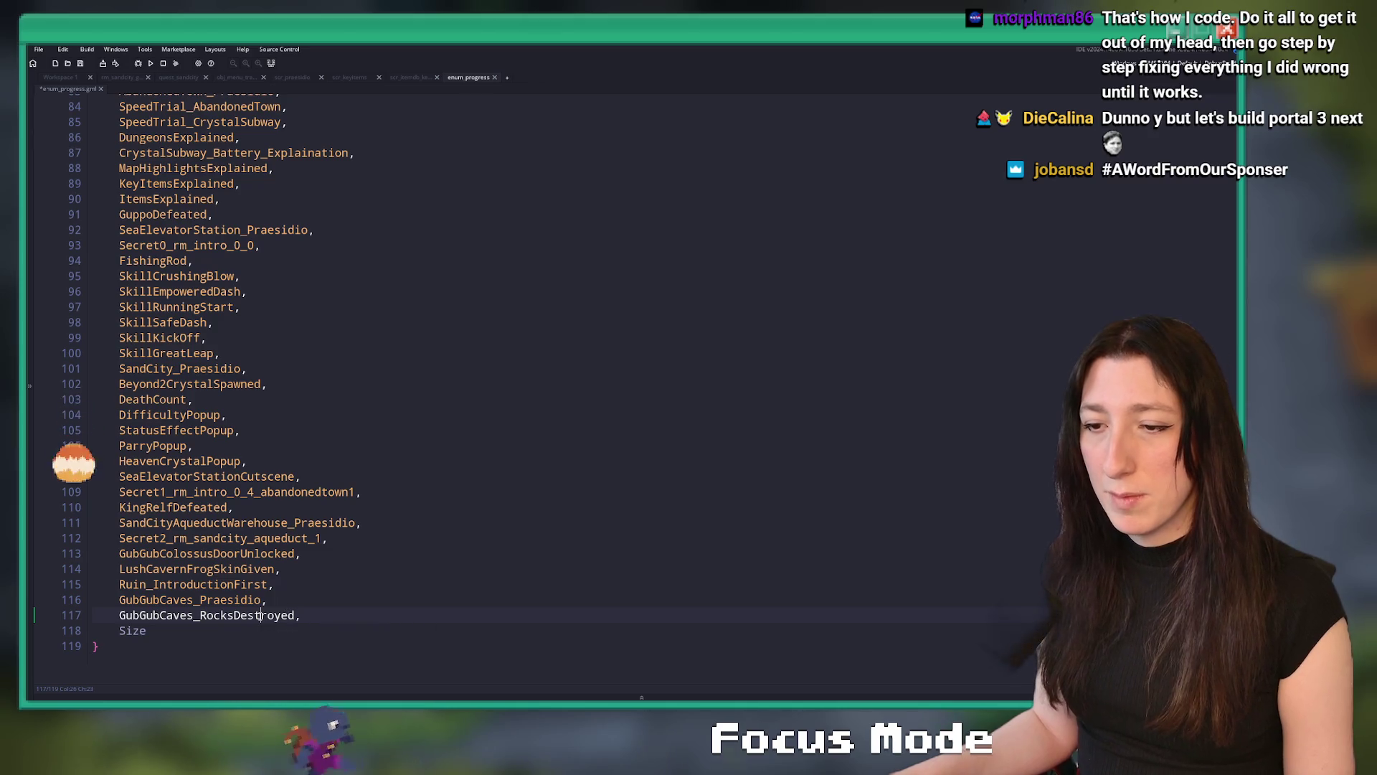
click(494, 77)
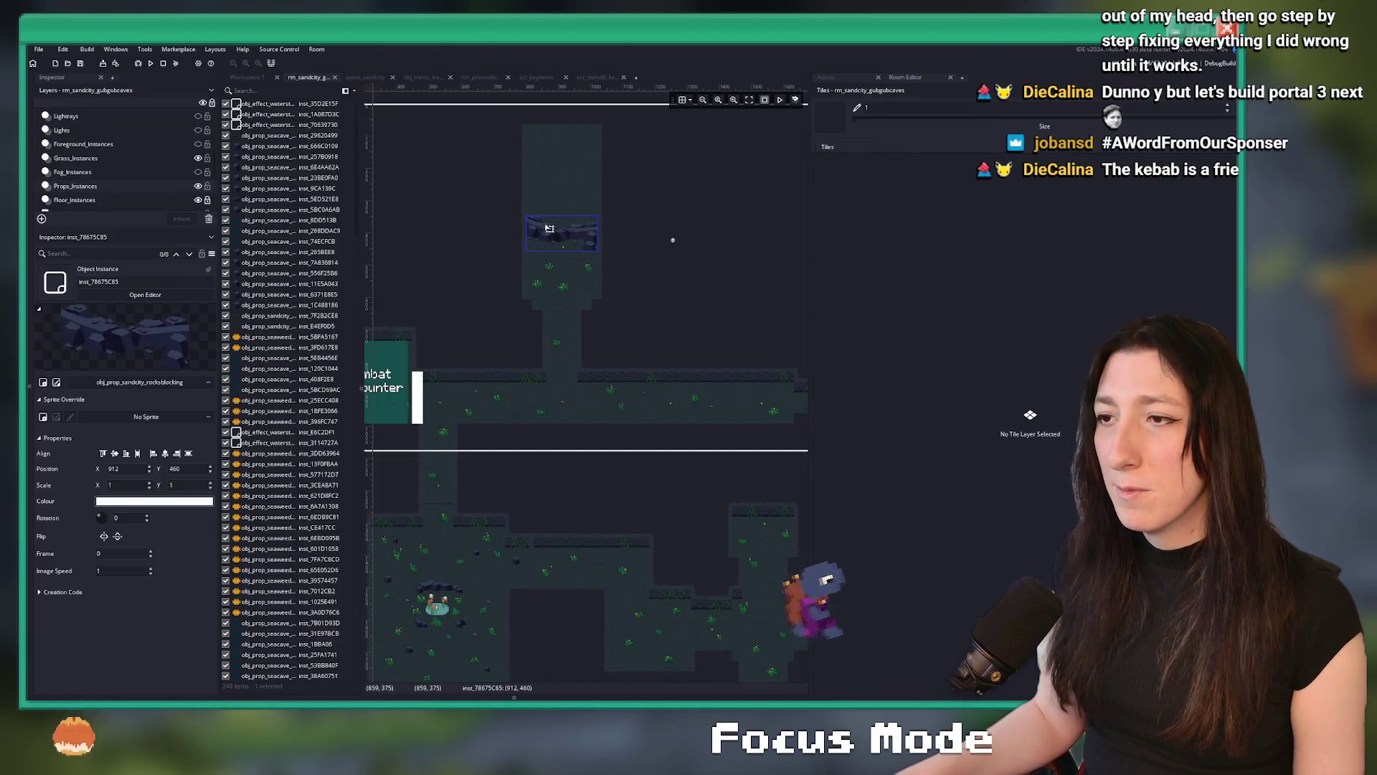
Reopen obj_prop_sandcity_rocksblocking through a 'ro' asset search and show its Create event
double_click(549, 228)
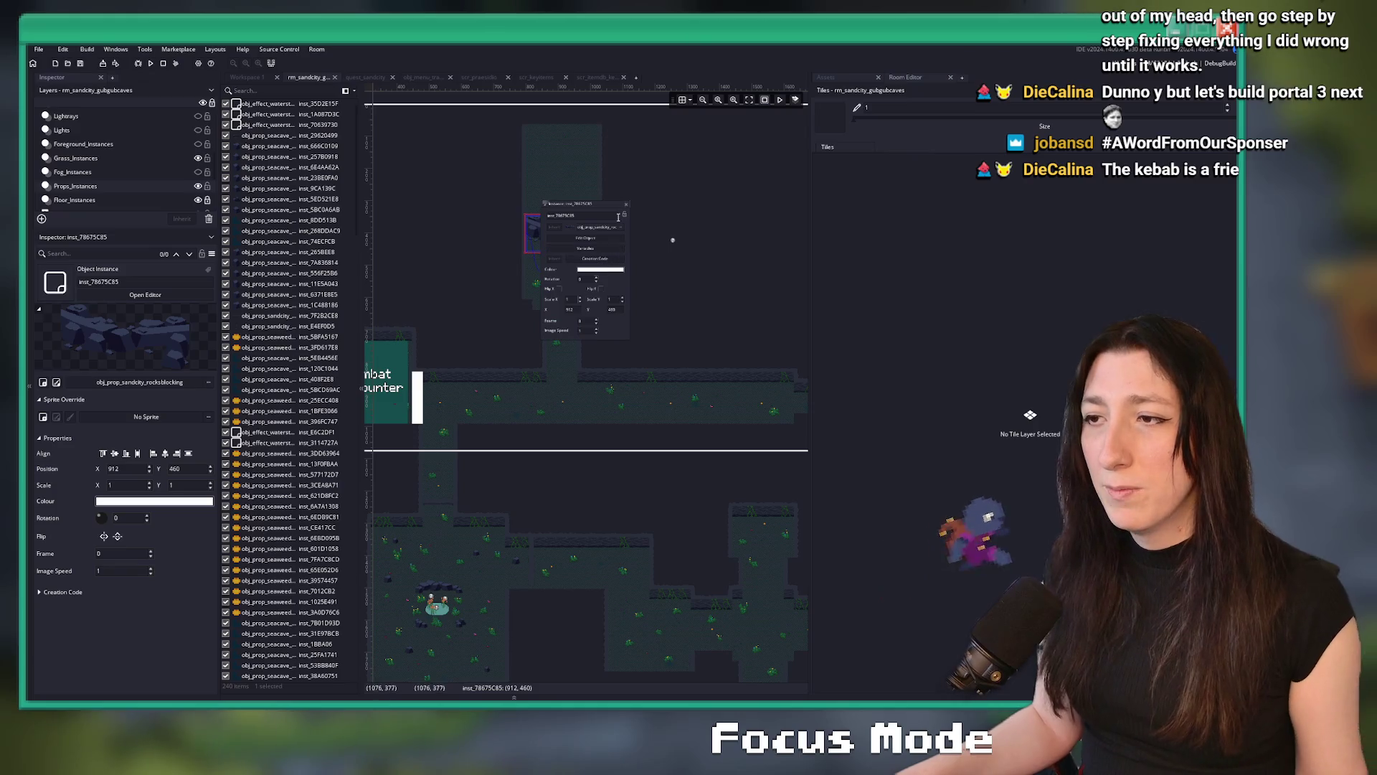
click(236, 77)
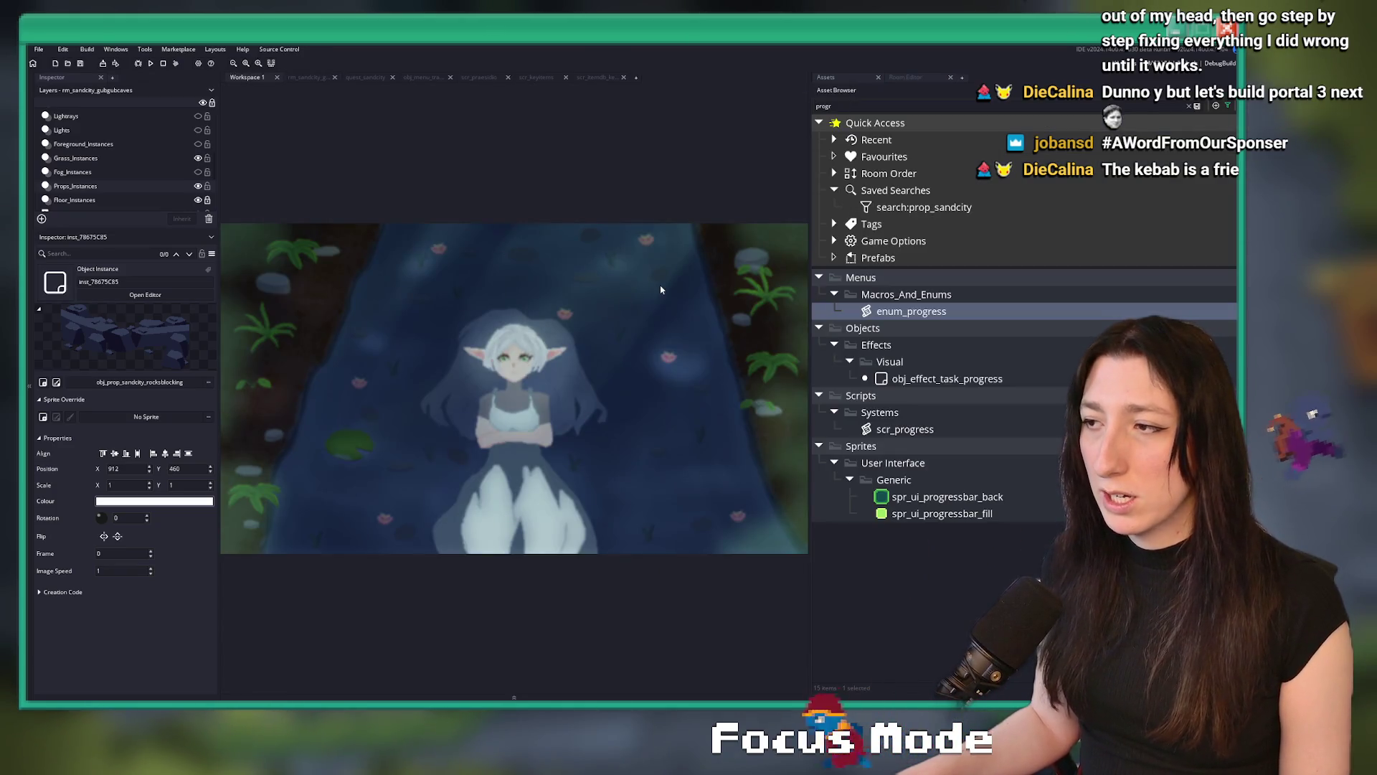
key(ctrl+t)
text(rocksbl)
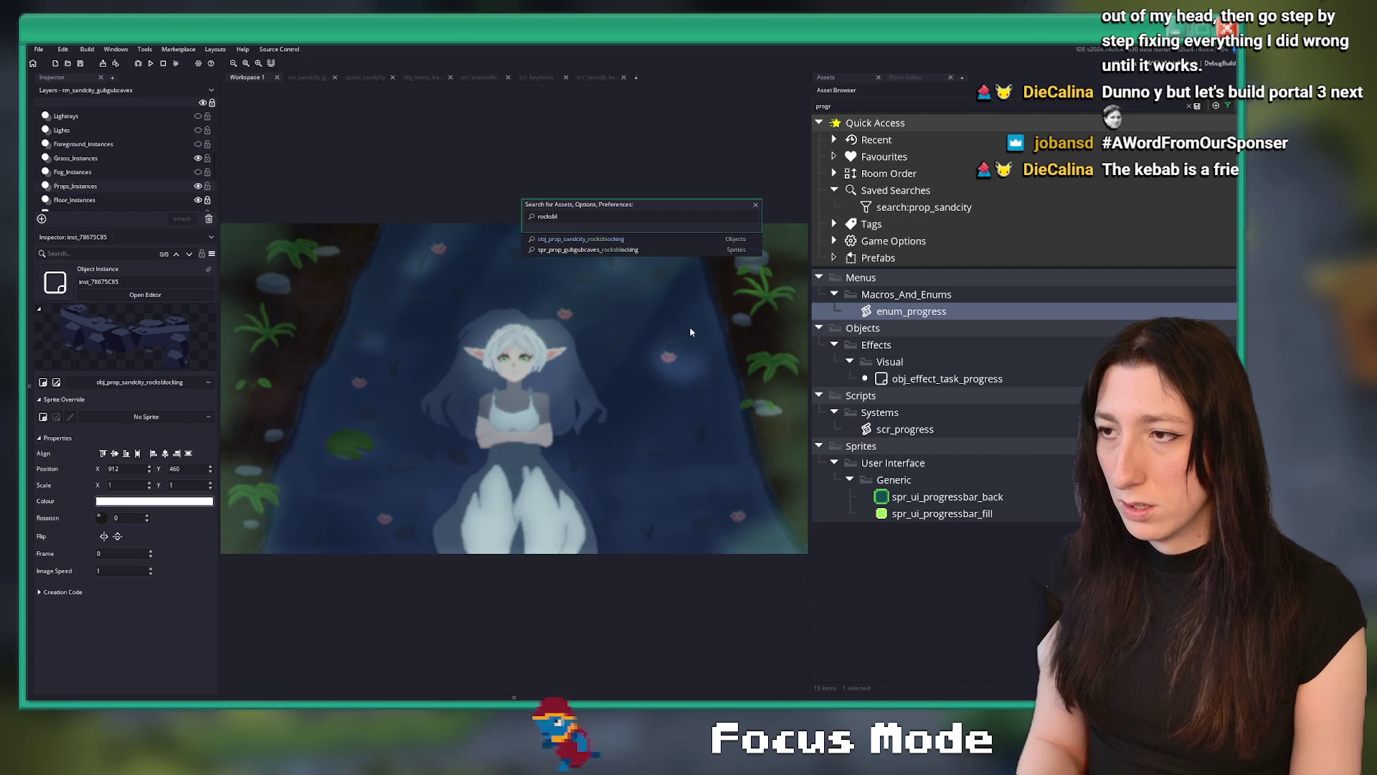
key(Return)
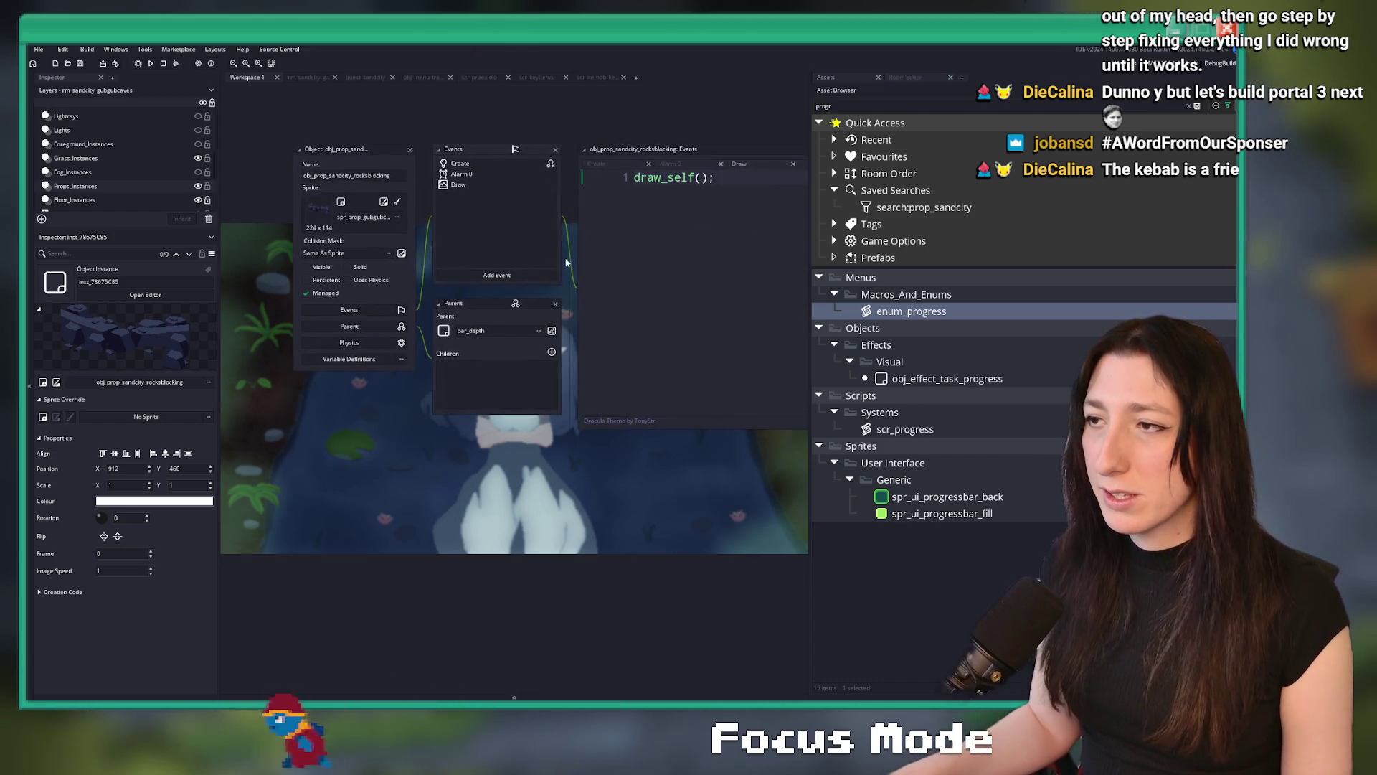
click(447, 144)
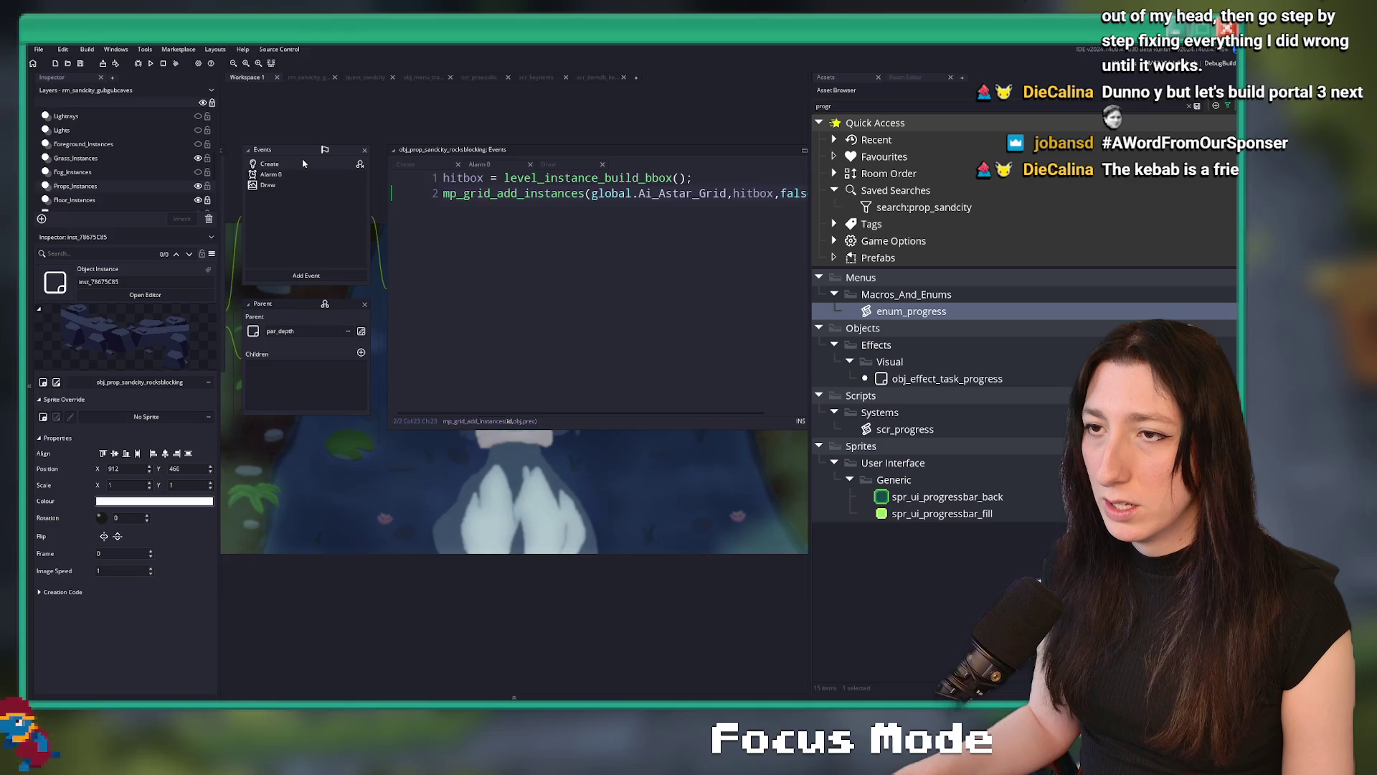
Add an if checking event_read(ProgressEntries.GubGubCaves_RocksDestroyed) with its closing brace
click(574, 240)
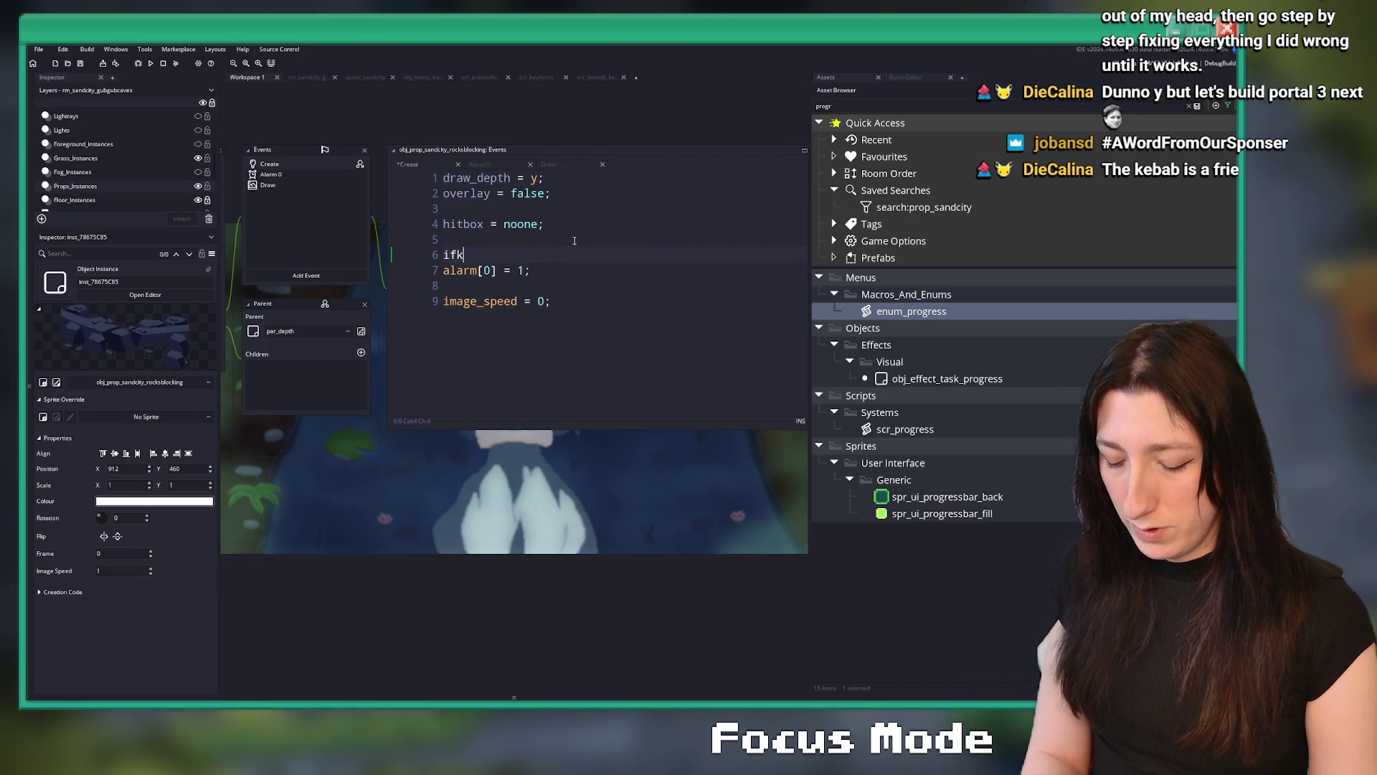
text(( p)
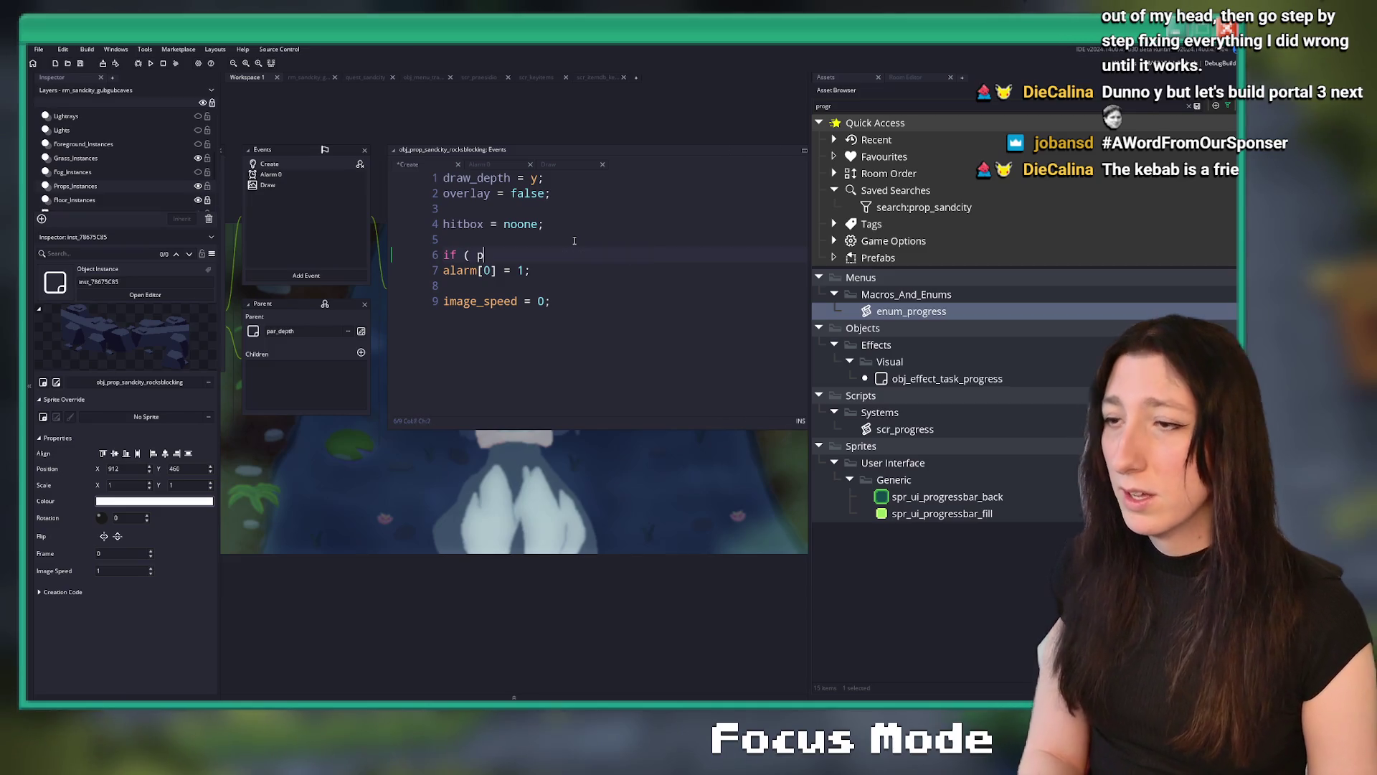
text(rogress_)
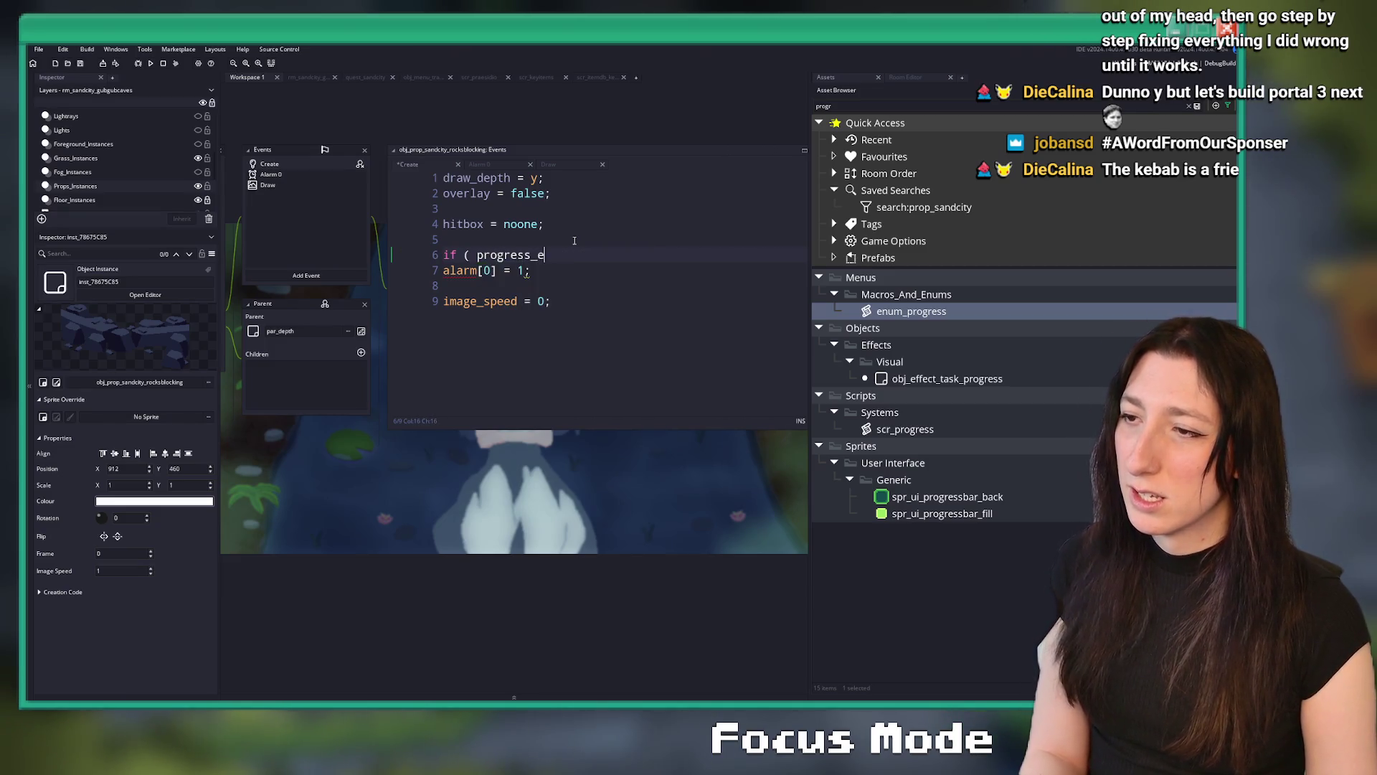
key(ctrl+BackSpace)
text(event_rea)
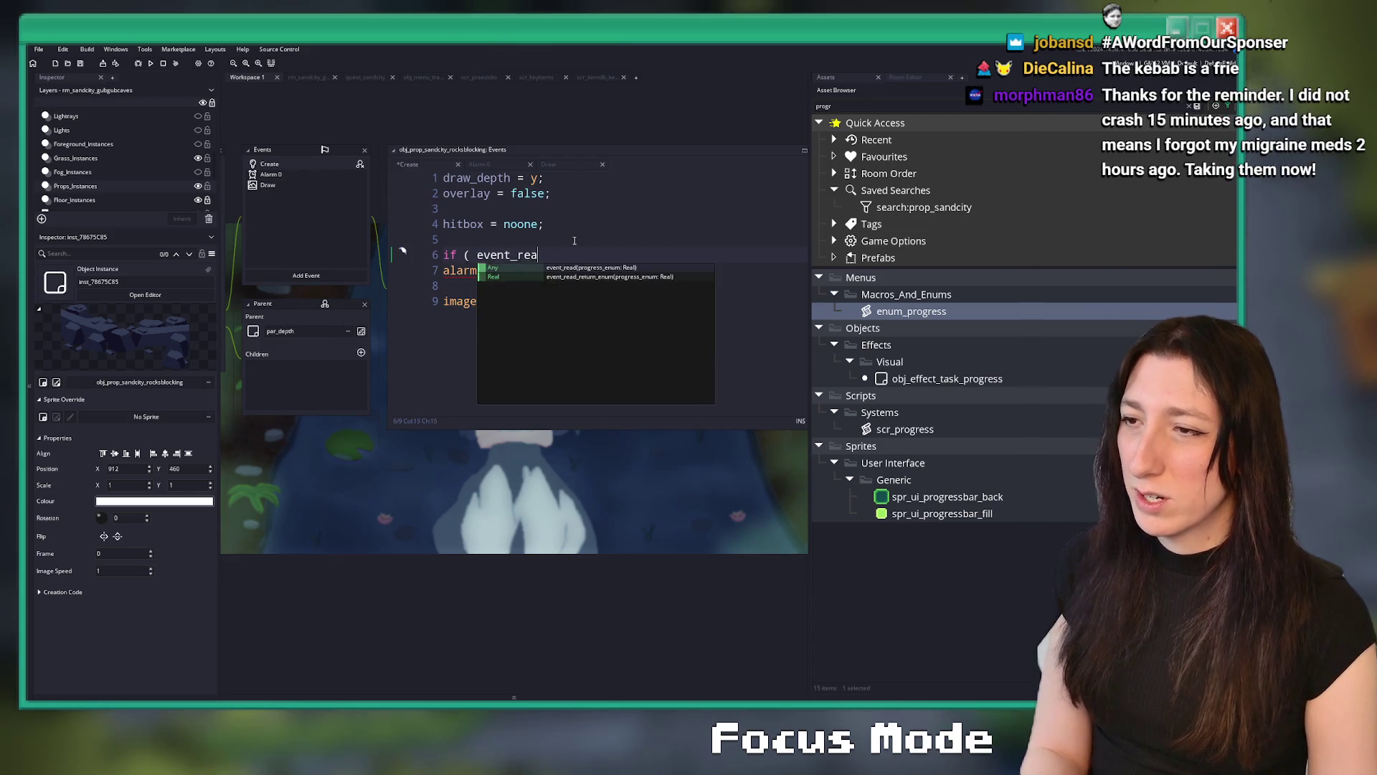
text(d(ressEntries.GubGubCaves_RocksDestroyed) ) {)
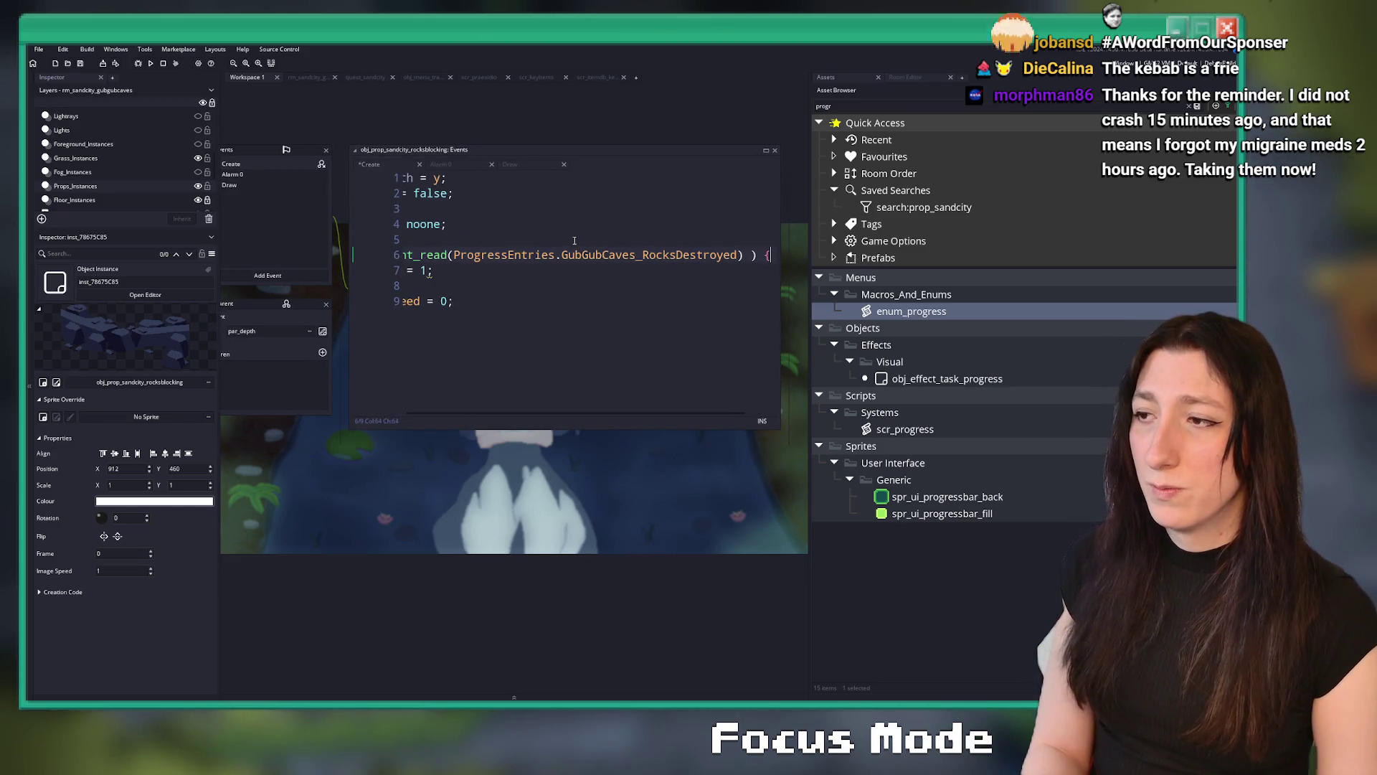
key(Return)
text(} else {)
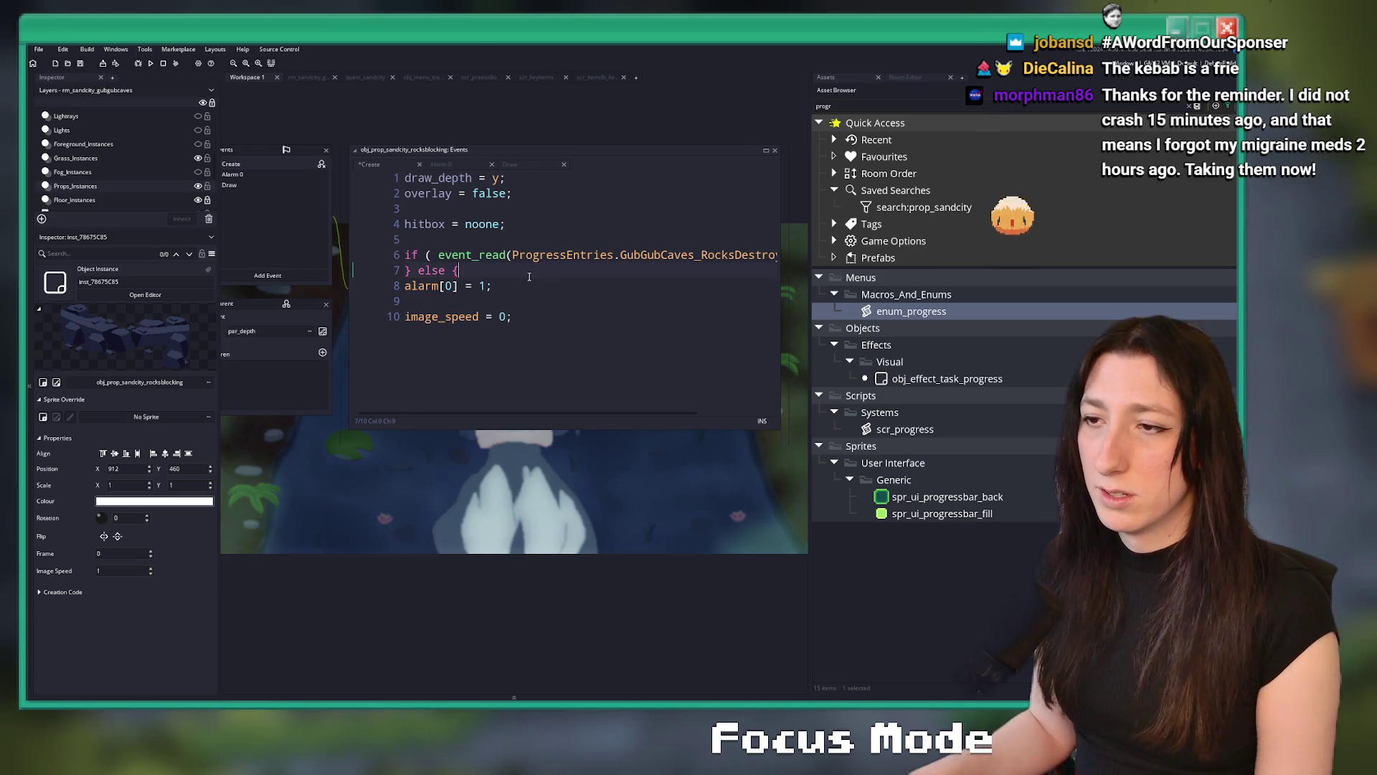
Move the alarm line into an indented else block
click(487, 281)
key(Return)
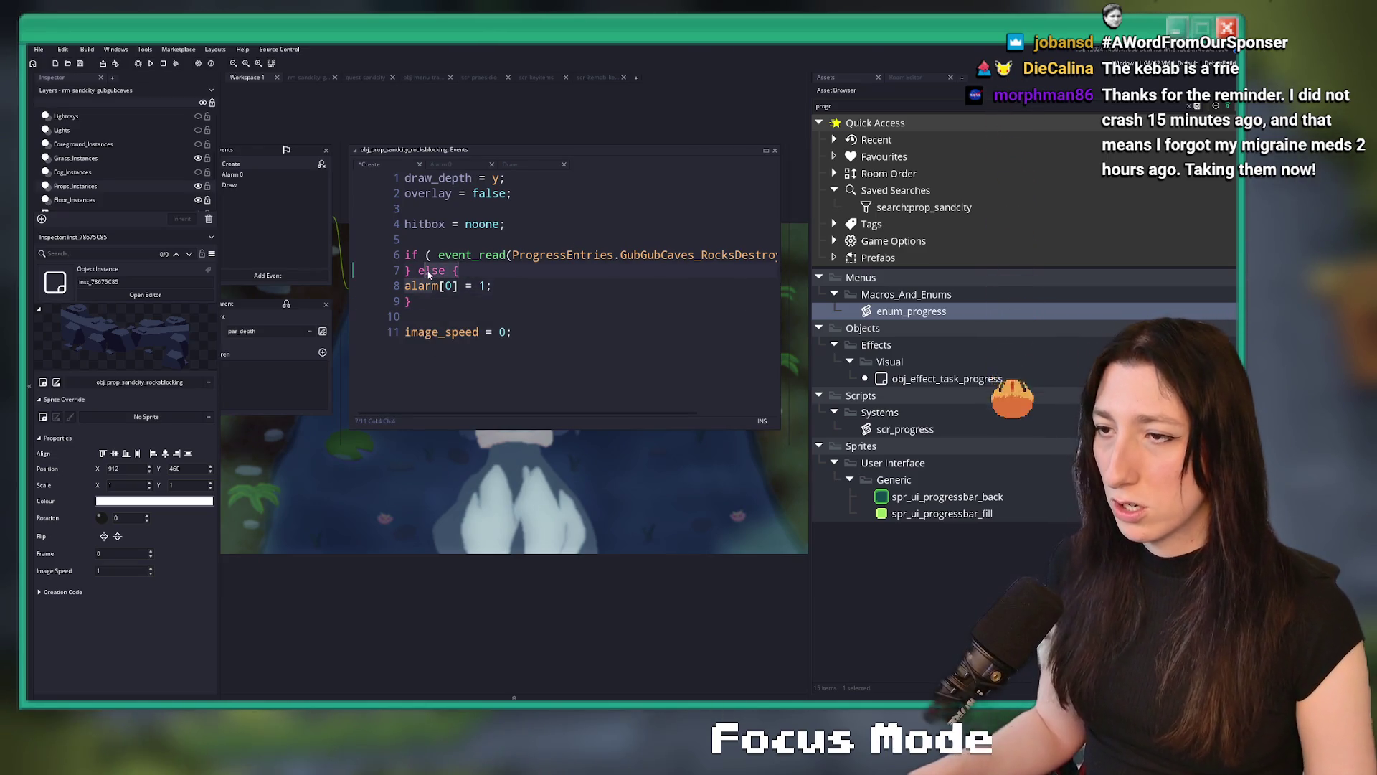
click(436, 271)
key(Return)
key(Tab)
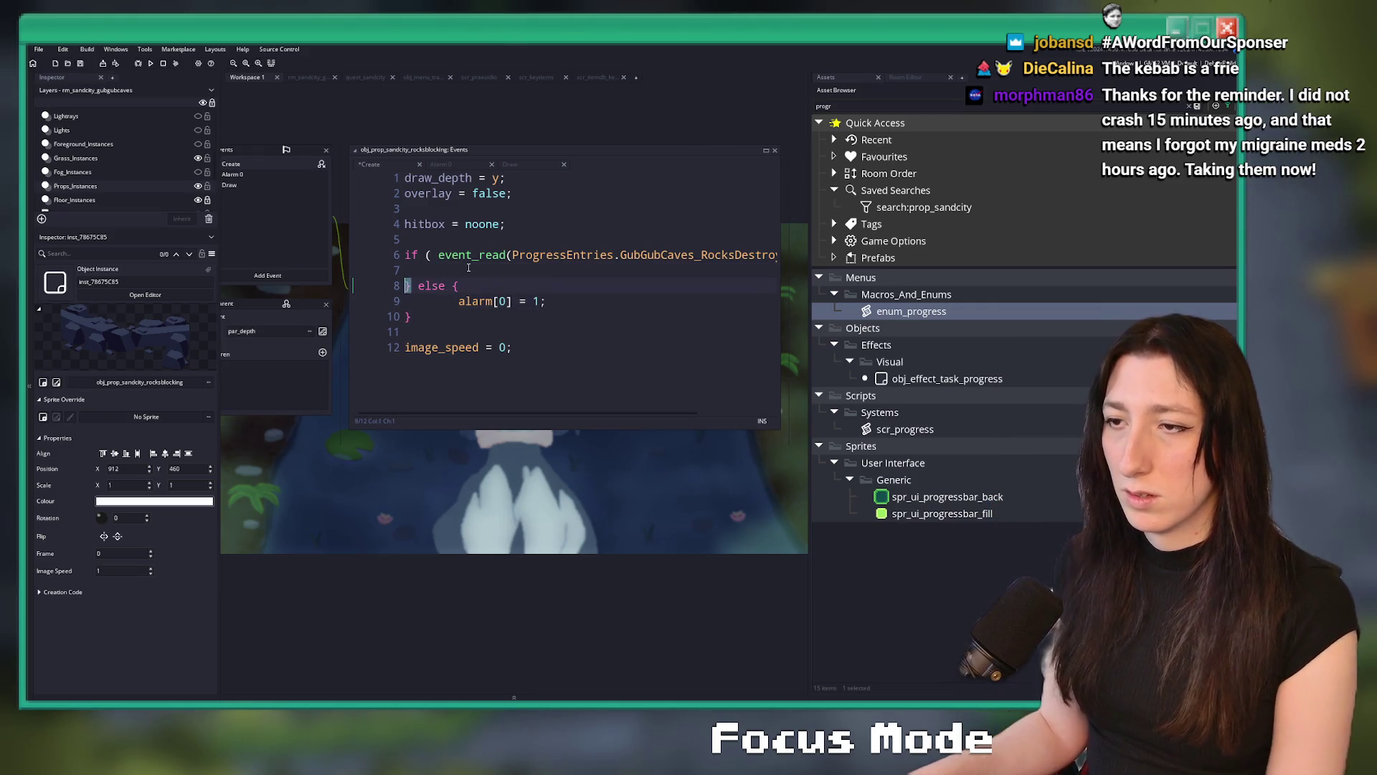
Write image_index = 1; inside the if branch and remove the stray letter
key(F12)
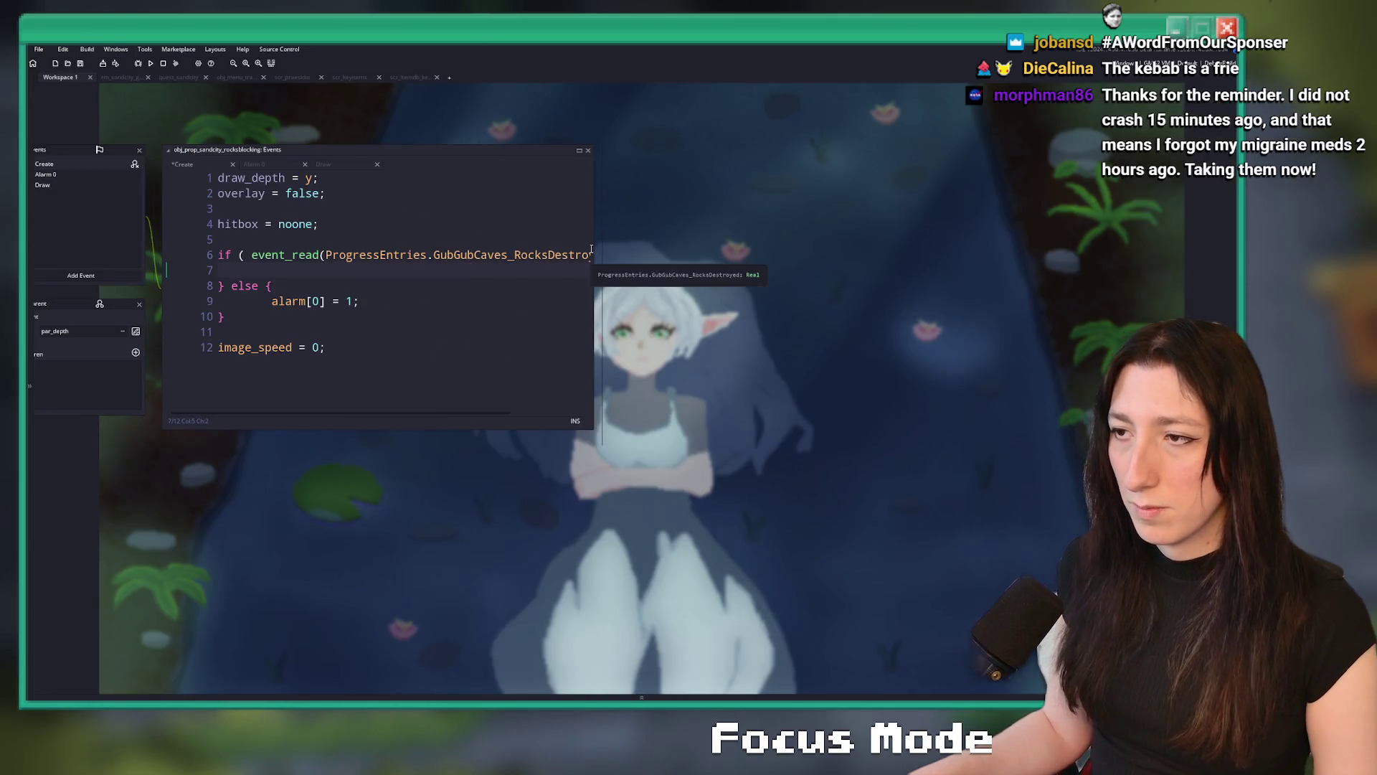
ctrl+scroll(452, 270, up, 2)
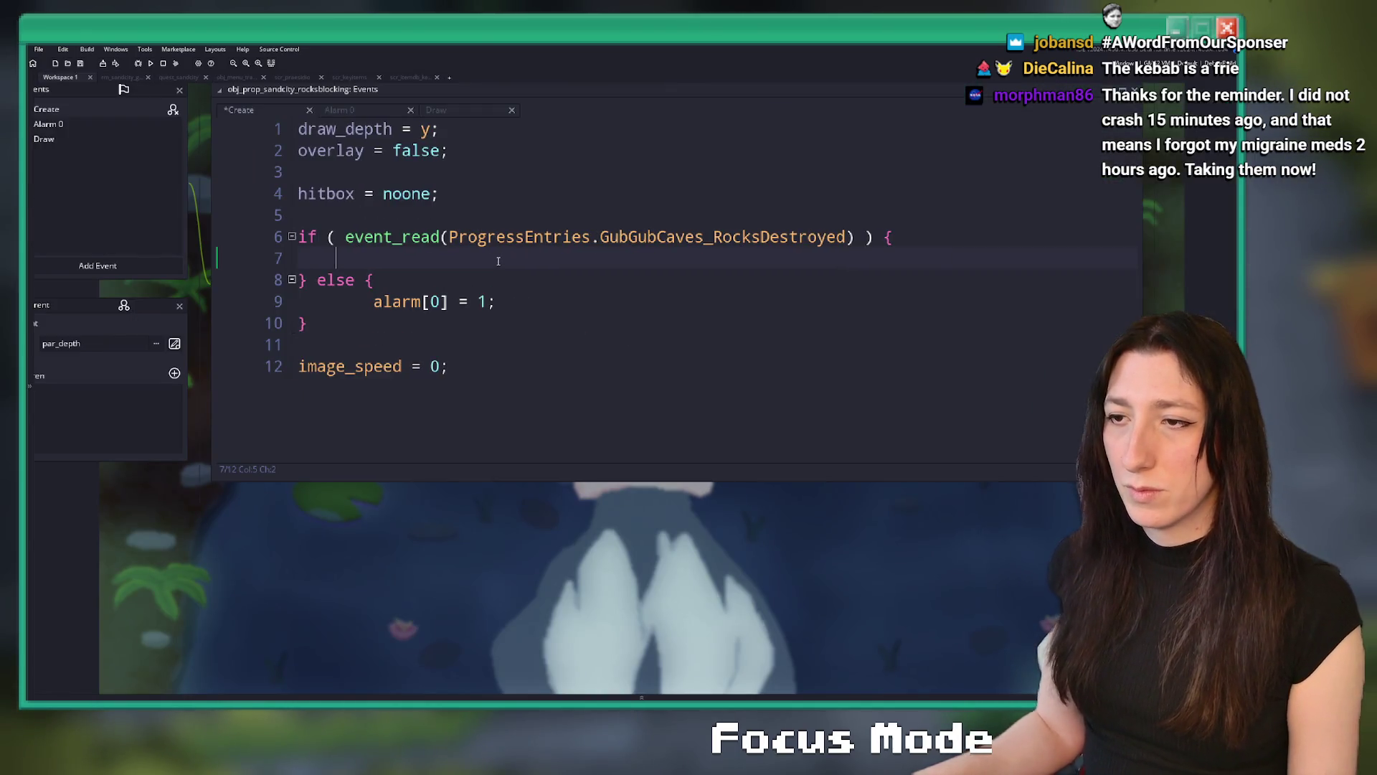
text(imagek)
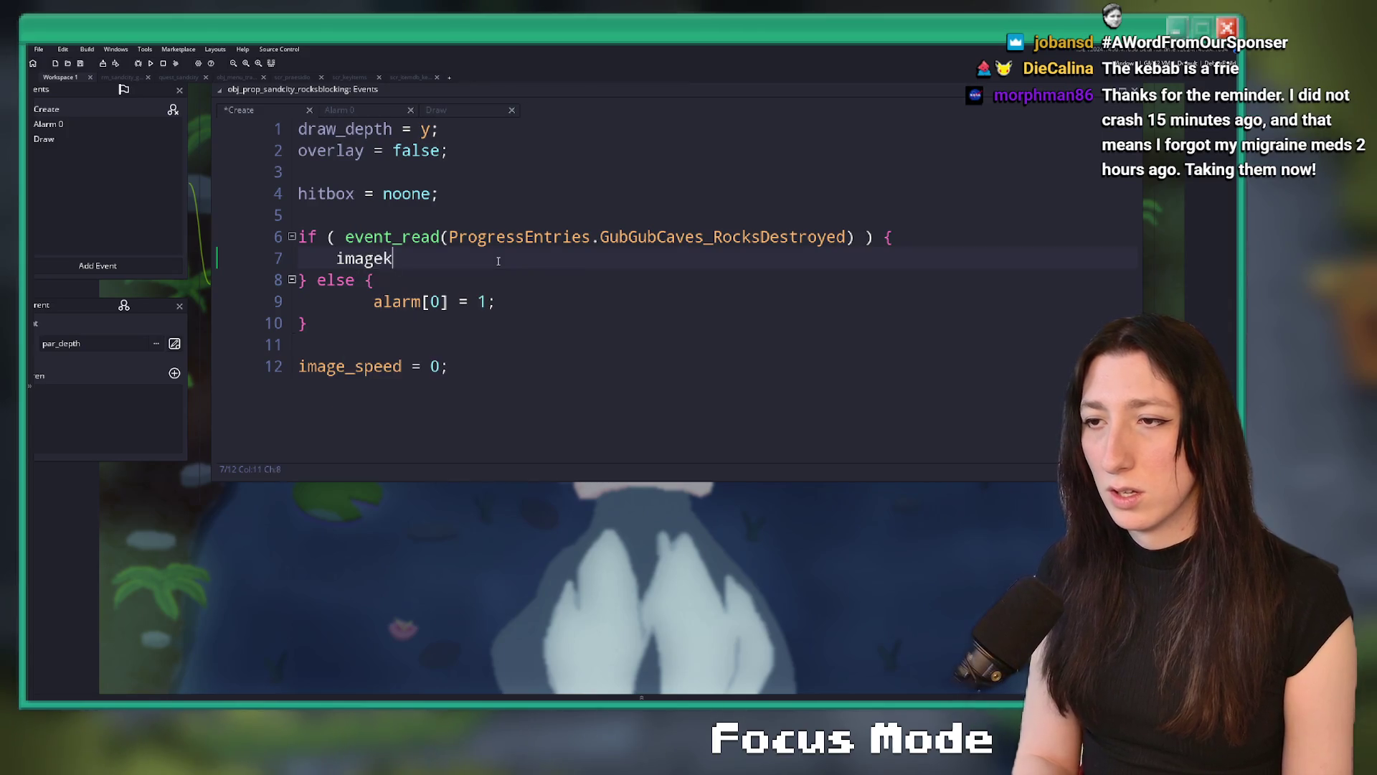
key(BackSpace)
text(_index = 1;l)
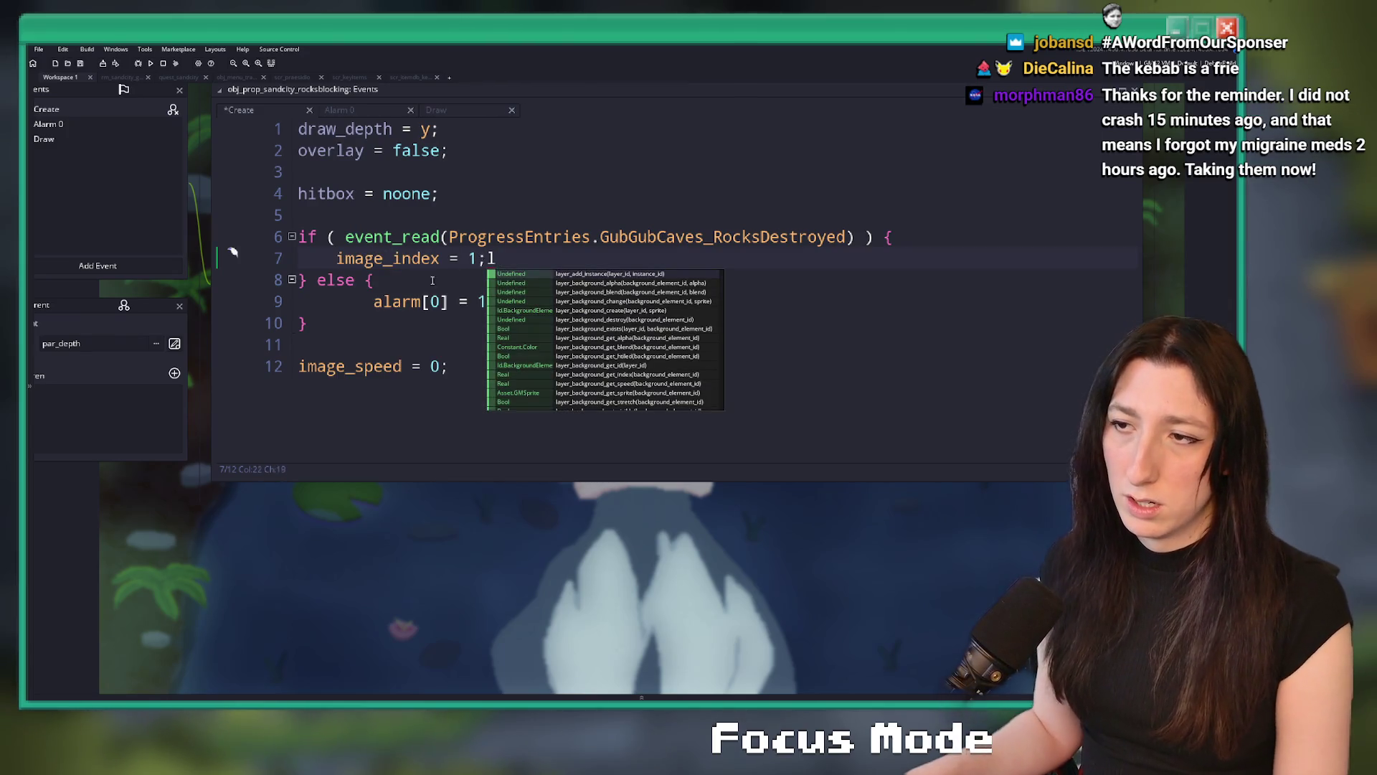
key(BackSpace)
click(373, 301)
key(BackSpace)
mouse_move(432, 284)
mouse_down()
mouse_move(555, 294)
mouse_move(610, 334)
mouse_up()
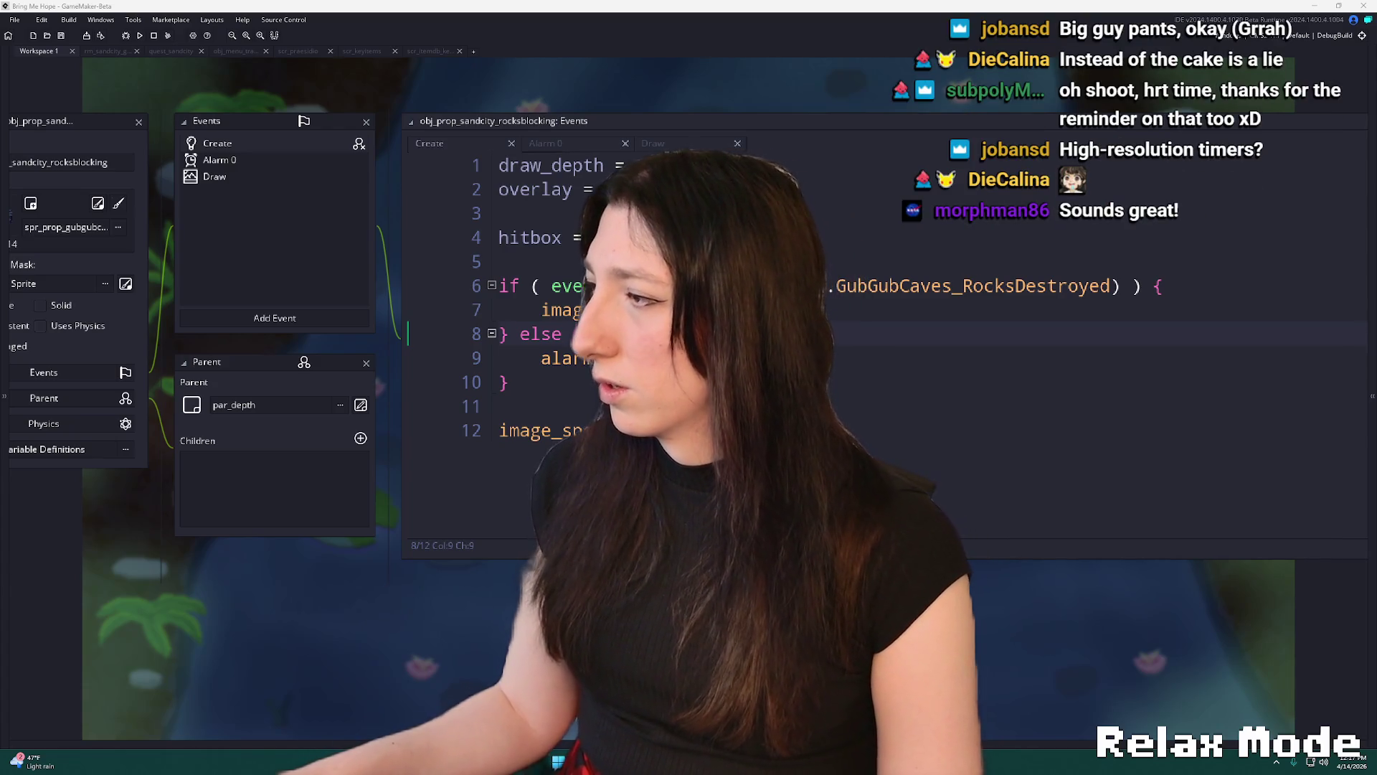
Mute the coral reef video, make it full screen, and jump ahead to 20:33
key(alt+Tab)
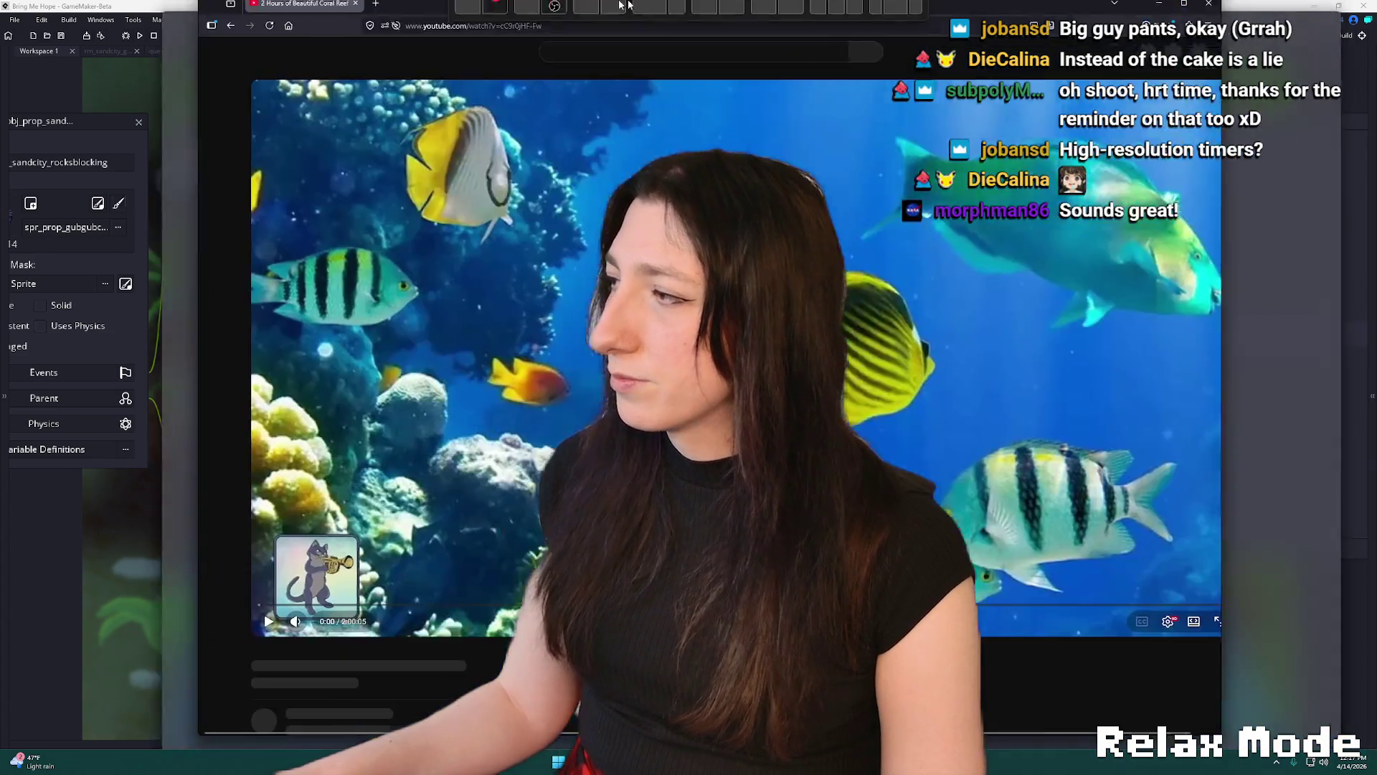
key(m)
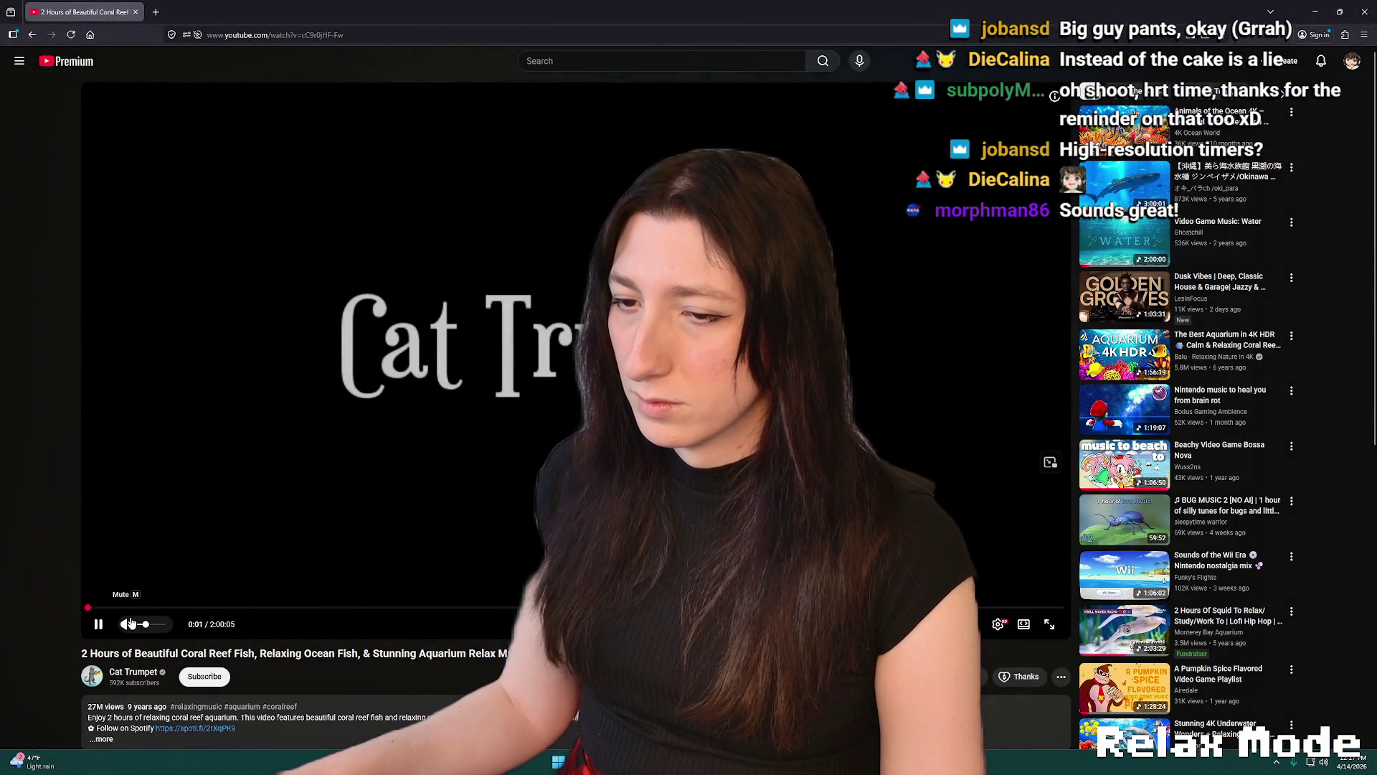
key(f)
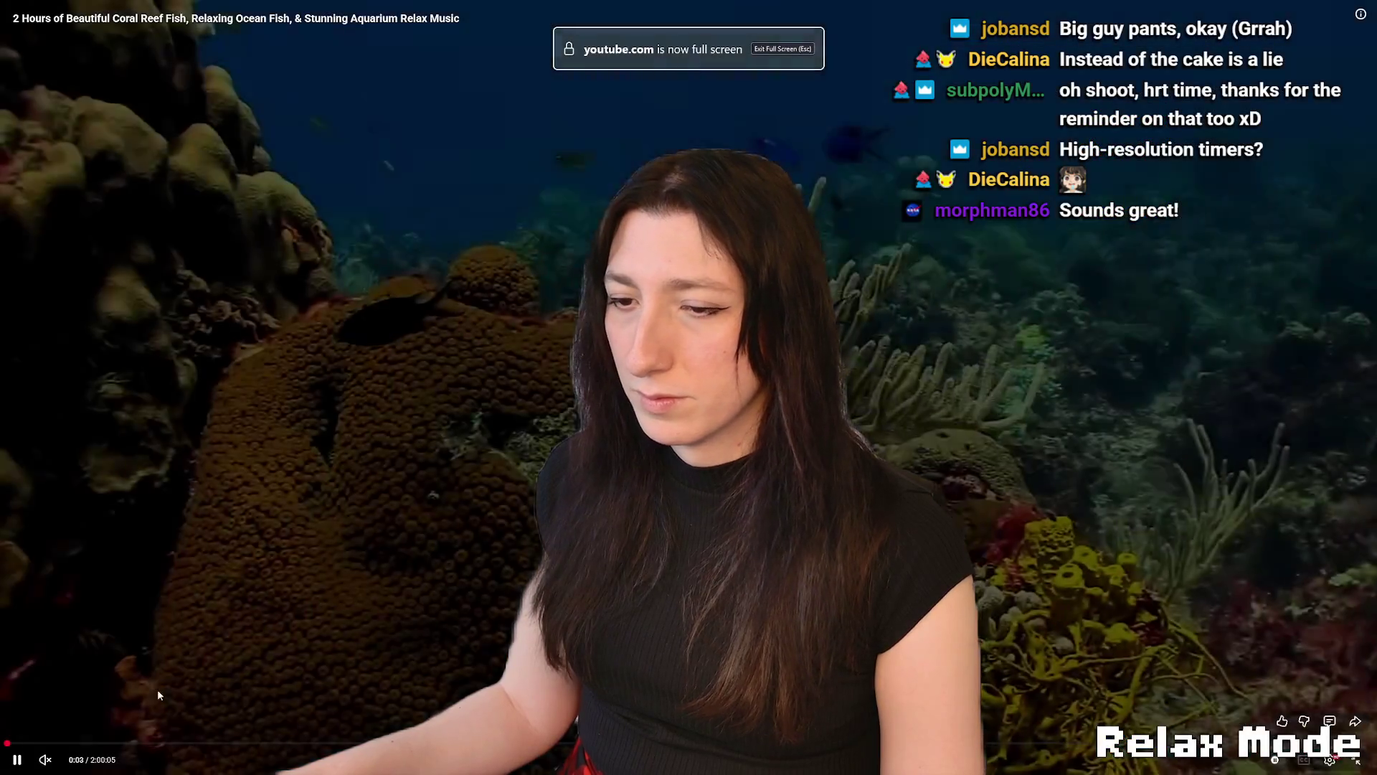
click(242, 743)
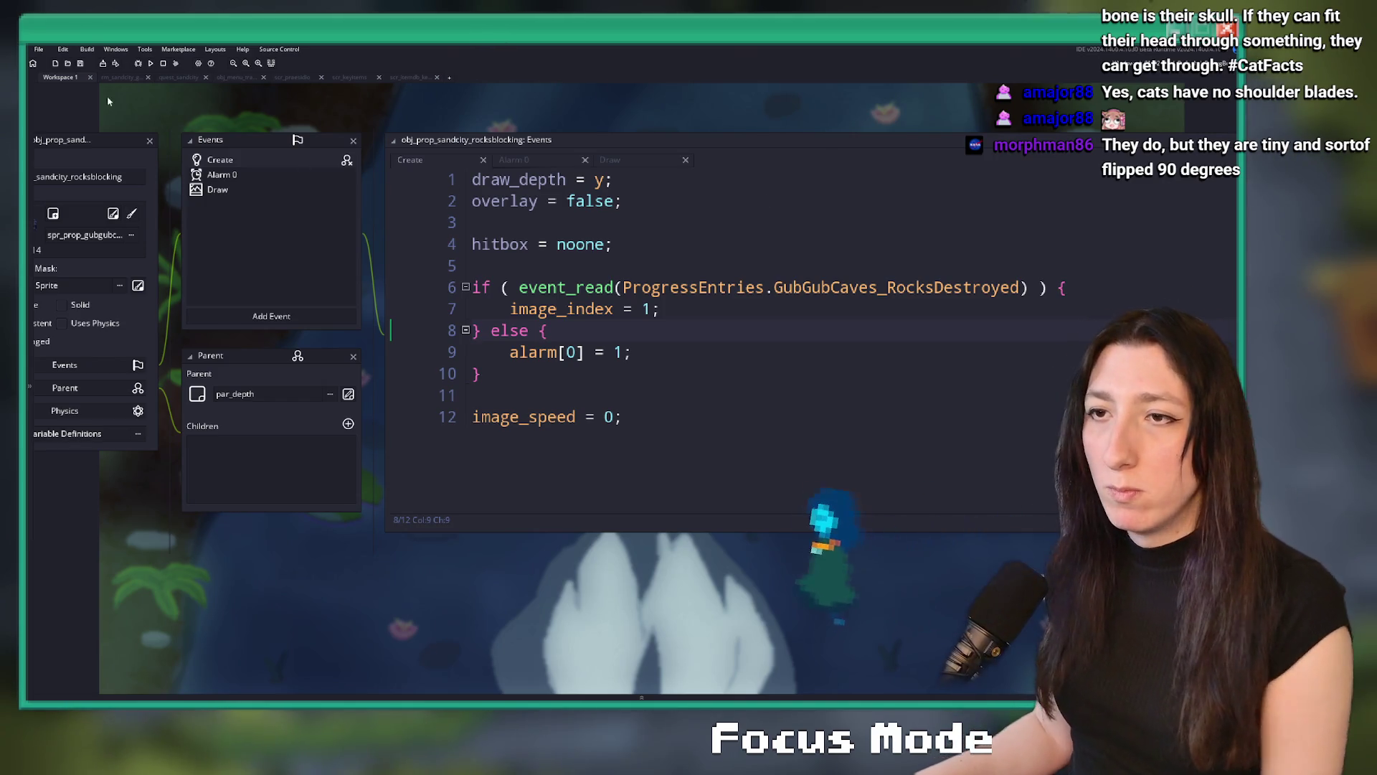
Bring up the rm_sandcity_gubgubcaves room and scroll around its cave corridors
click(121, 76)
scroll(631, 326, down, 2)
scroll(541, 280, right, 2)
scroll(541, 258, down, 2)
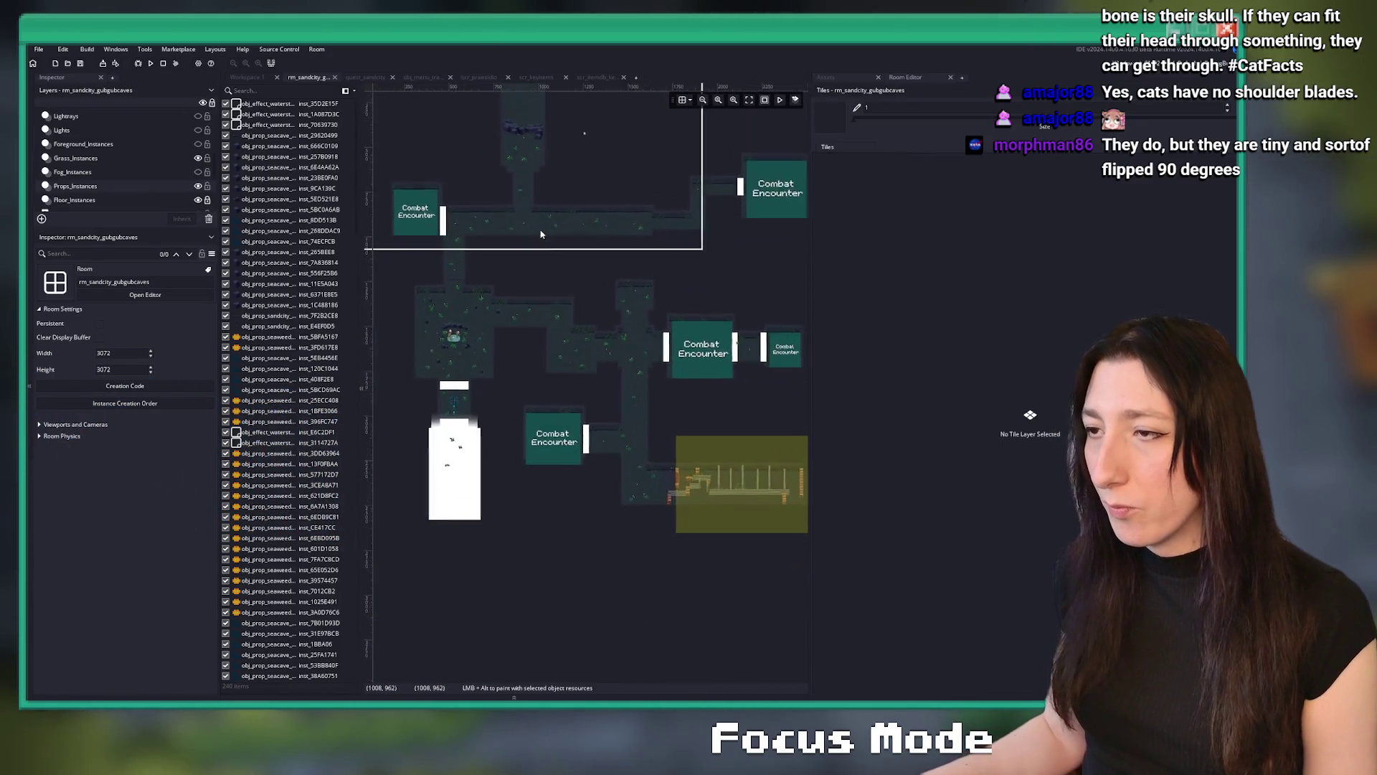
scroll(542, 234, down, 1)
scroll(559, 283, up, 3)
scroll(559, 283, left, 1)
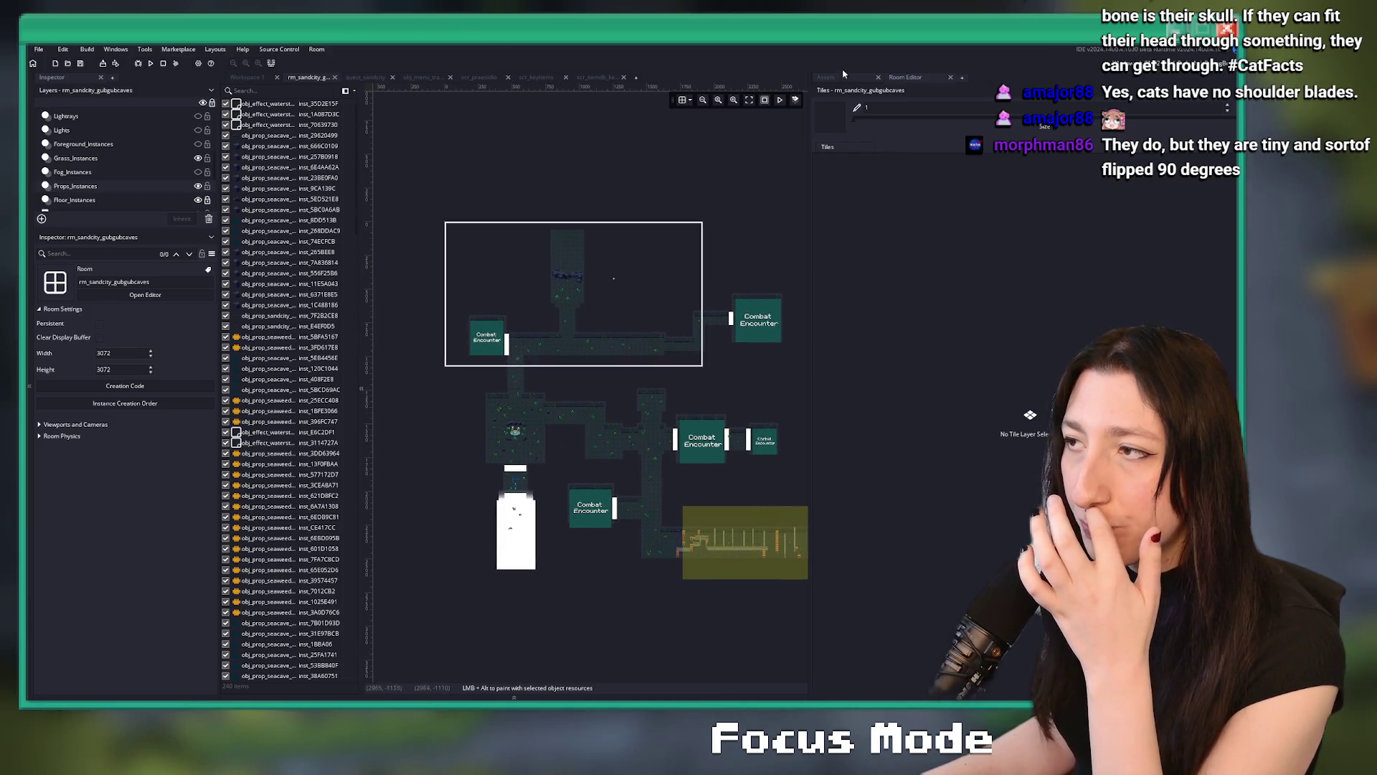
scroll(531, 299, up, 1)
scroll(553, 349, up, 5)
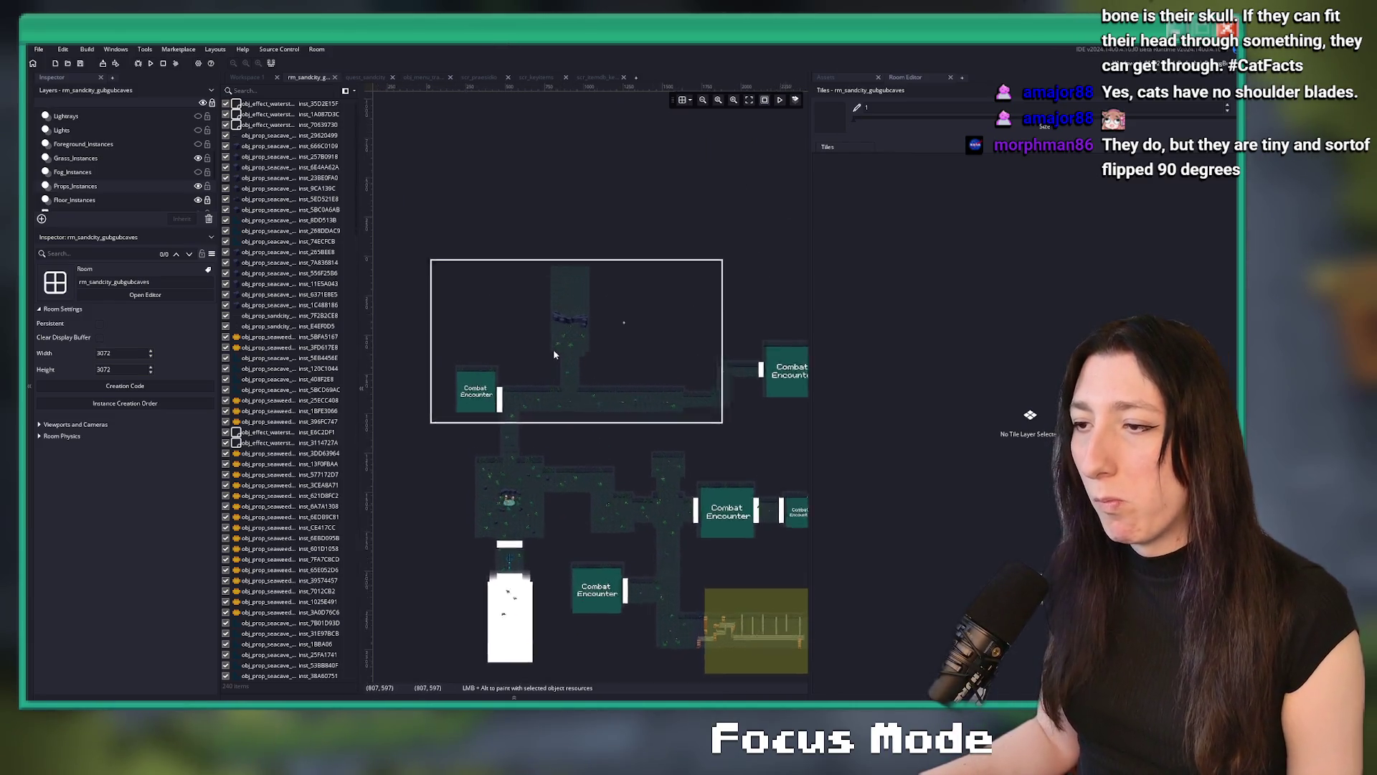
scroll(122, 175, up, 5)
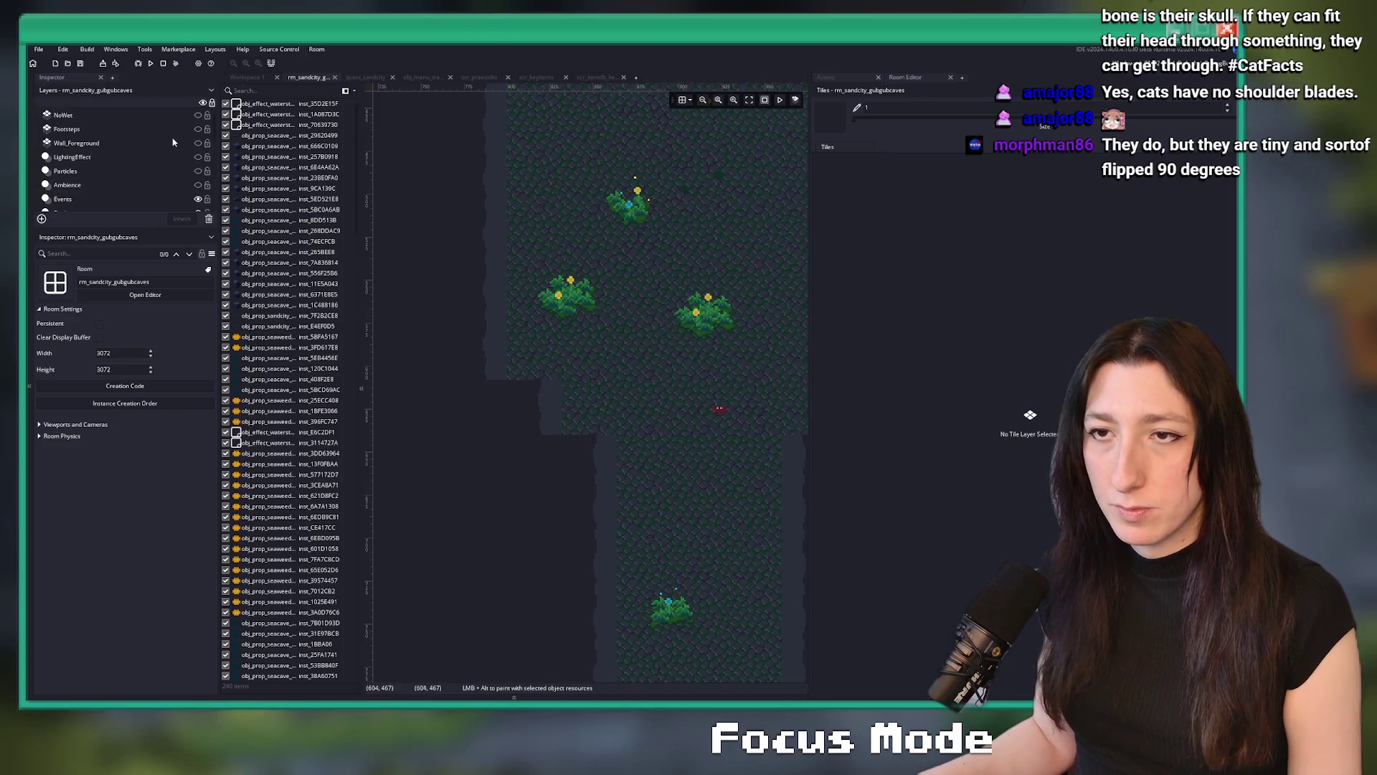
Show the Wall_Foreground layer and paint a dark tile strip beside the middle bush
click(199, 143)
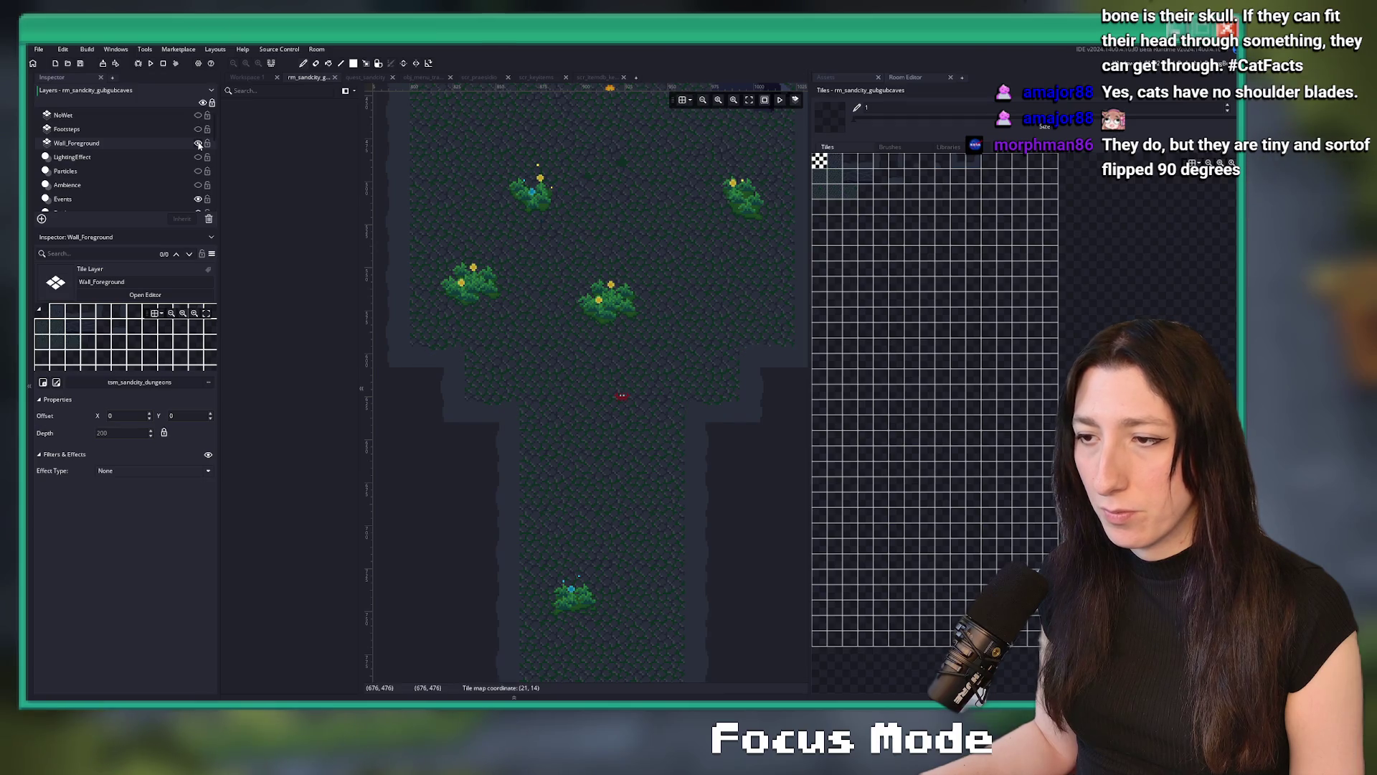
scroll(883, 209, up, 3)
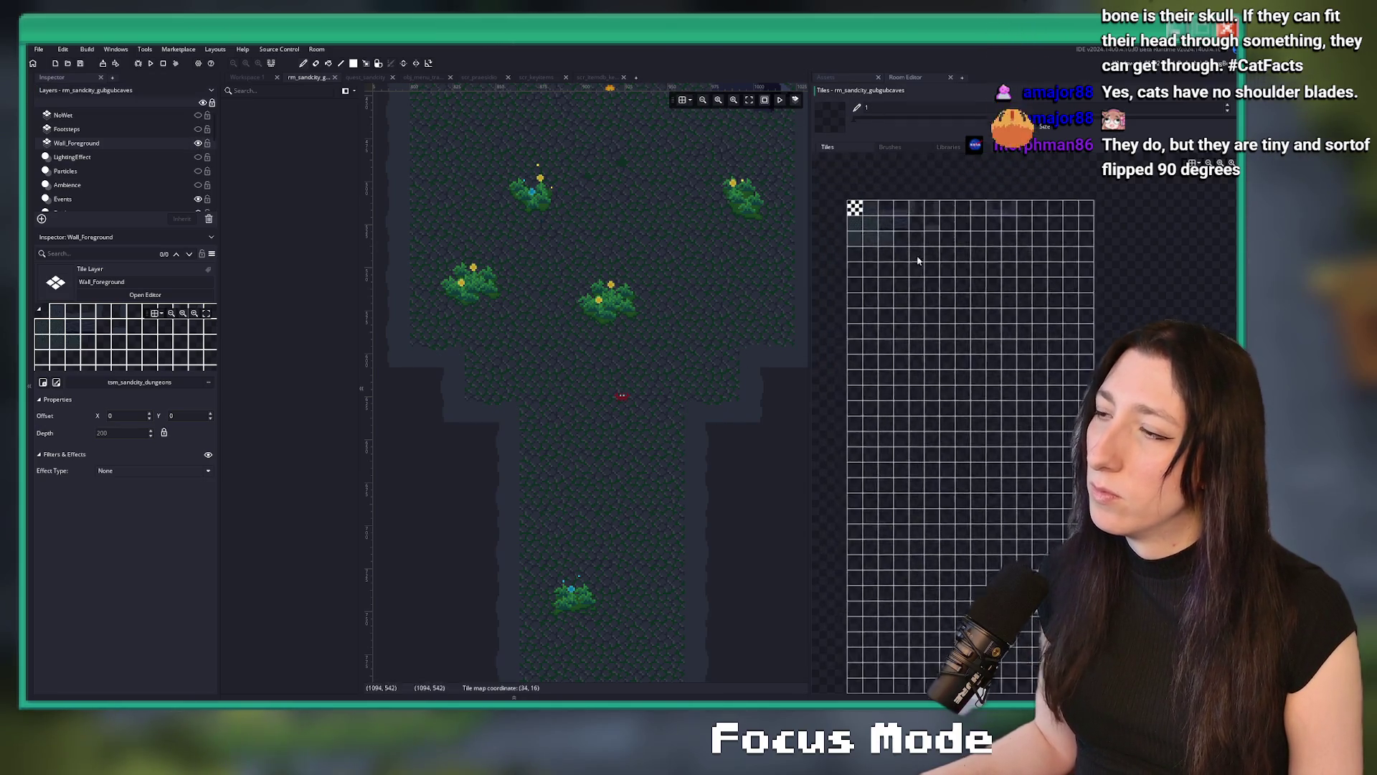
scroll(884, 208, up, 2)
click(883, 209)
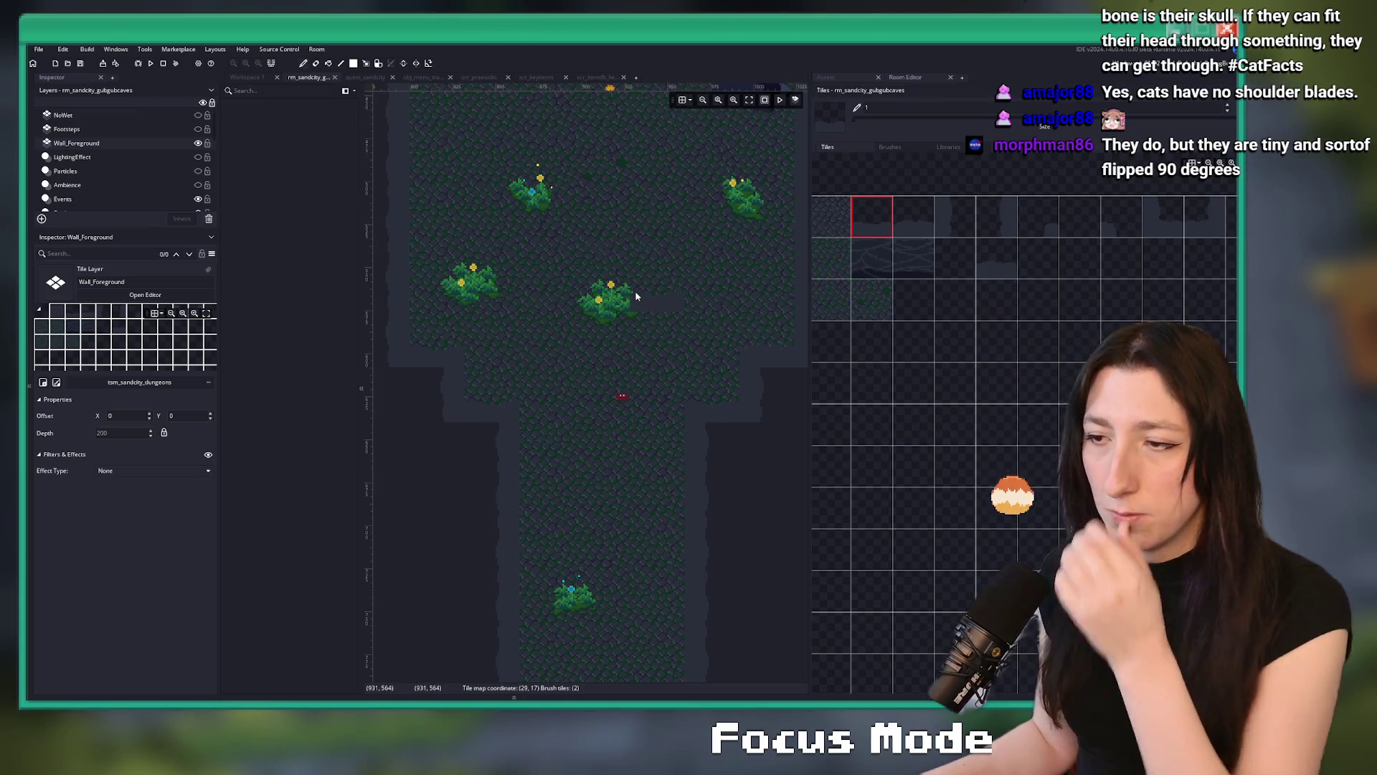
drag(635, 290, 714, 295)
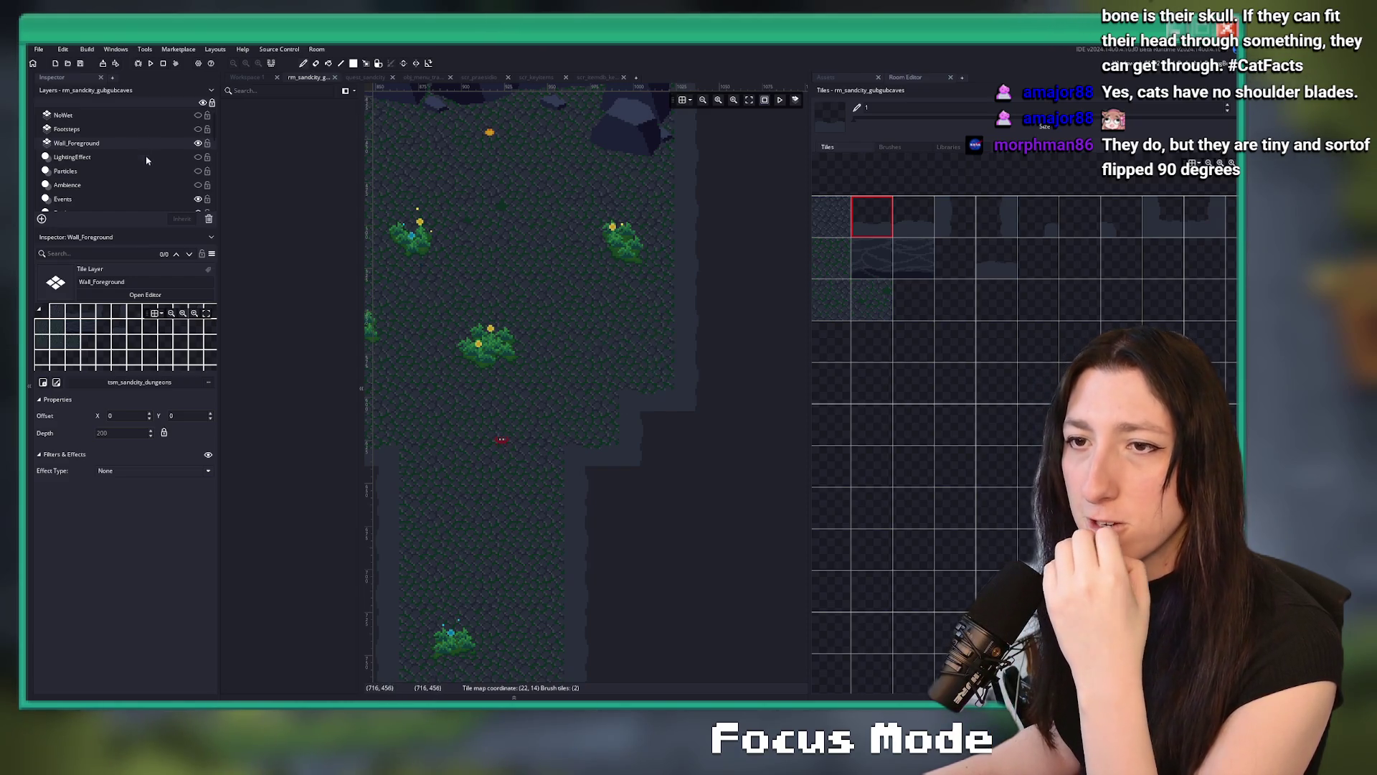
Show and select the Footsteps layer, then pan down to the lower water area
click(198, 128)
click(79, 128)
mouse_move(477, 386)
mouse_down()
mouse_move(687, 268)
mouse_move(734, 290)
mouse_move(594, 269)
mouse_move(657, 193)
mouse_move(627, 255)
mouse_move(614, 440)
mouse_move(572, 454)
mouse_move(533, 428)
mouse_move(559, 436)
mouse_up()
scroll(541, 391, down, 5)
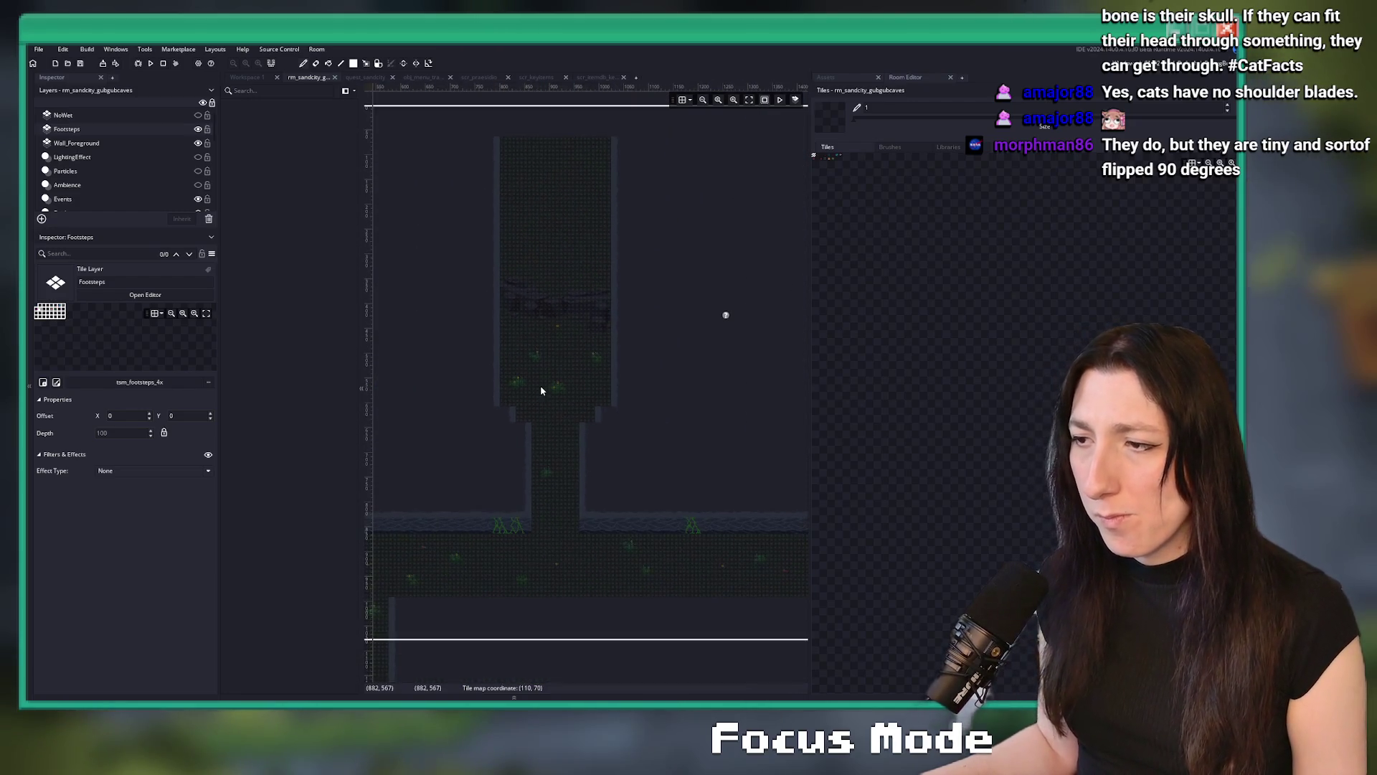
drag(563, 446, 552, 422)
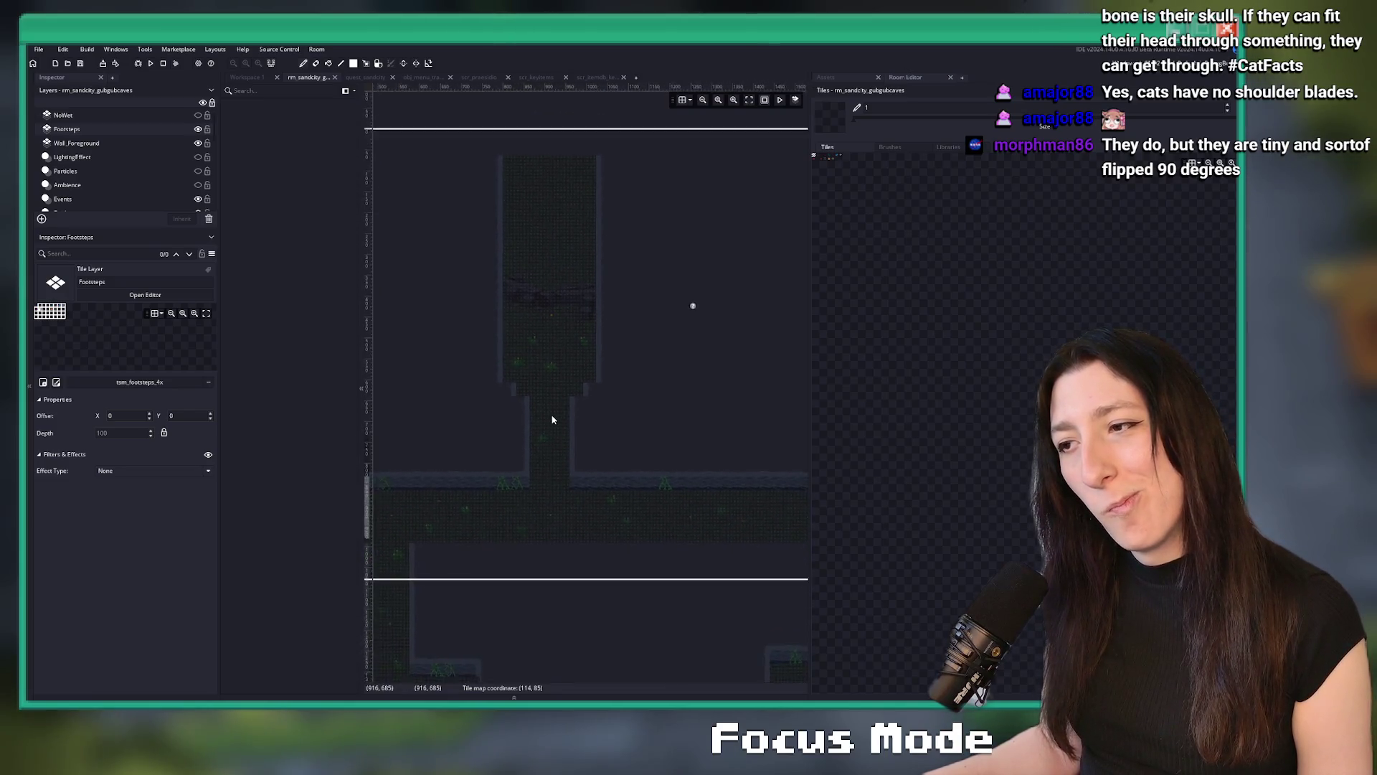
scroll(553, 420, up, 3)
mouse_move(541, 393)
mouse_down()
mouse_move(552, 277)
mouse_move(553, 378)
mouse_up()
scroll(553, 276, down, 3)
scroll(531, 208, up, 5)
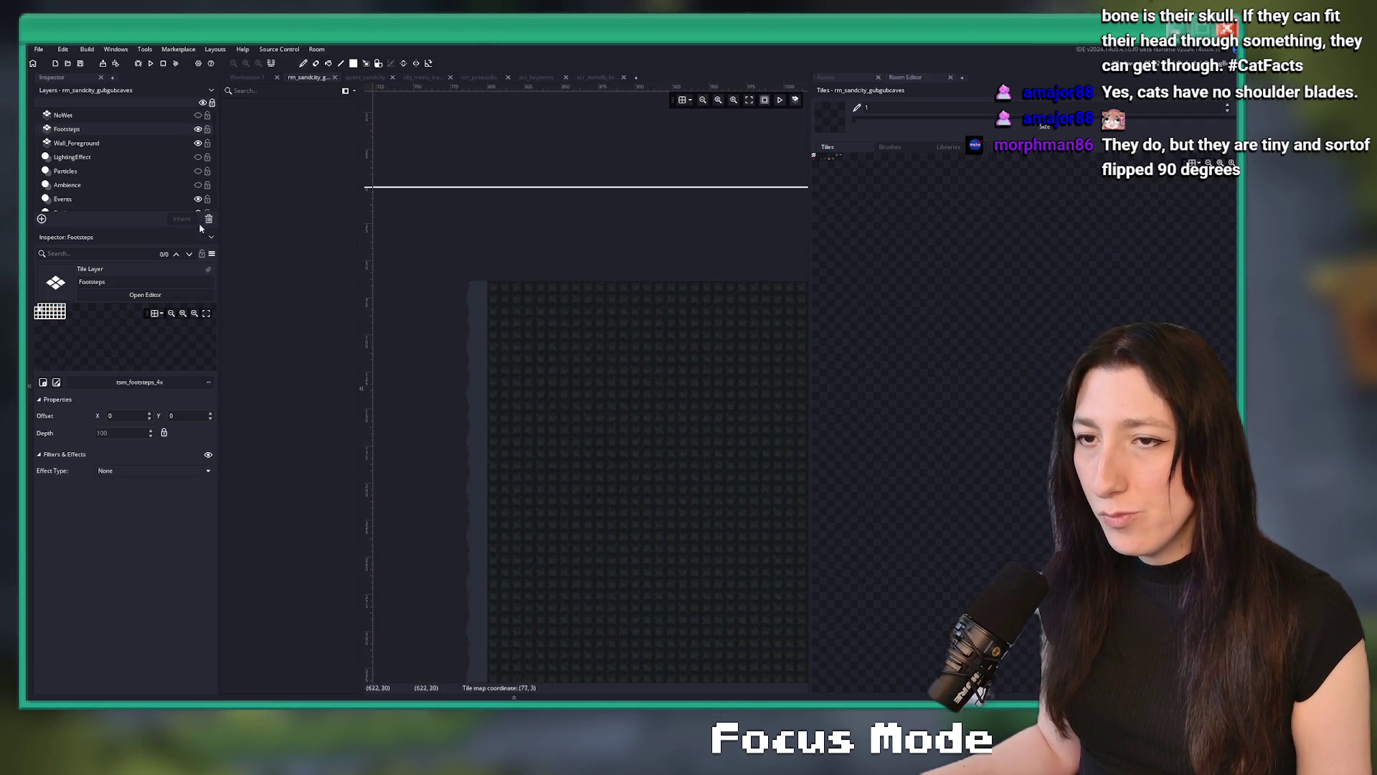
scroll(111, 198, down, 3)
Paint a two-tile wall strip across the top of the room on the Walls layer
click(112, 190)
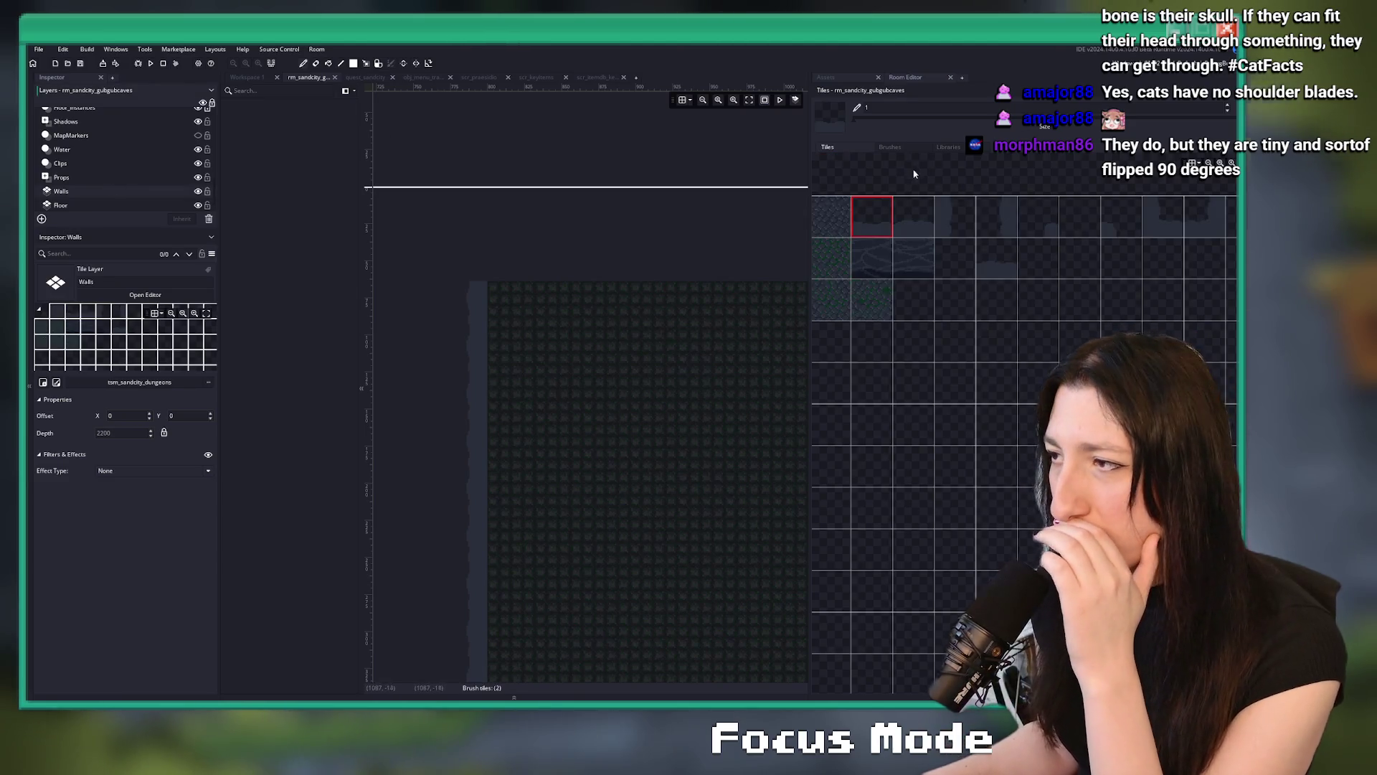
drag(536, 266, 483, 270)
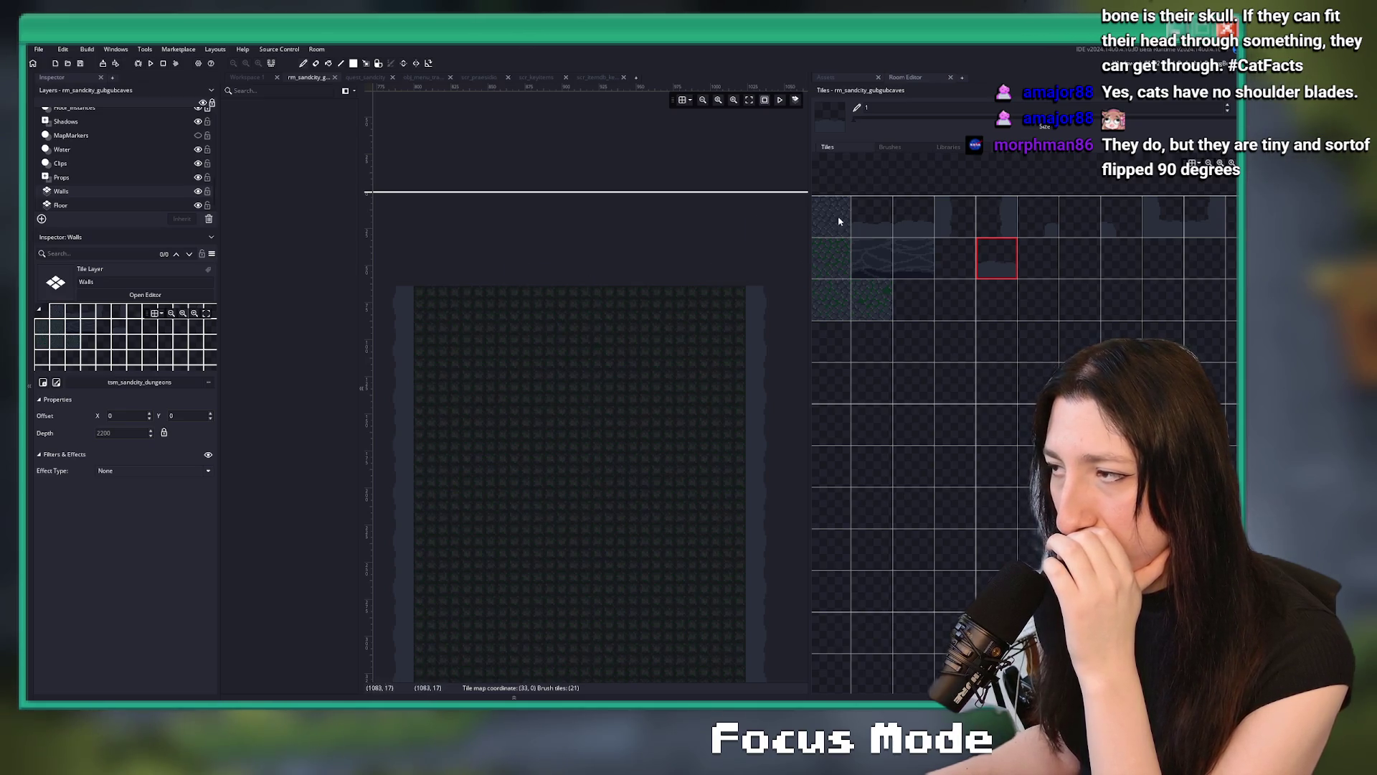
drag(917, 219, 917, 260)
drag(758, 275, 424, 280)
Touch up the wall strip's top-left corner with single wall tiles
click(955, 219)
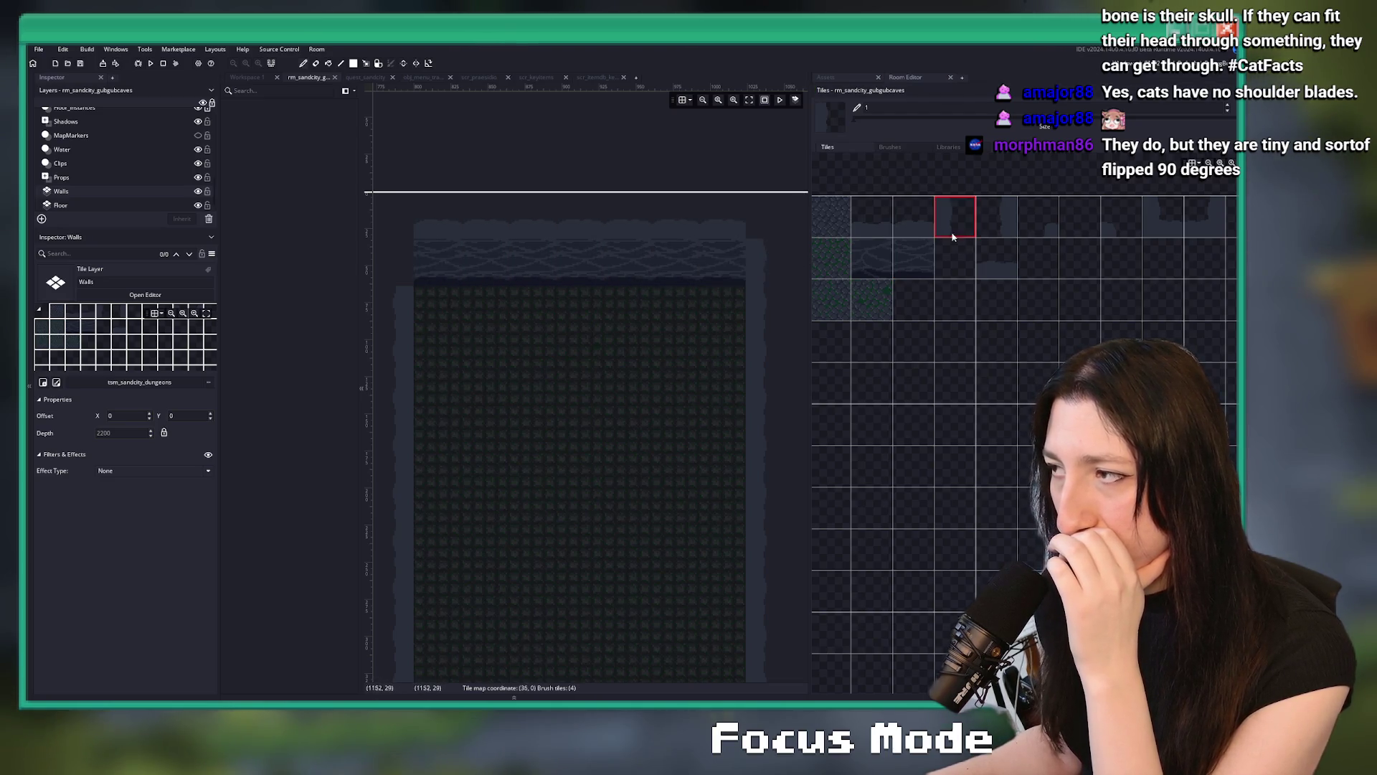
click(996, 217)
click(1074, 224)
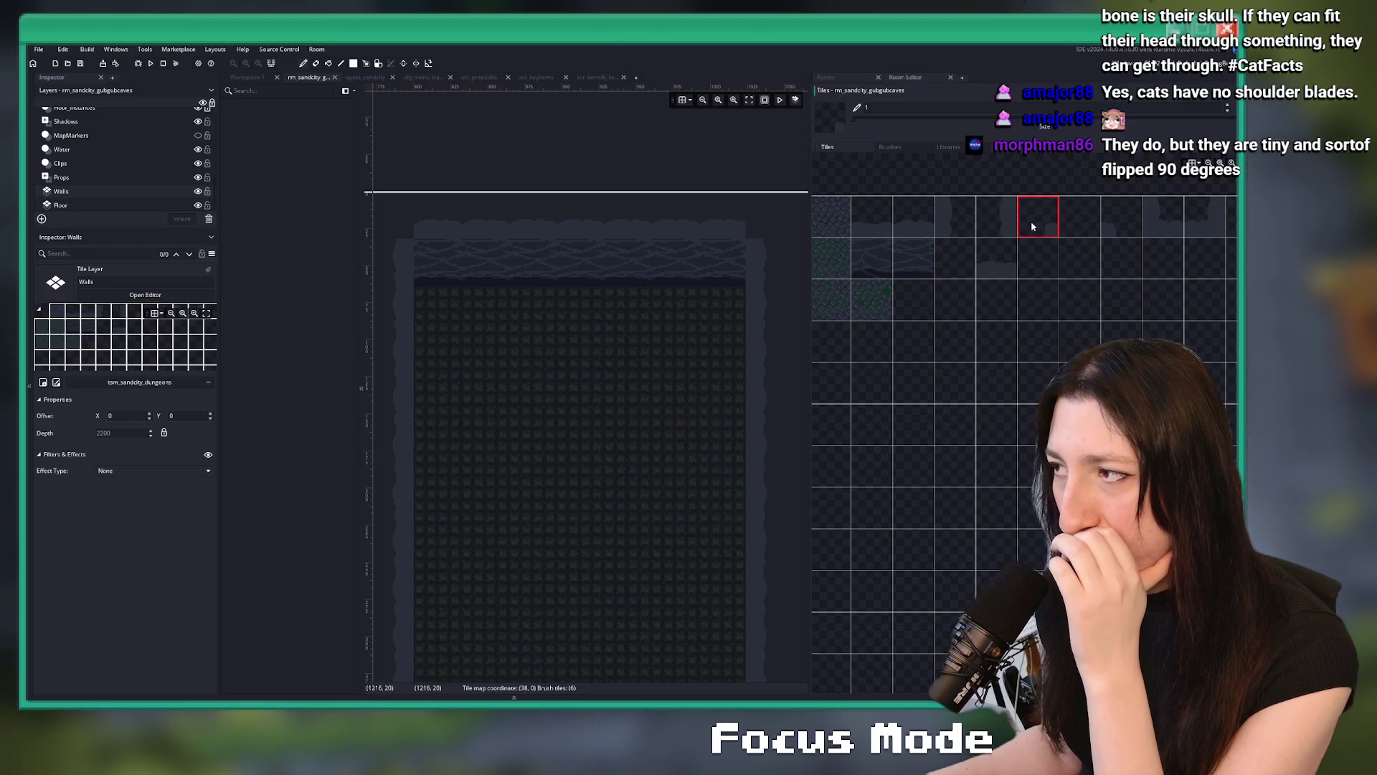
click(430, 245)
click(1116, 210)
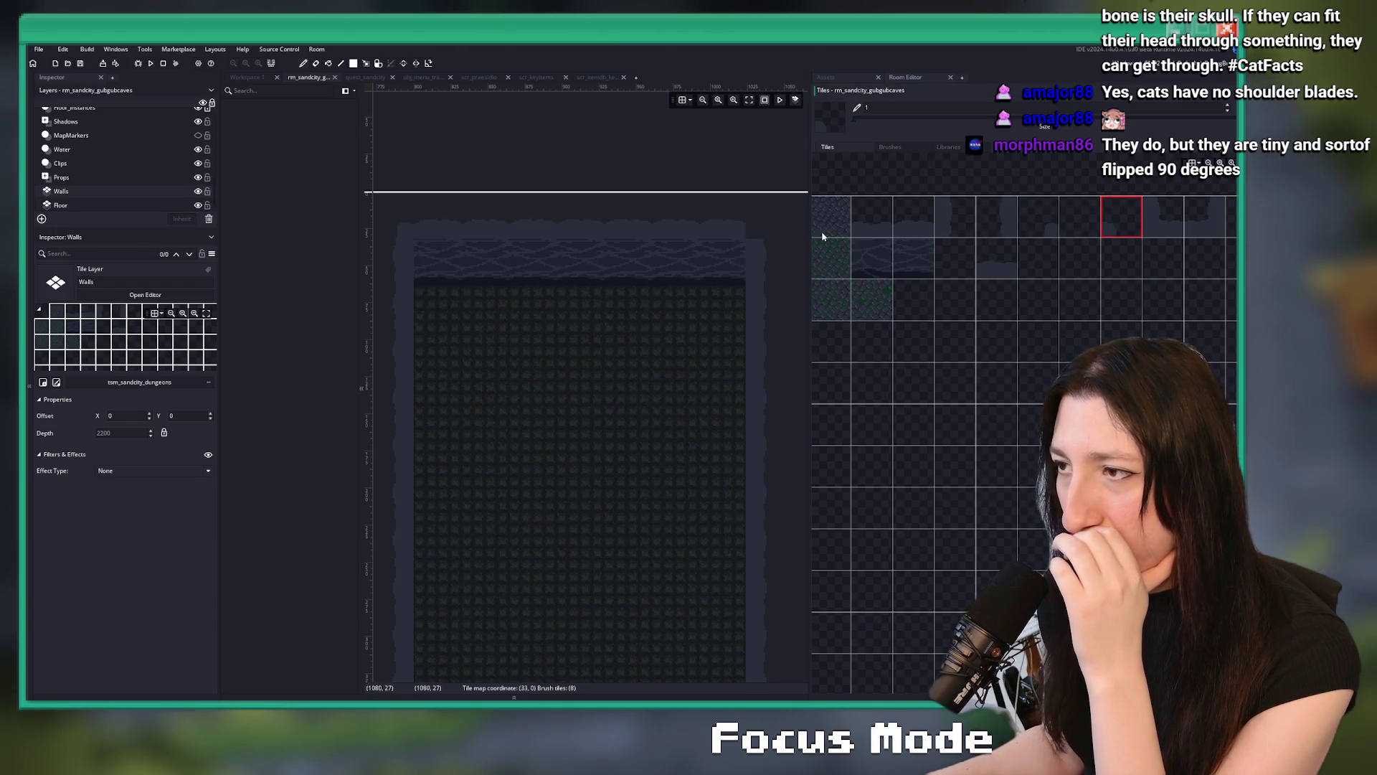
scroll(587, 337, down, 4)
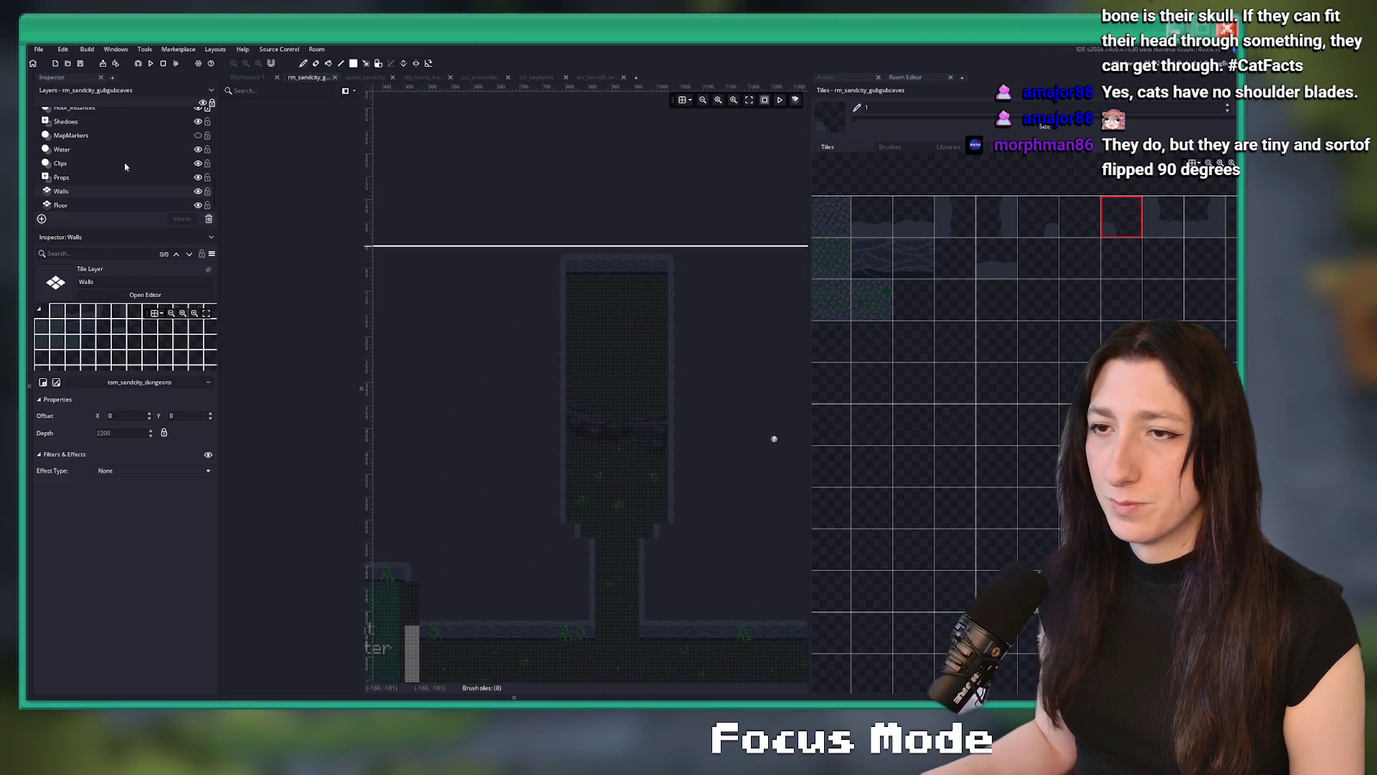
scroll(125, 166, up, 5)
scroll(722, 433, down, 4)
Hide the Footsteps layer in the room editor
drag(439, 126, 570, 137)
scroll(448, 423, up, 6)
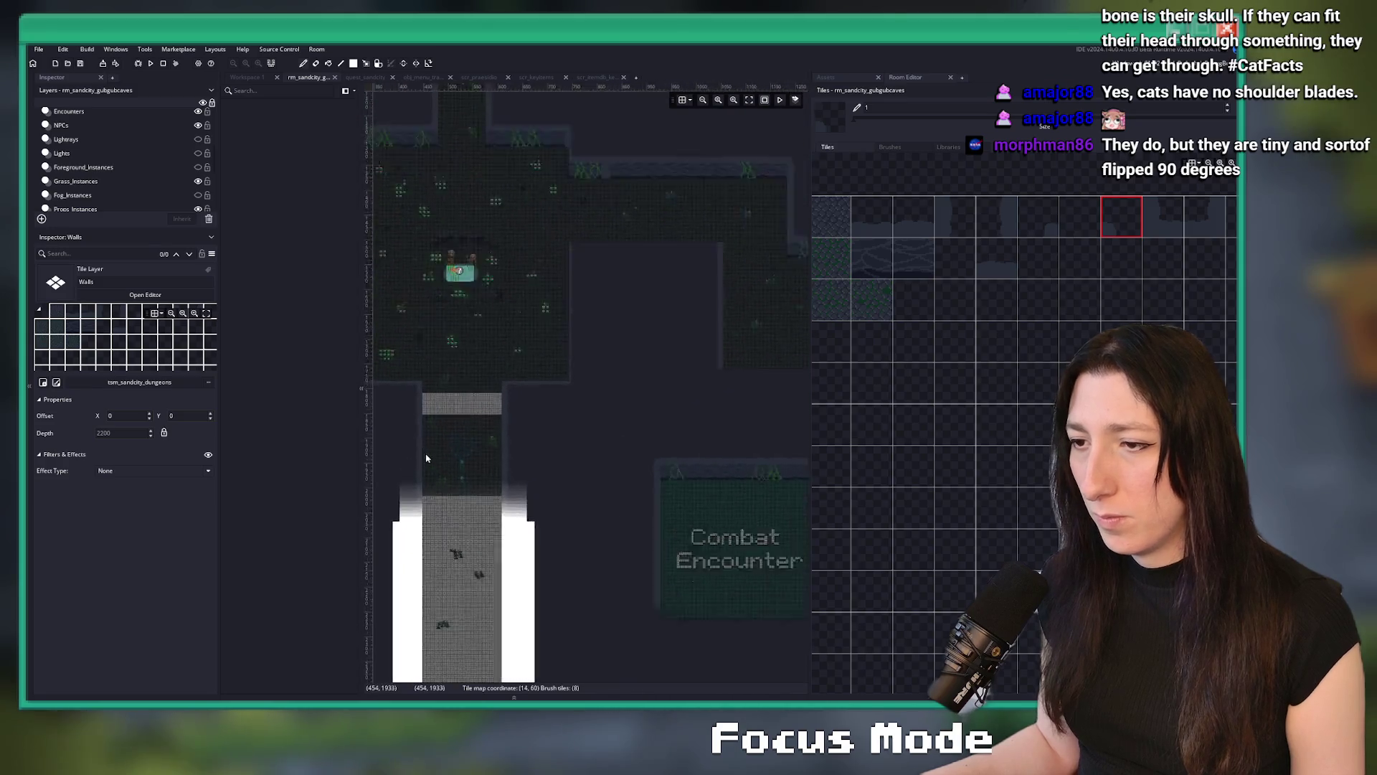
drag(500, 183, 518, 228)
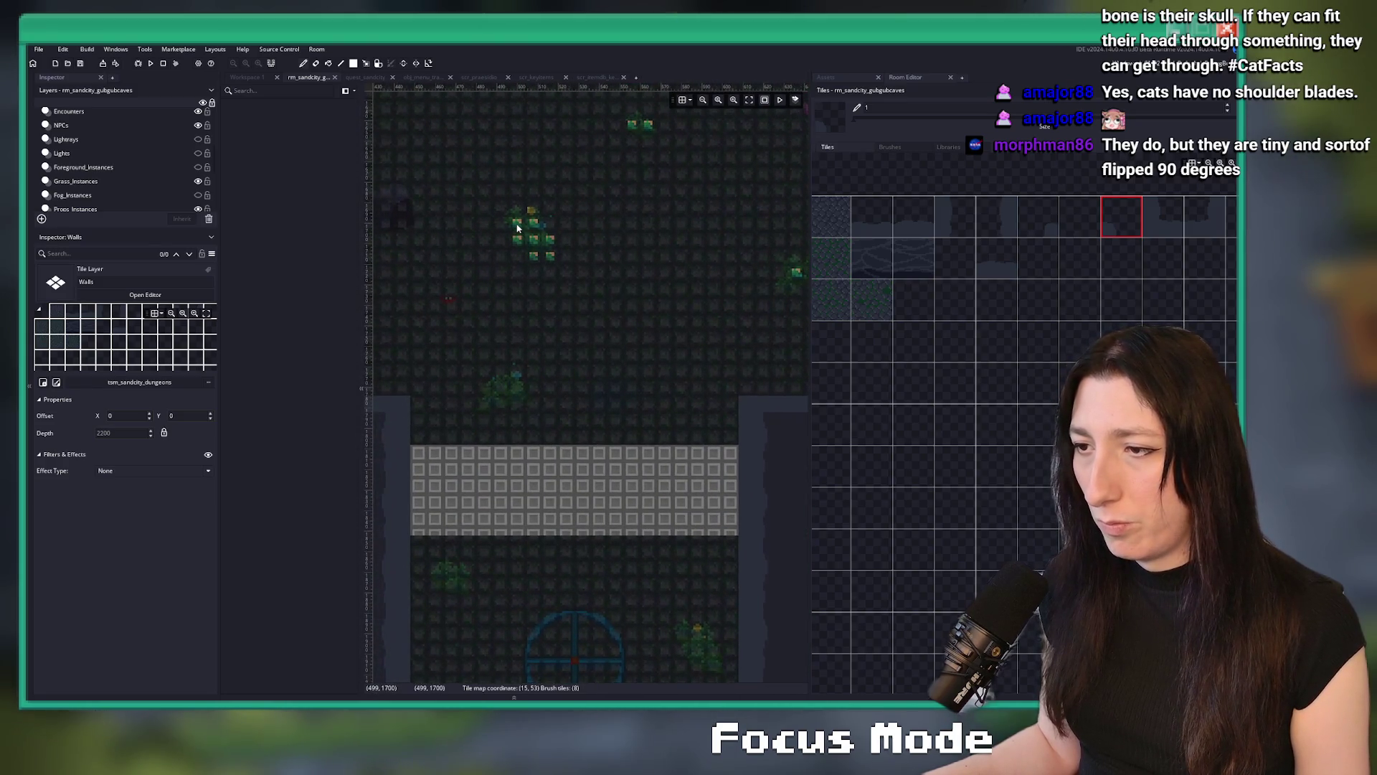
scroll(517, 228, down, 3)
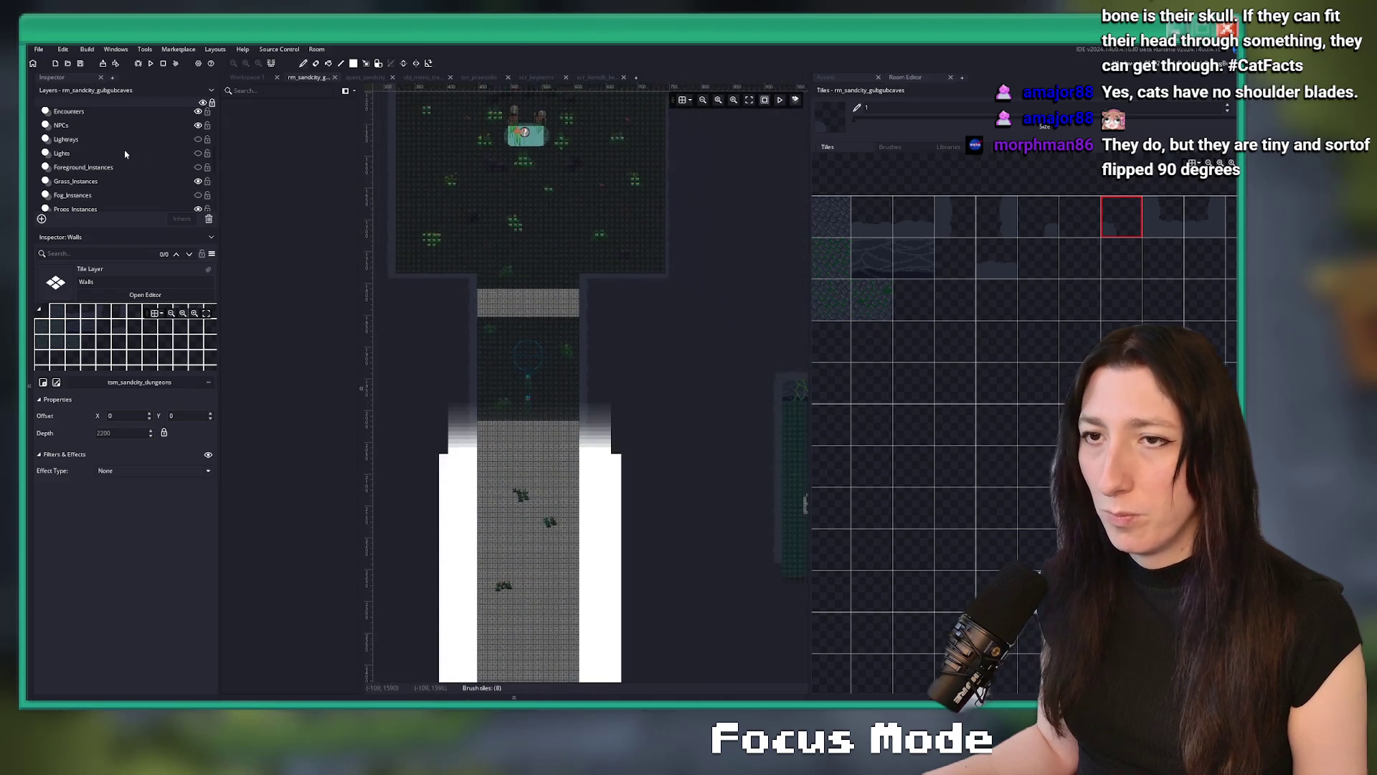
scroll(145, 143, down, 5)
click(198, 130)
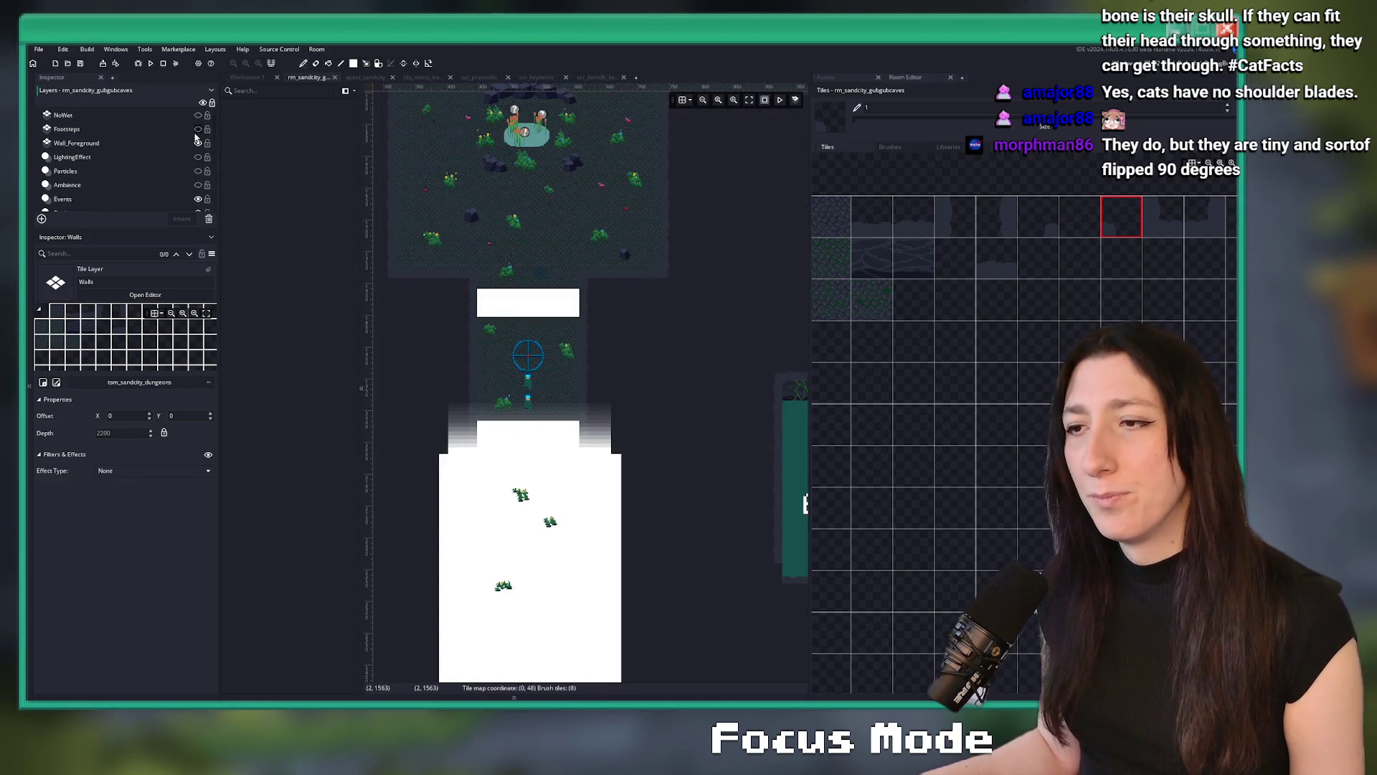
Show the asset list filtered by 'progr', listing enum_progress and scr_progress
drag(537, 122, 547, 300)
scroll(547, 300, down, 2)
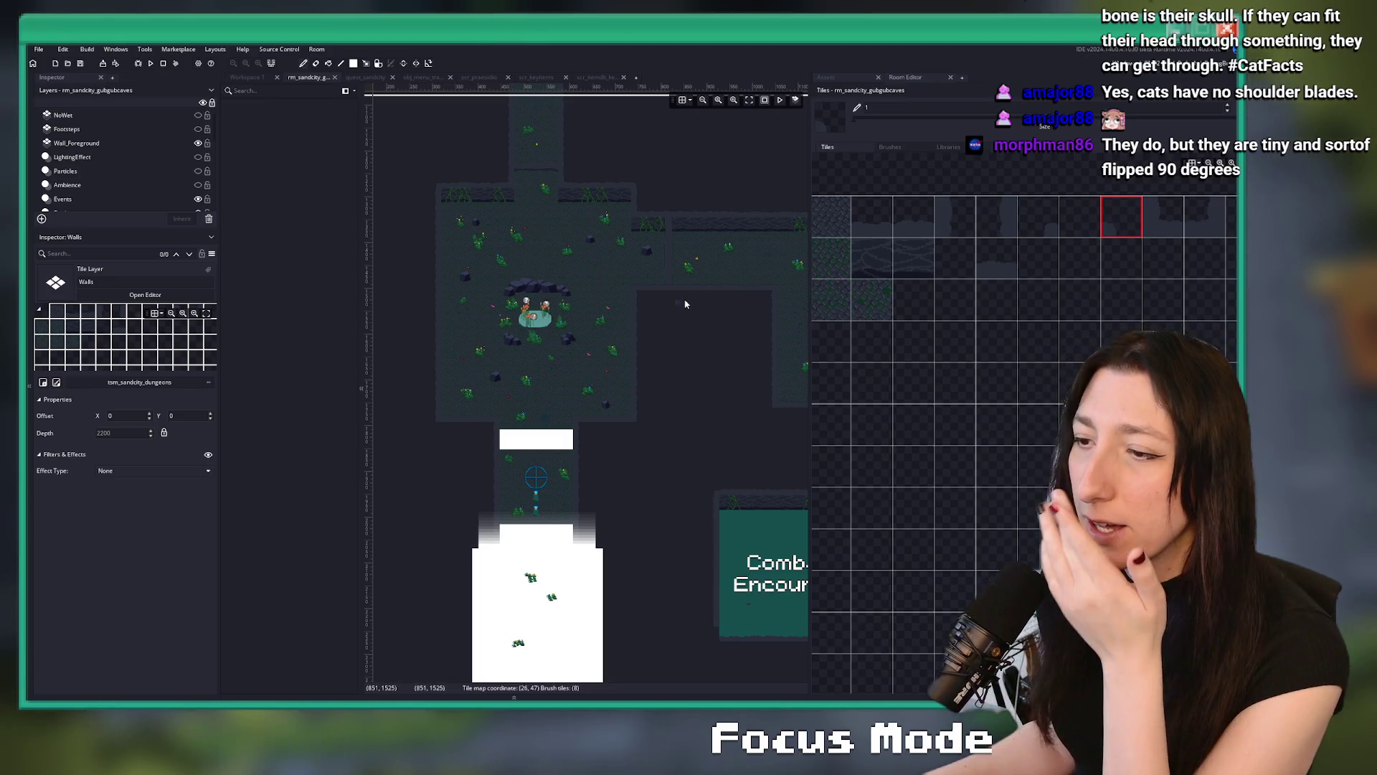
scroll(645, 359, up, 10)
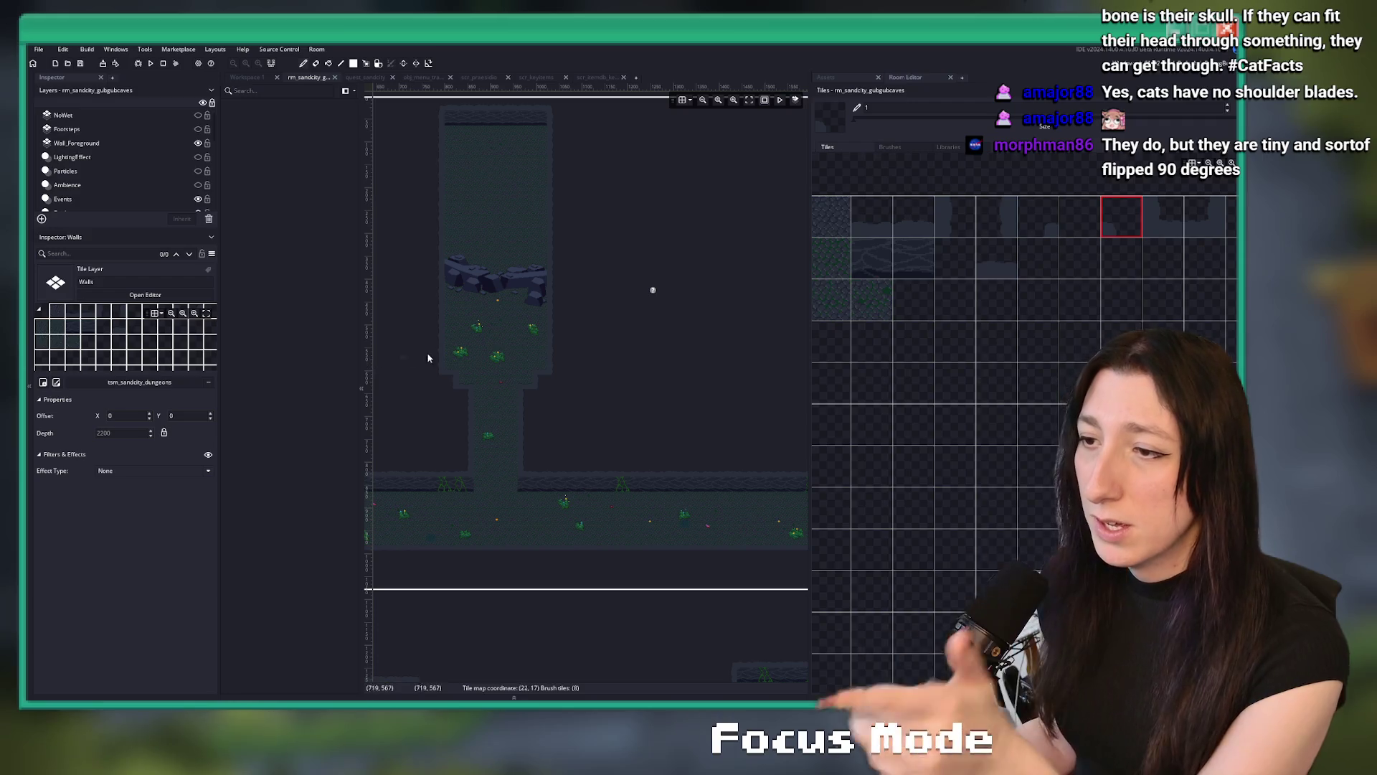
click(832, 77)
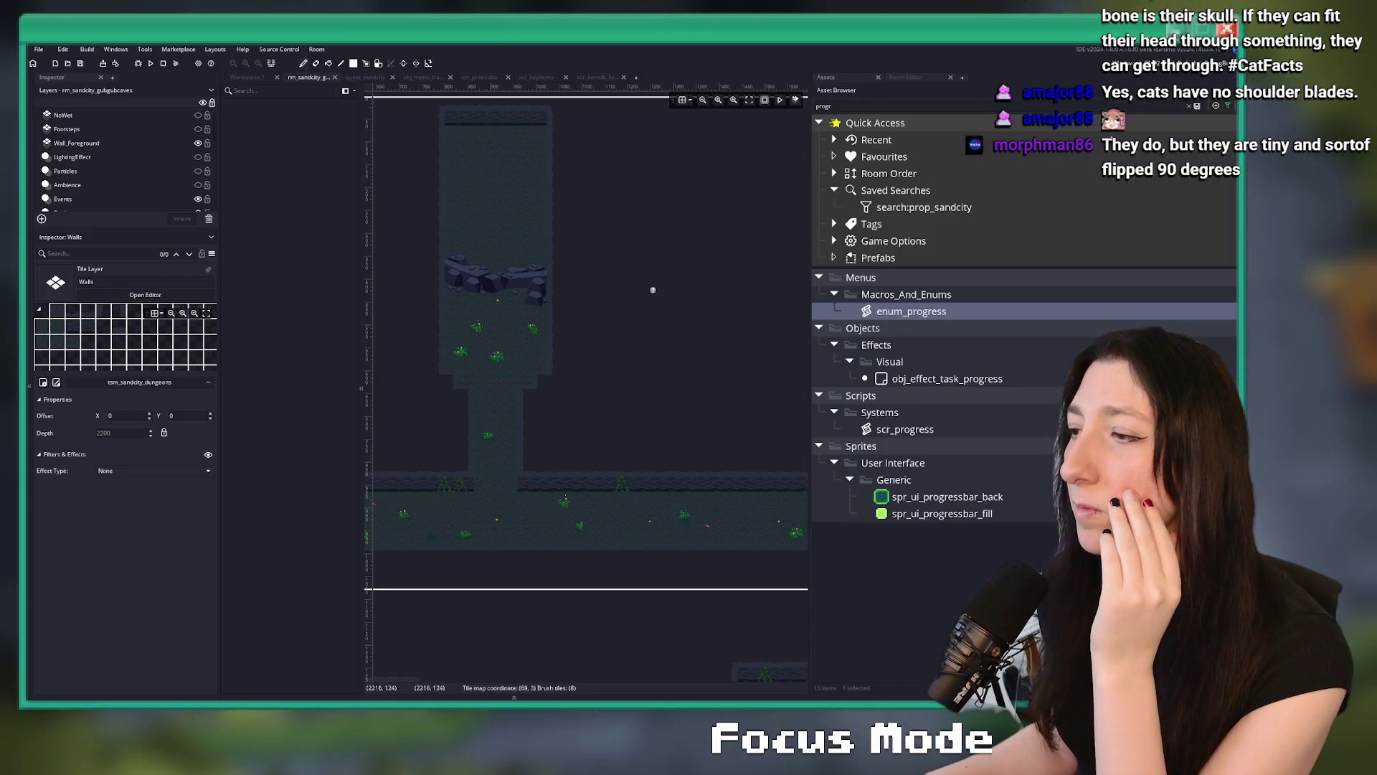
Clear the asset search and briefly view the Included Files list
click(1195, 108)
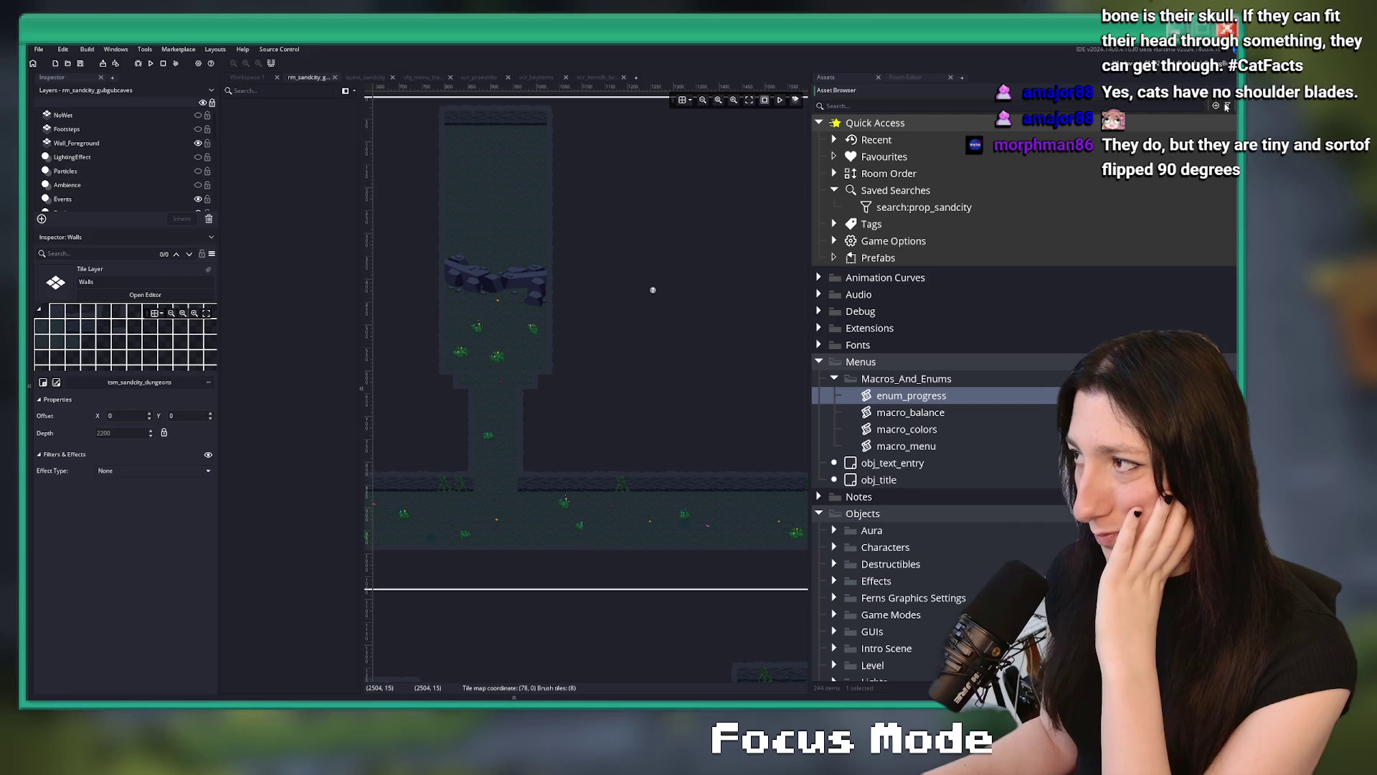
key(ctrl+alt+i)
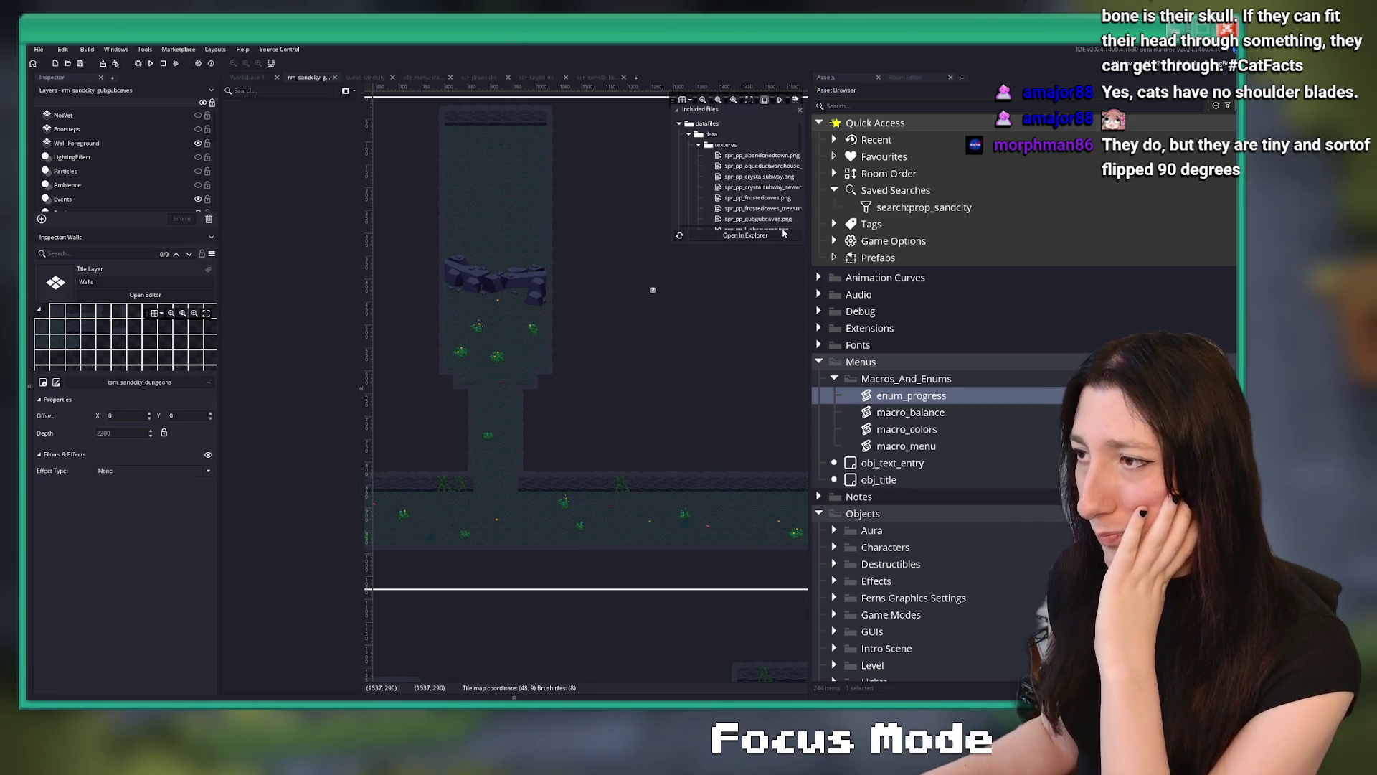
click(767, 277)
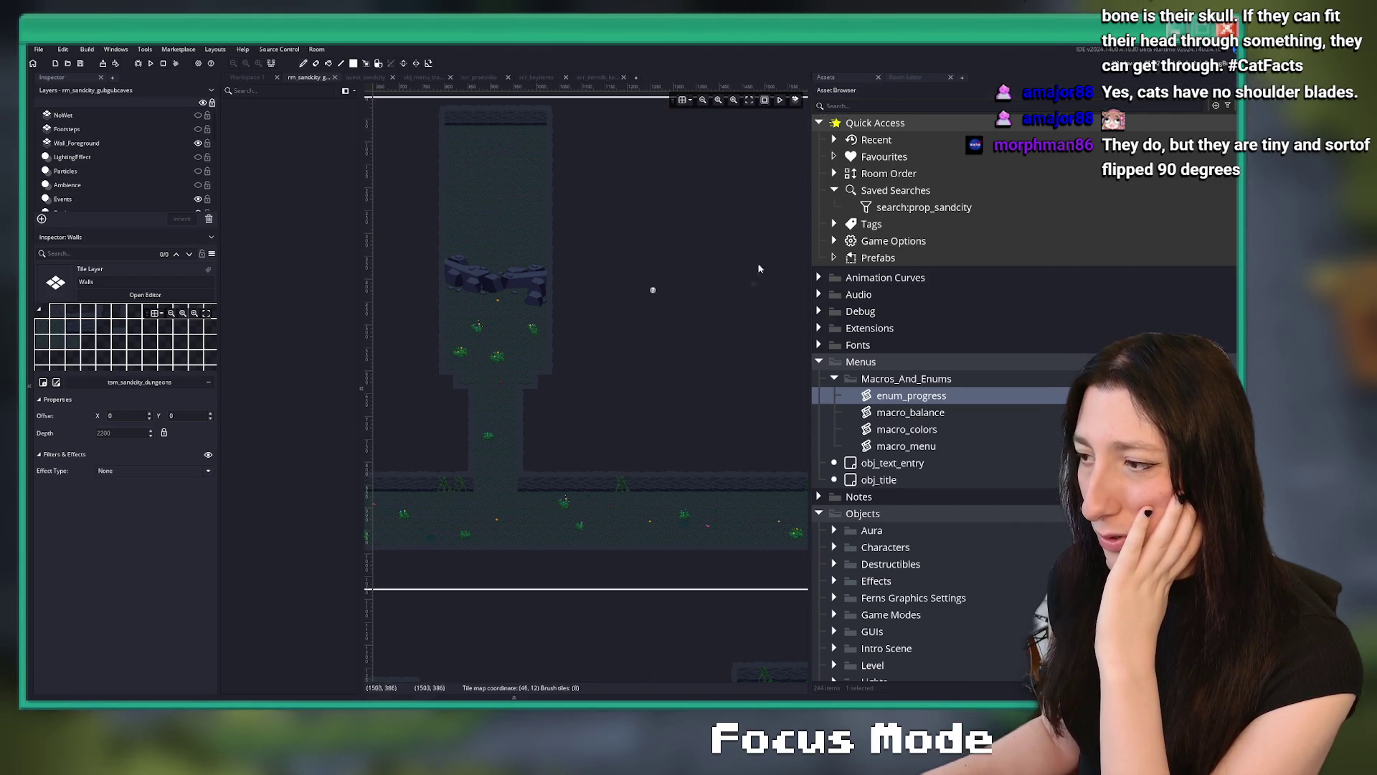
scroll(639, 294, up, 1)
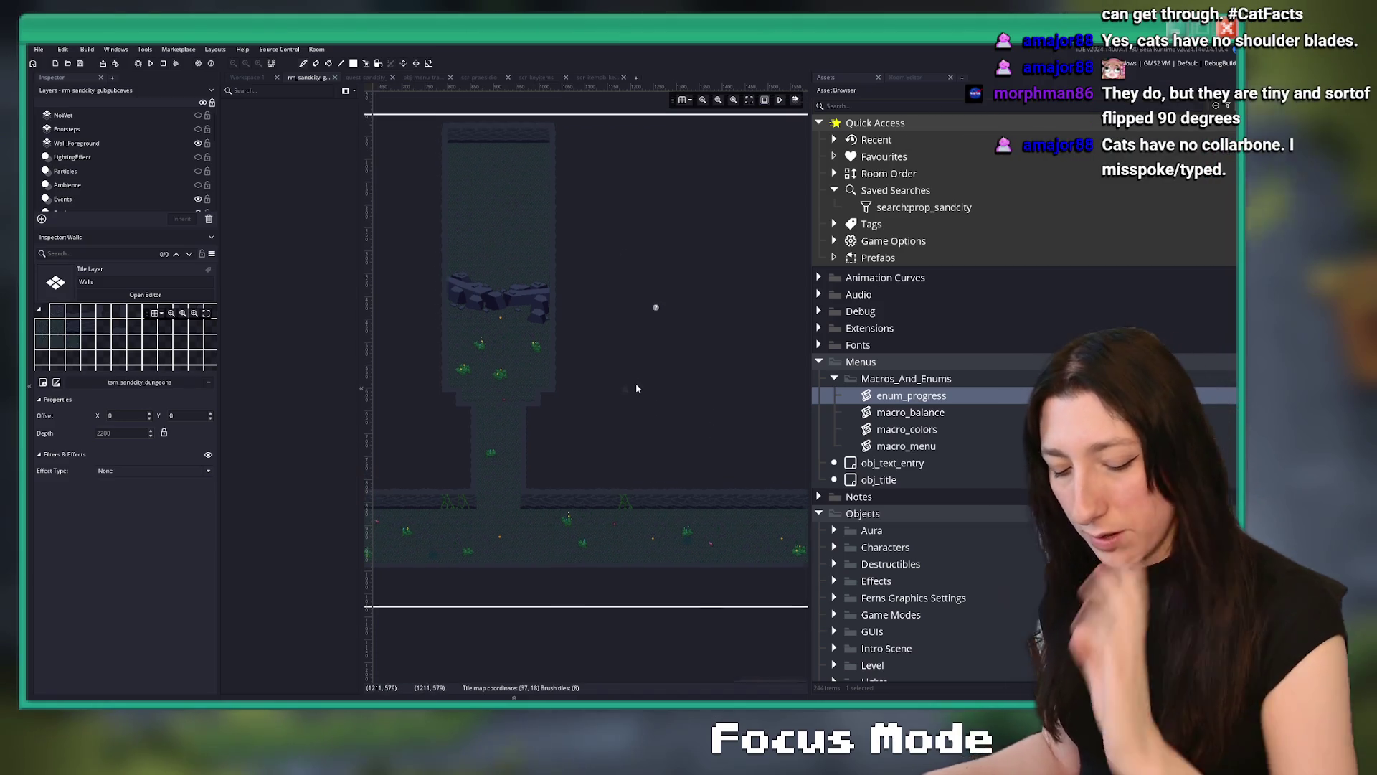
Search project assets for 'op_sandcity' to open the quest_sandcity script
key(ctrl+t)
text(op)
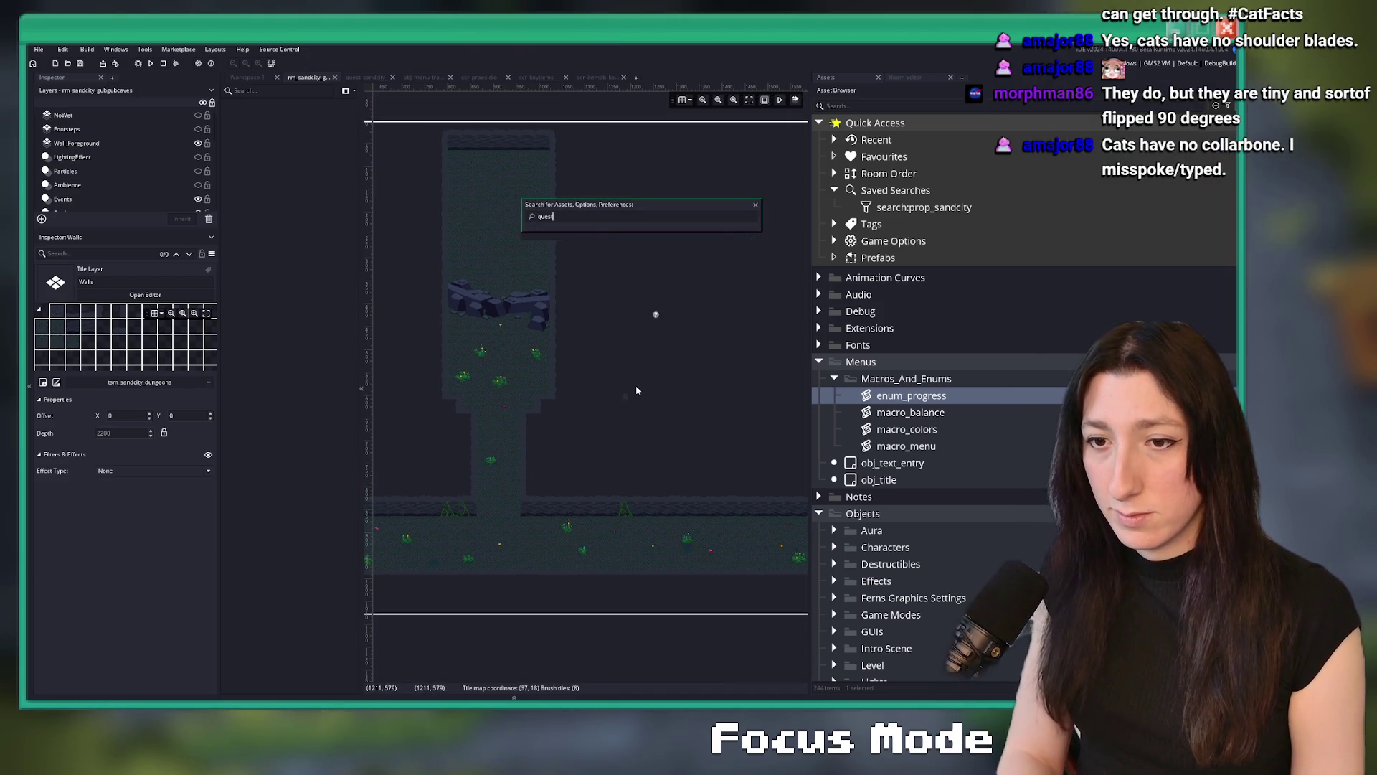
text(_sandcity)
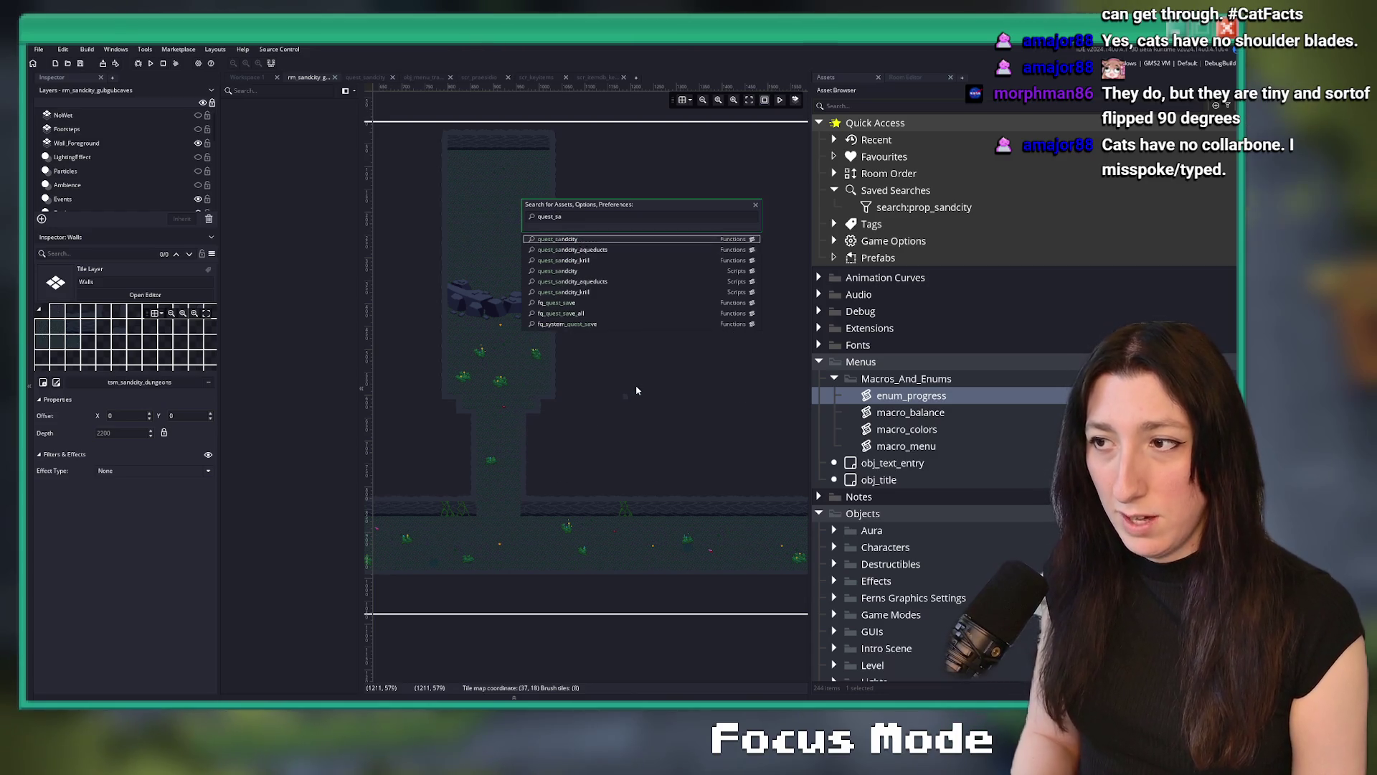
key(Return)
Maximise the quest_sandcity script and scroll to its final step 11, 'Waiting for bombs'
click(528, 331)
key(F12)
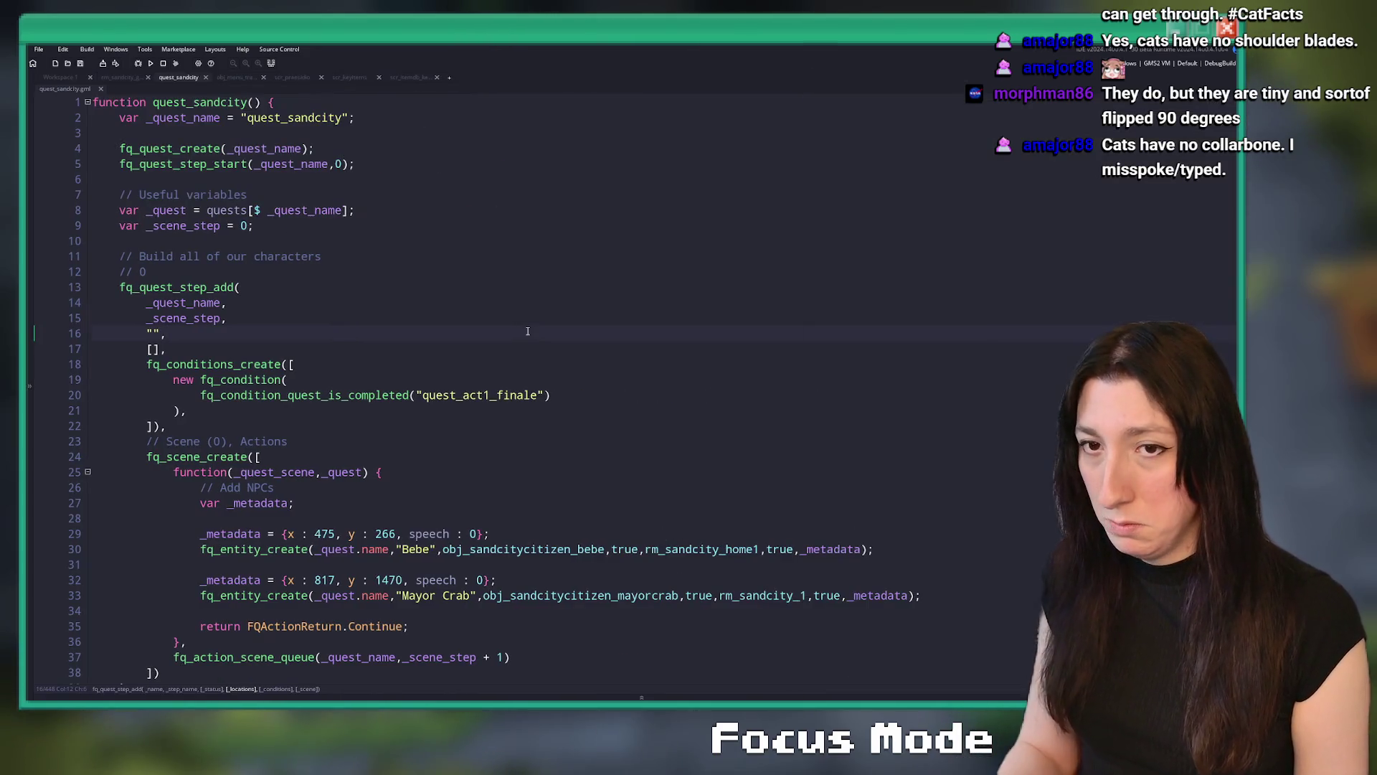
scroll(564, 301, down, 4)
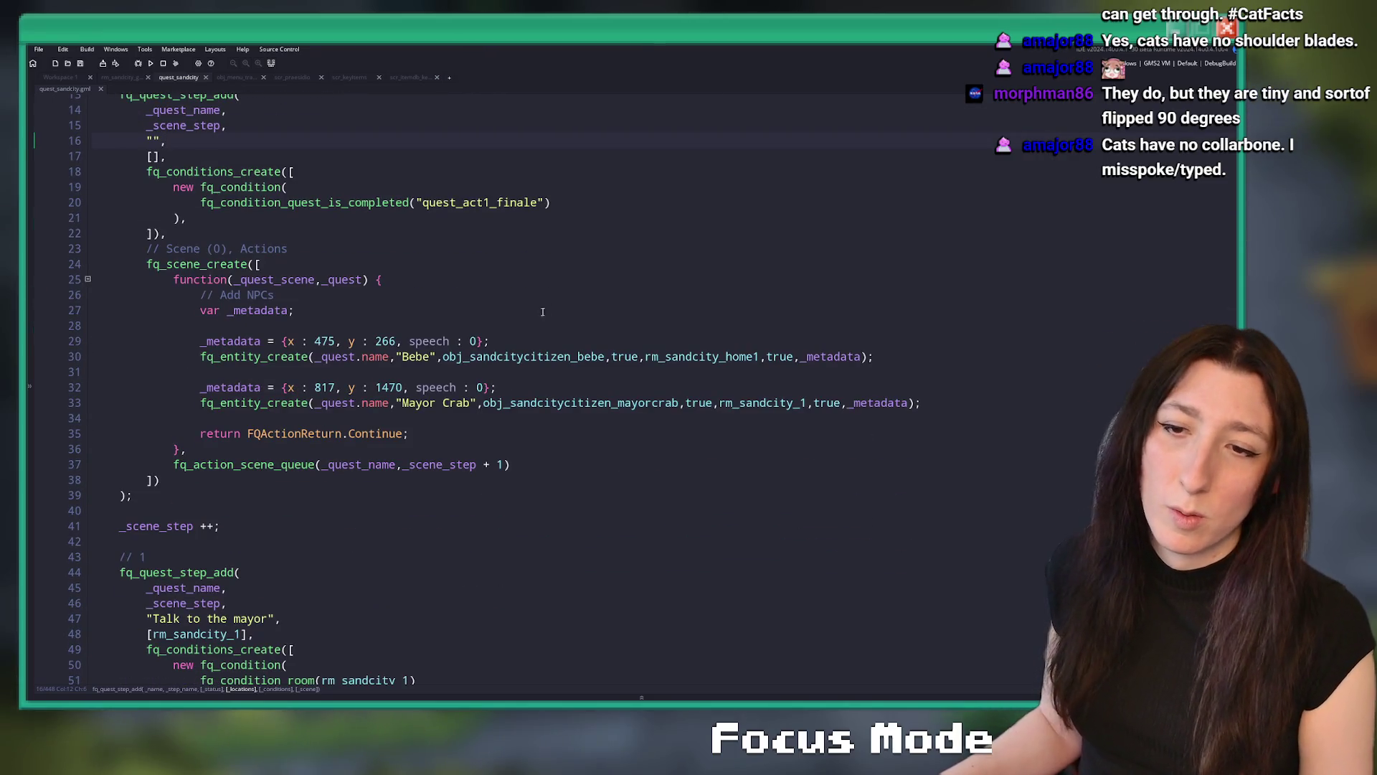
scroll(523, 318, down, 1)
scroll(523, 318, down, 7)
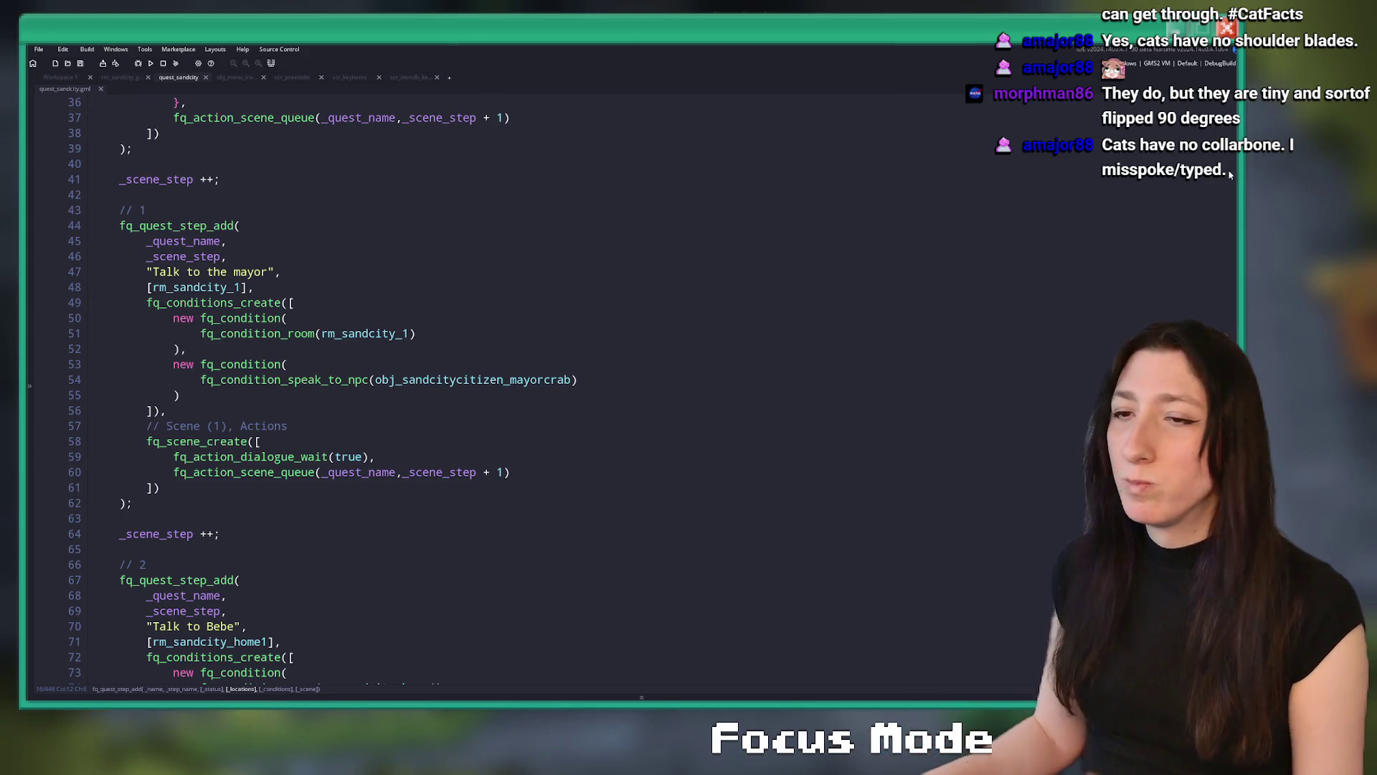
mouse_move(146, 641)
mouse_down()
mouse_move(262, 677)
mouse_move(264, 706)
mouse_move(267, 645)
mouse_up()
click(270, 554)
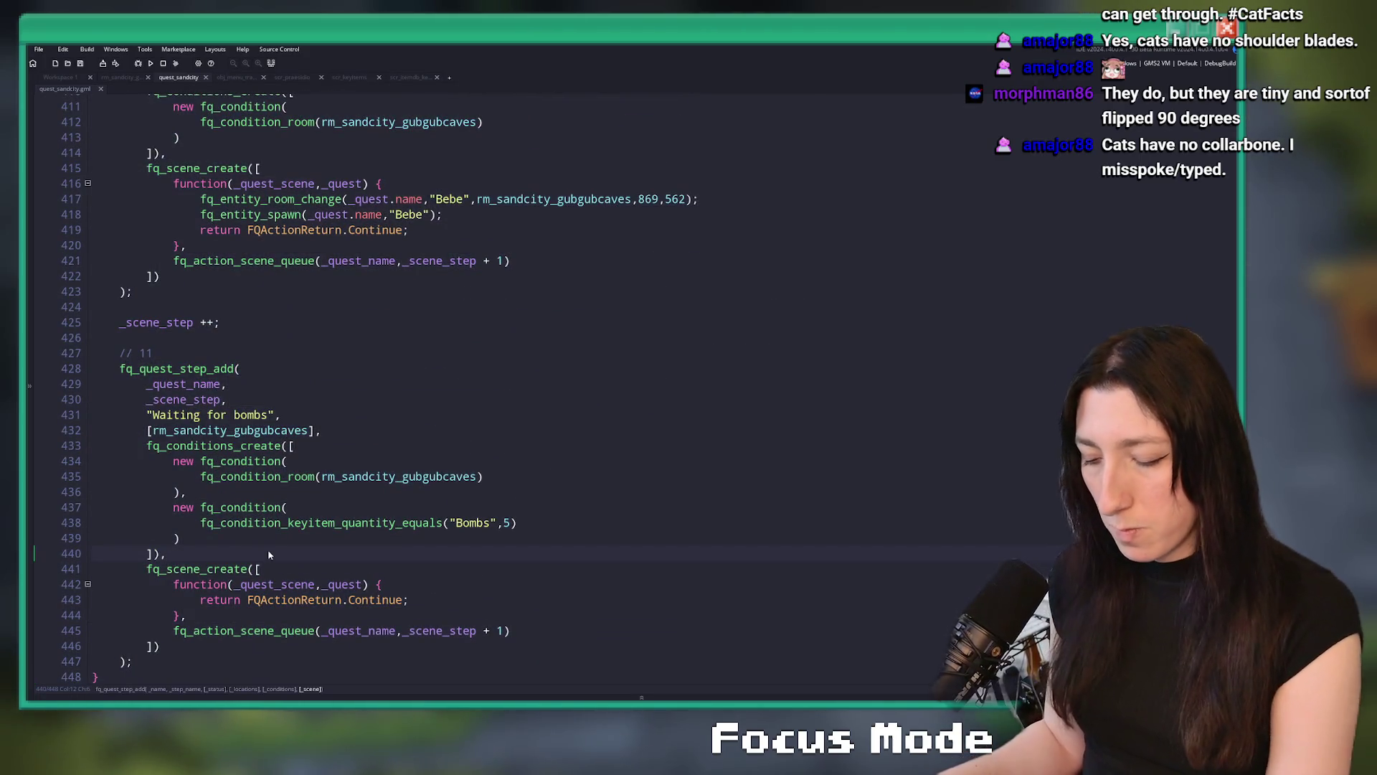
scroll(310, 449, up, 6)
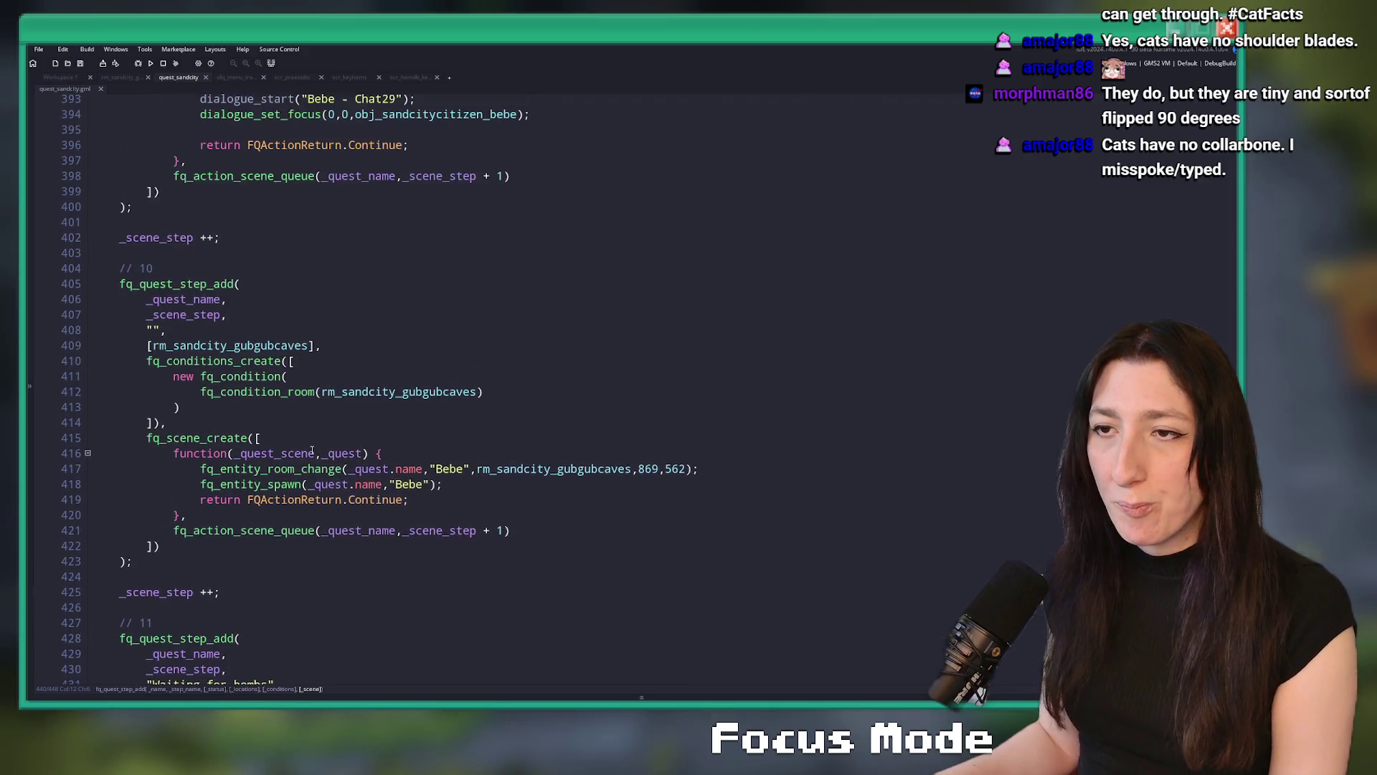
scroll(311, 449, down, 5)
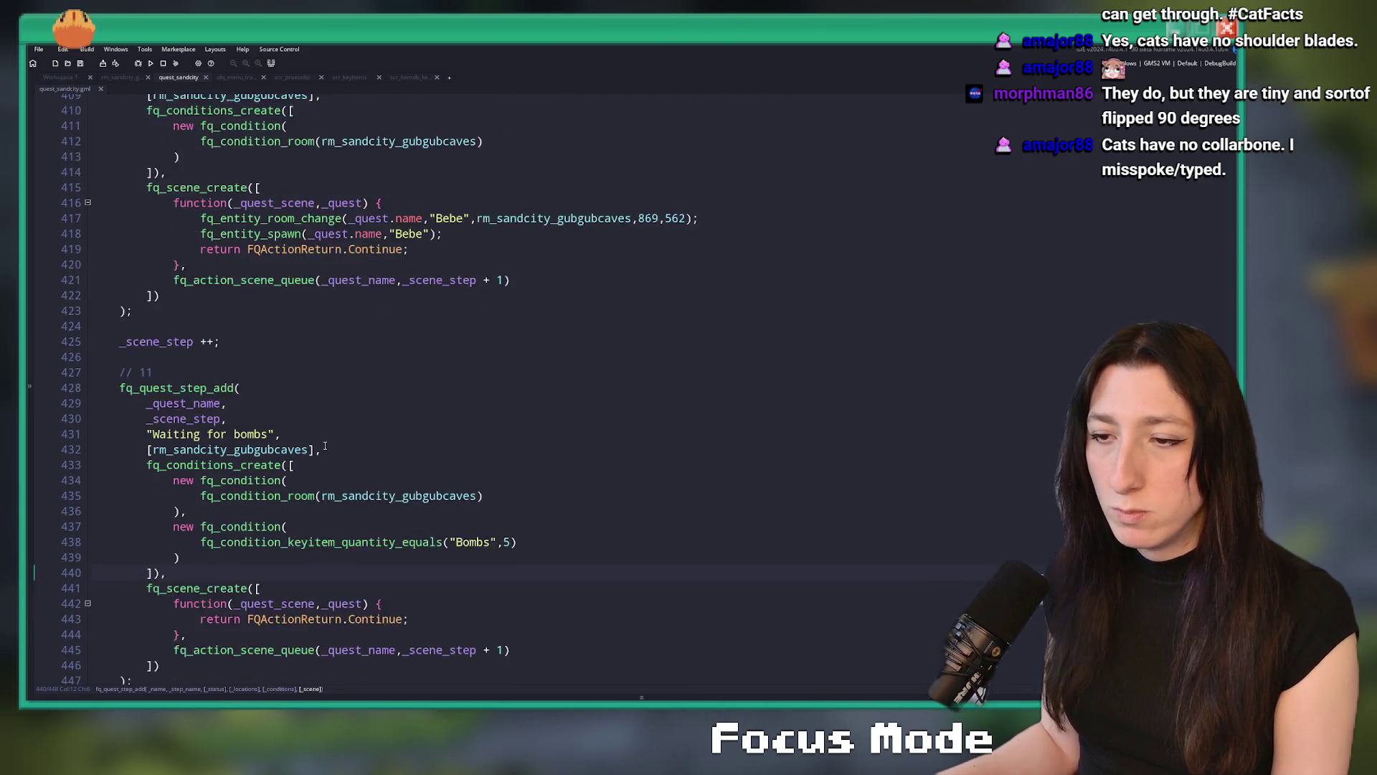
scroll(325, 446, down, 1)
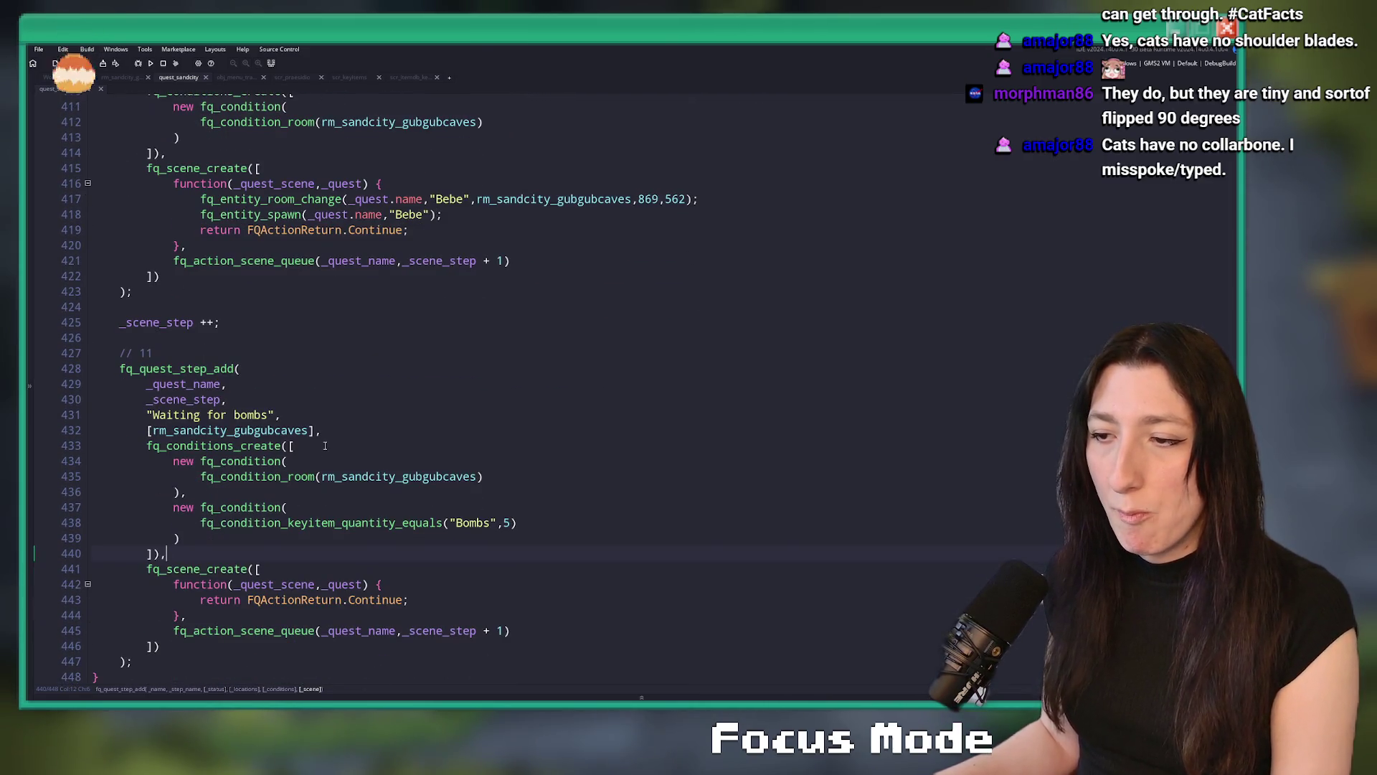
Add a comma after the Waiting for bombs label and search assets for 'obj_be'
click(279, 414)
text(,)
click(234, 331)
key(ctrl+t)
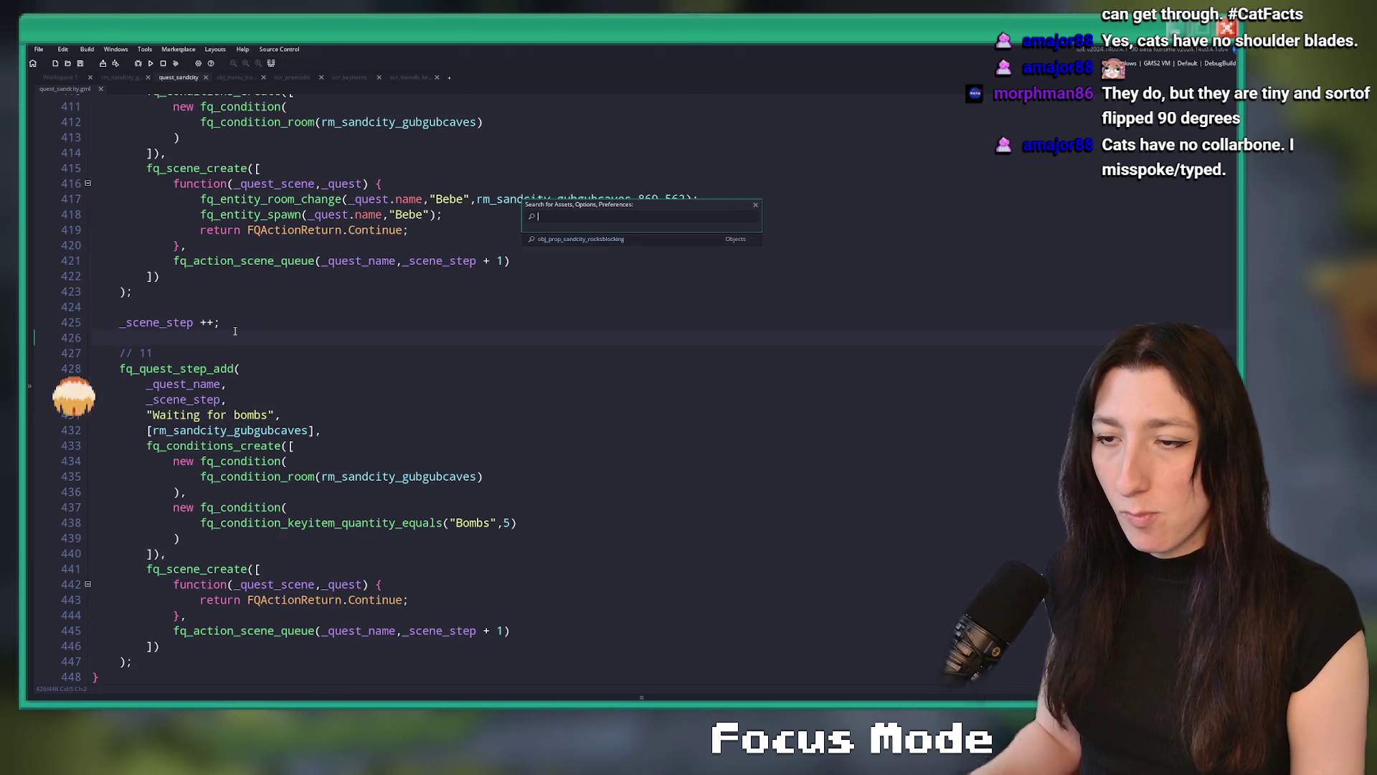
text(obj_be)
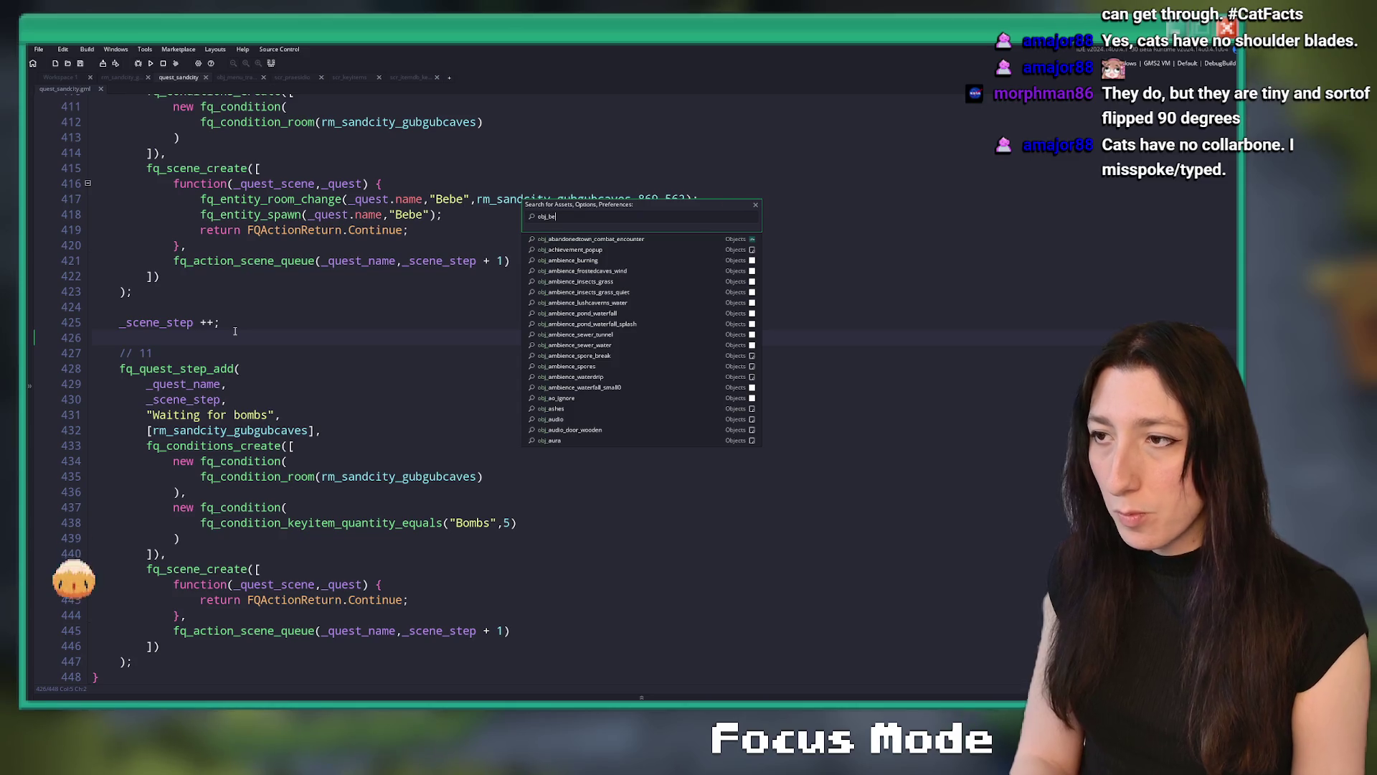
key(BackSpace)
key(BackSpace)
key(BackSpace)
Open obj_sandcitycitizen_bebe via a 'bebe' search and maximise its User Event 0 code
text(bebe)
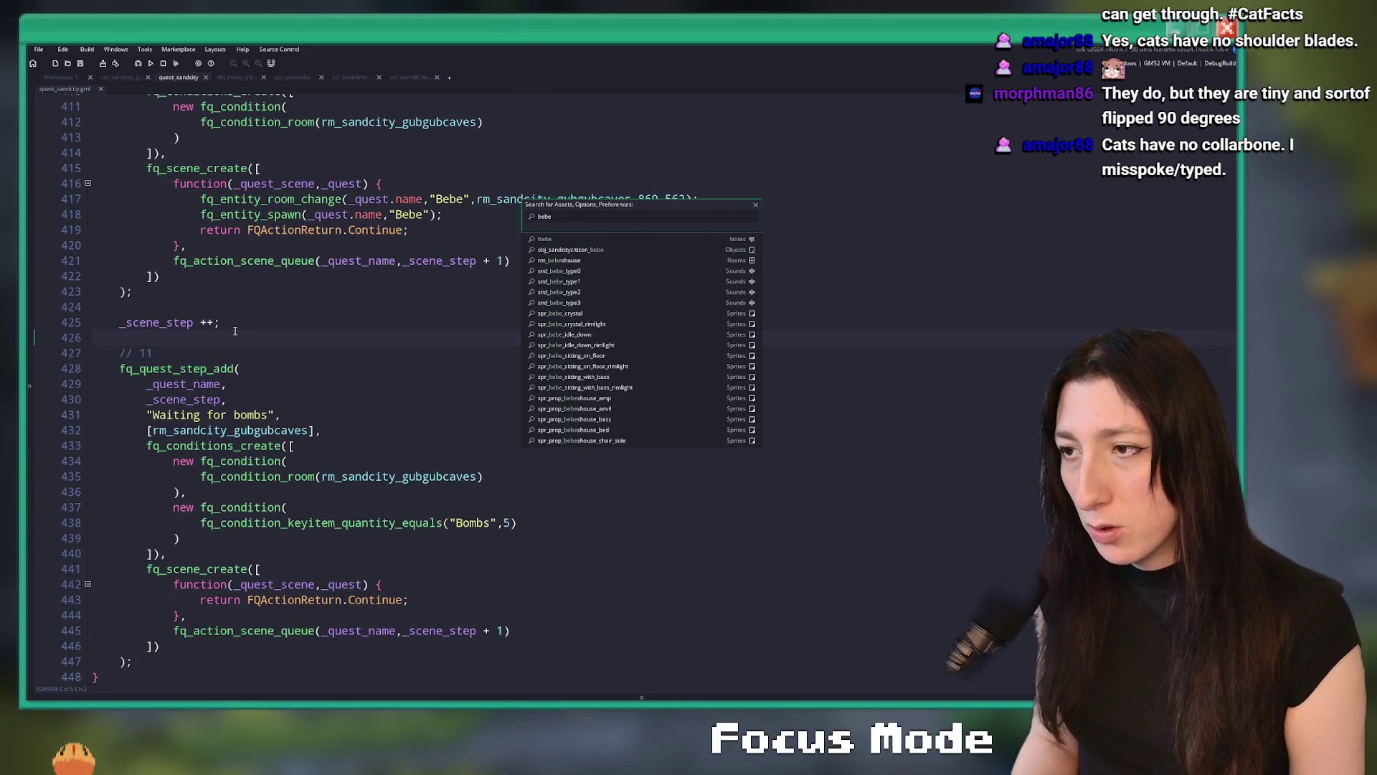
key(Down)
key(Return)
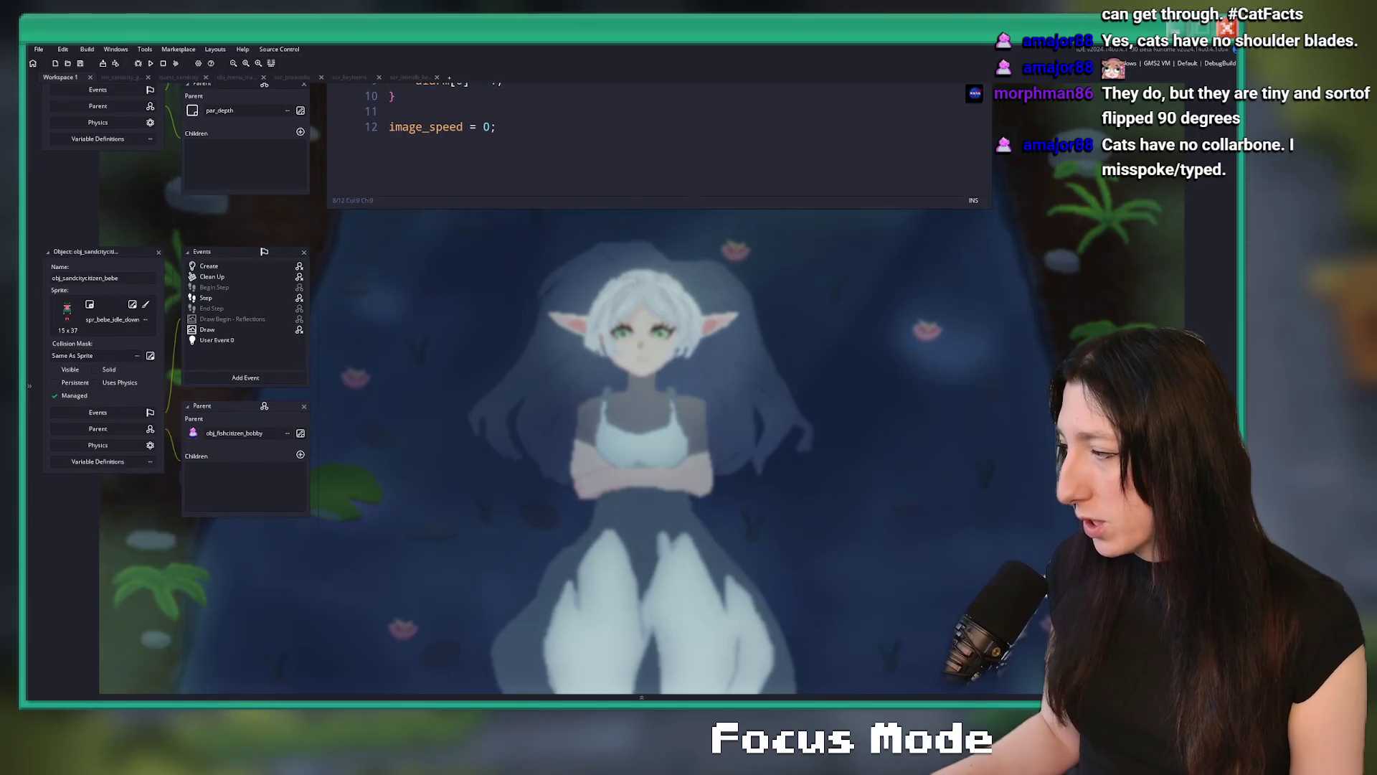
scroll(103, 241, up, 3)
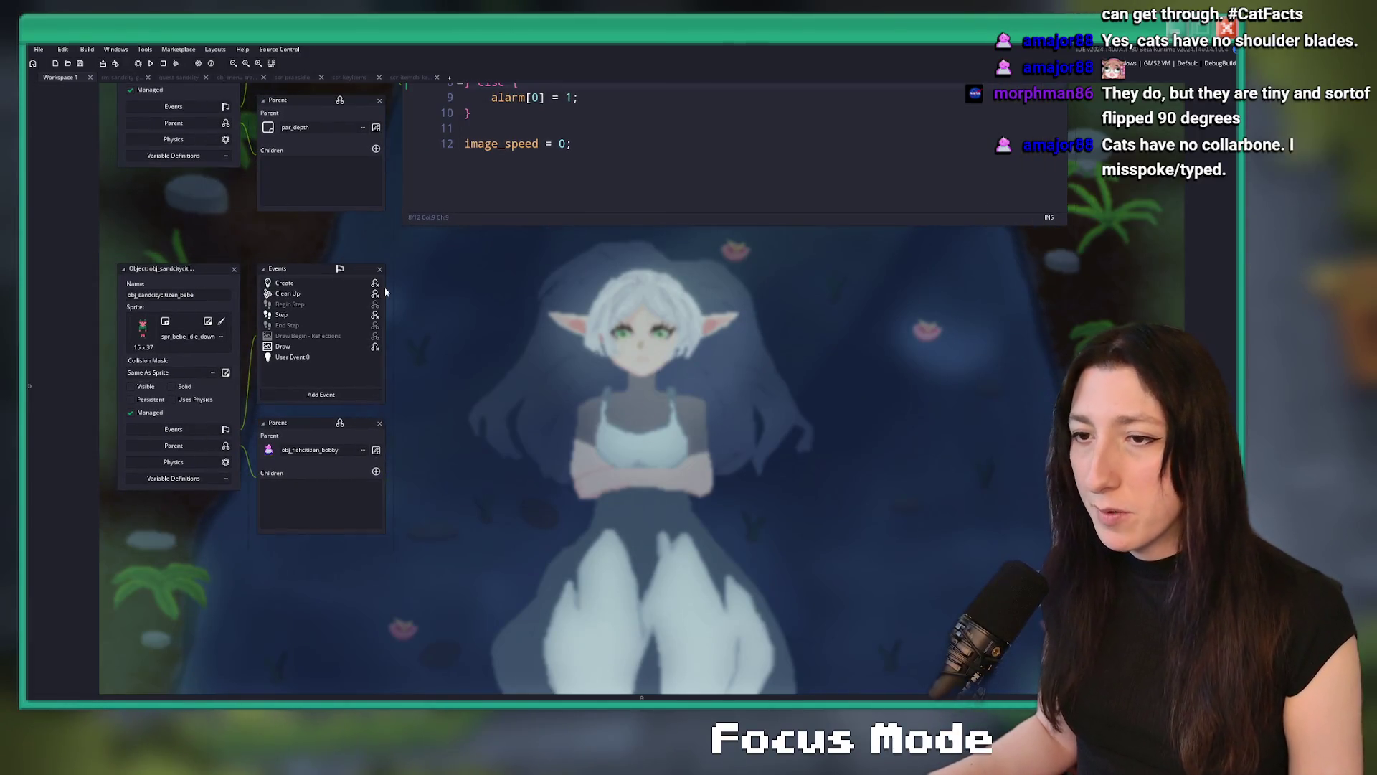
double_click(280, 335)
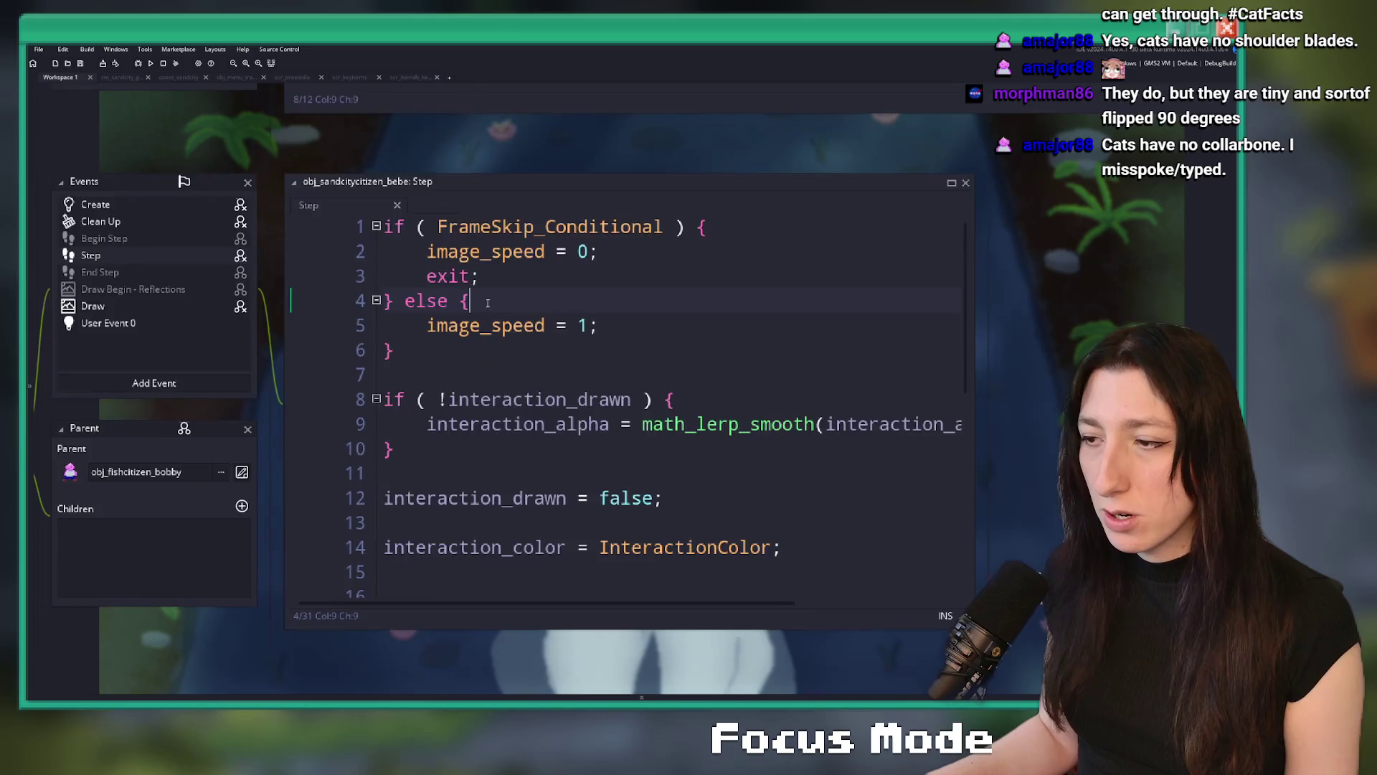
double_click(313, 321)
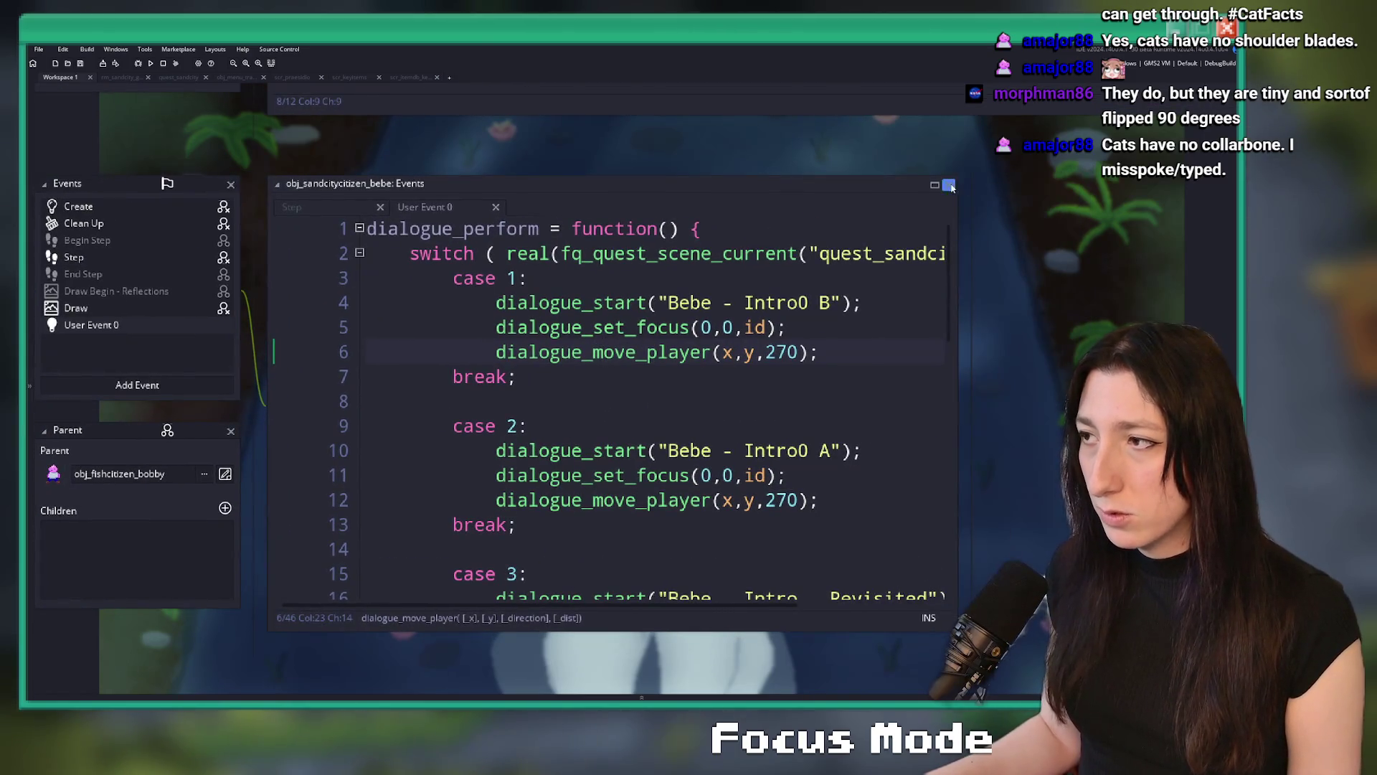
key(F12)
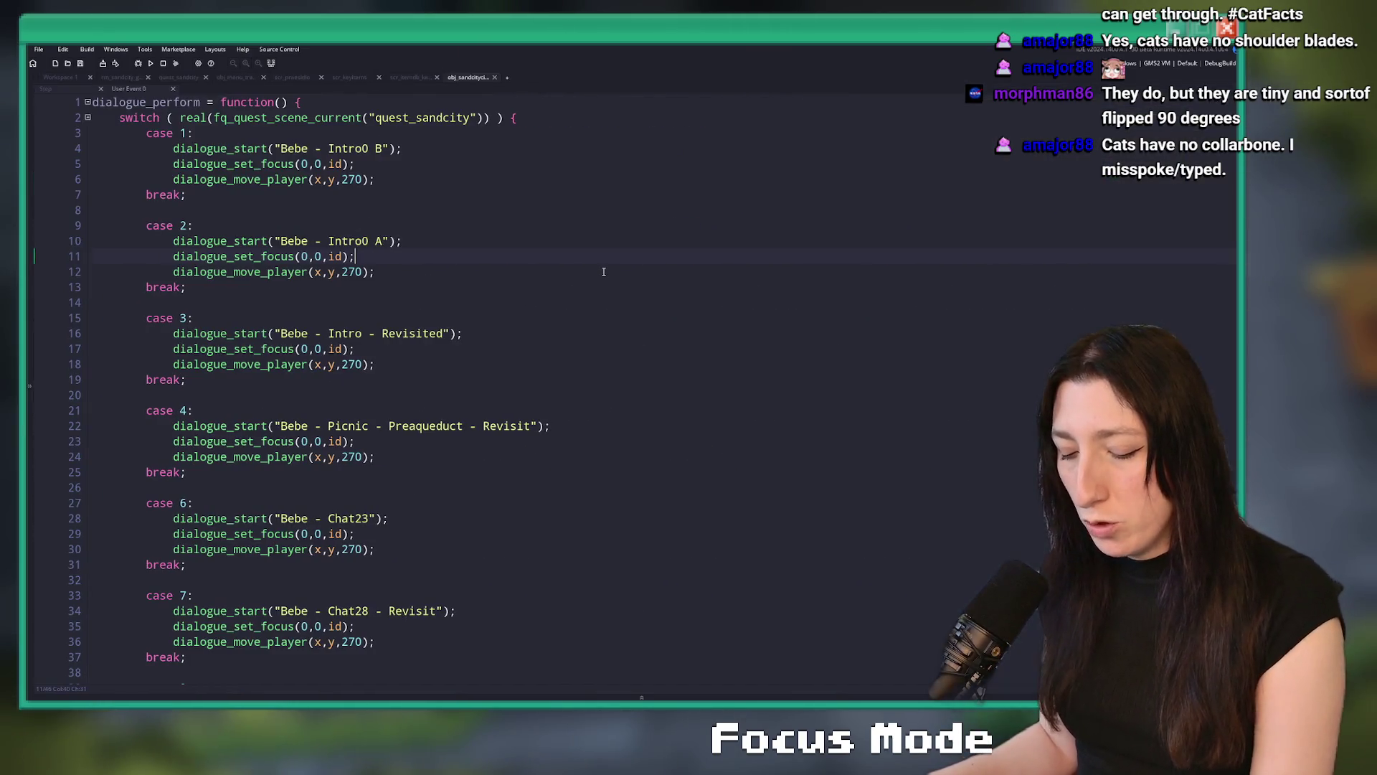
ctrl+scroll(529, 246, down, 2)
click(418, 222)
scroll(437, 227, down, 1)
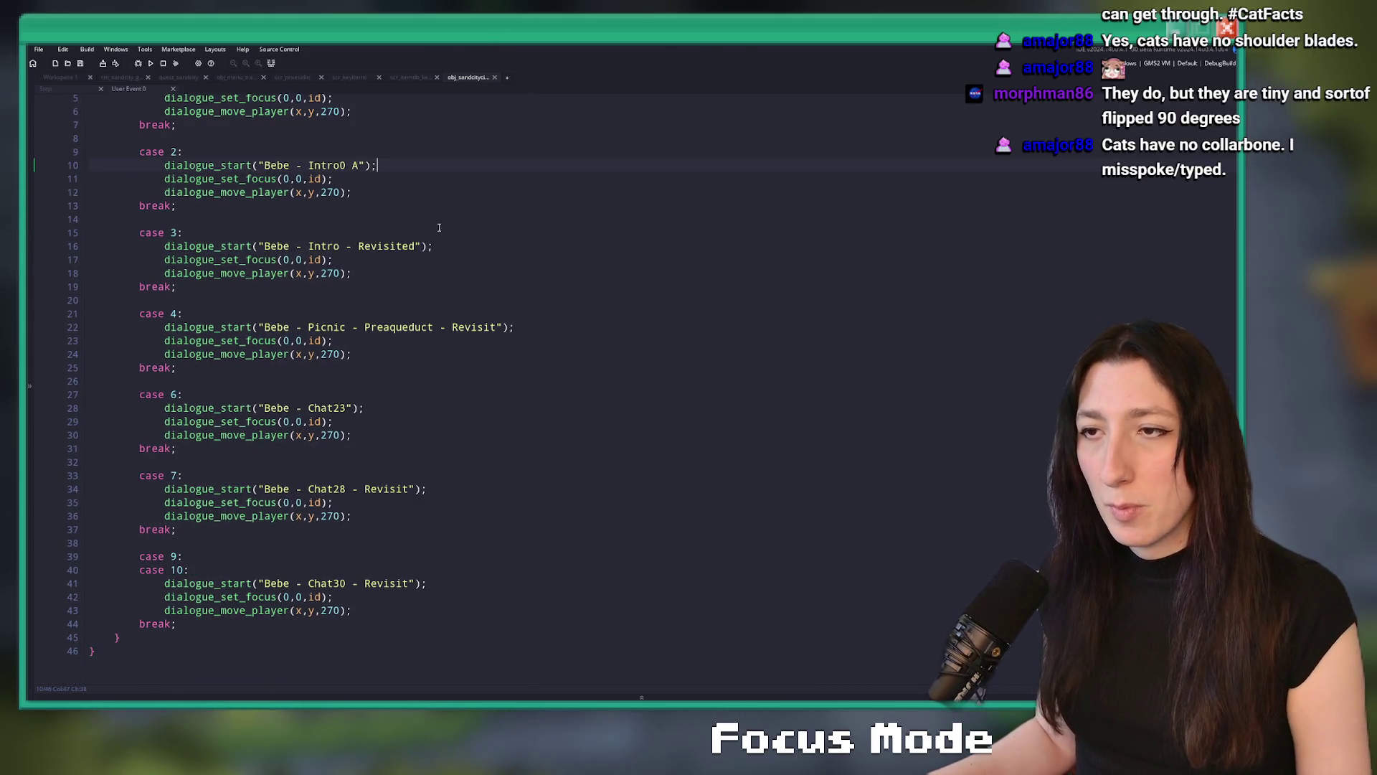
scroll(281, 675, up, 1)
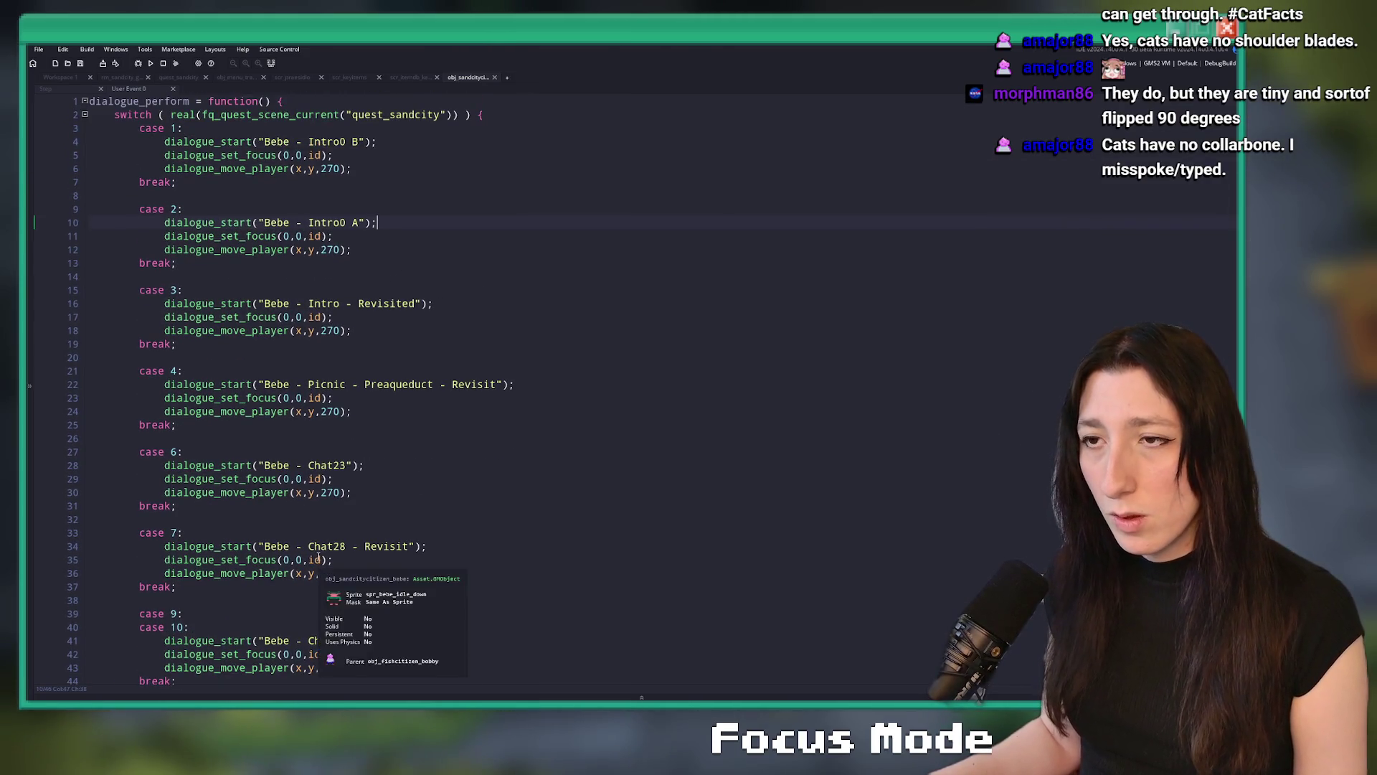
scroll(319, 567, down, 1)
scroll(215, 215, up, 1)
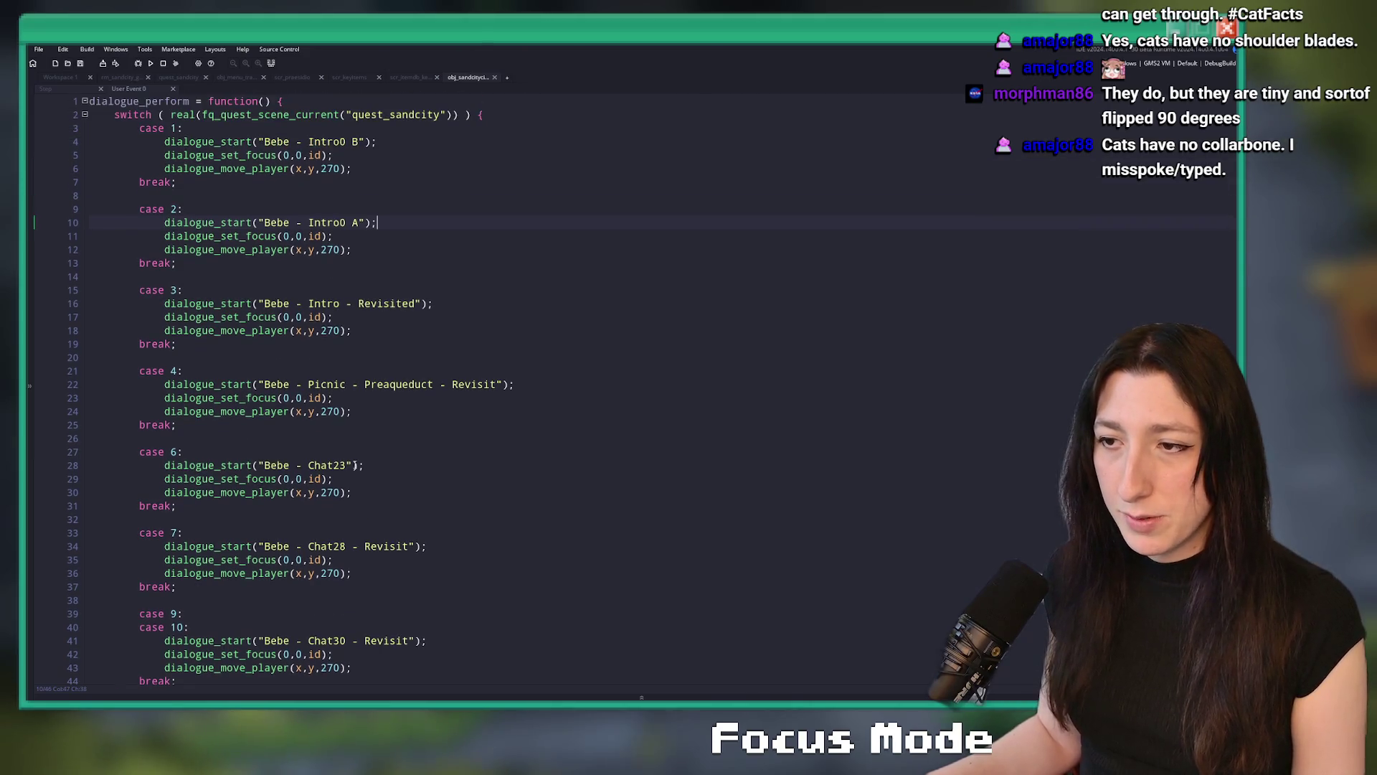
scroll(201, 368, down, 1)
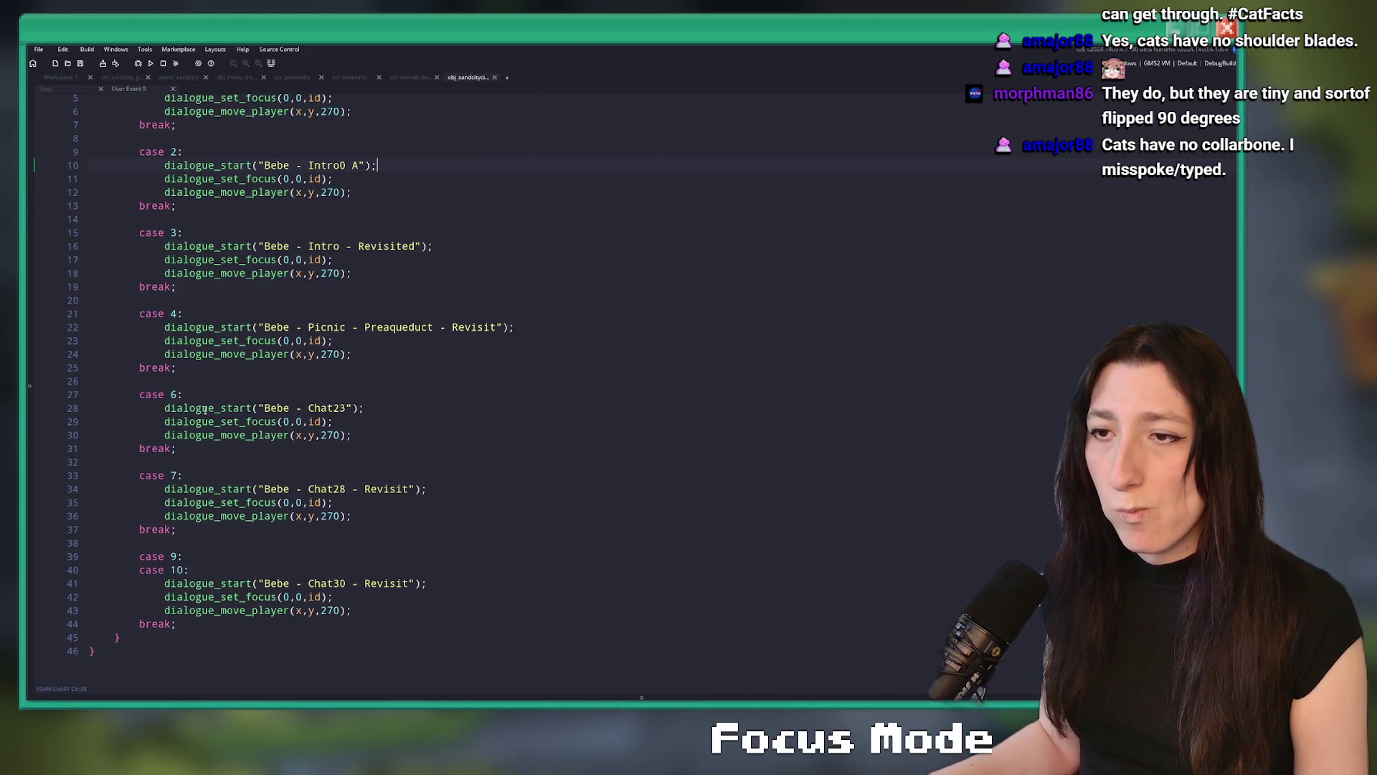
click(193, 631)
key(Return)
key(Return)
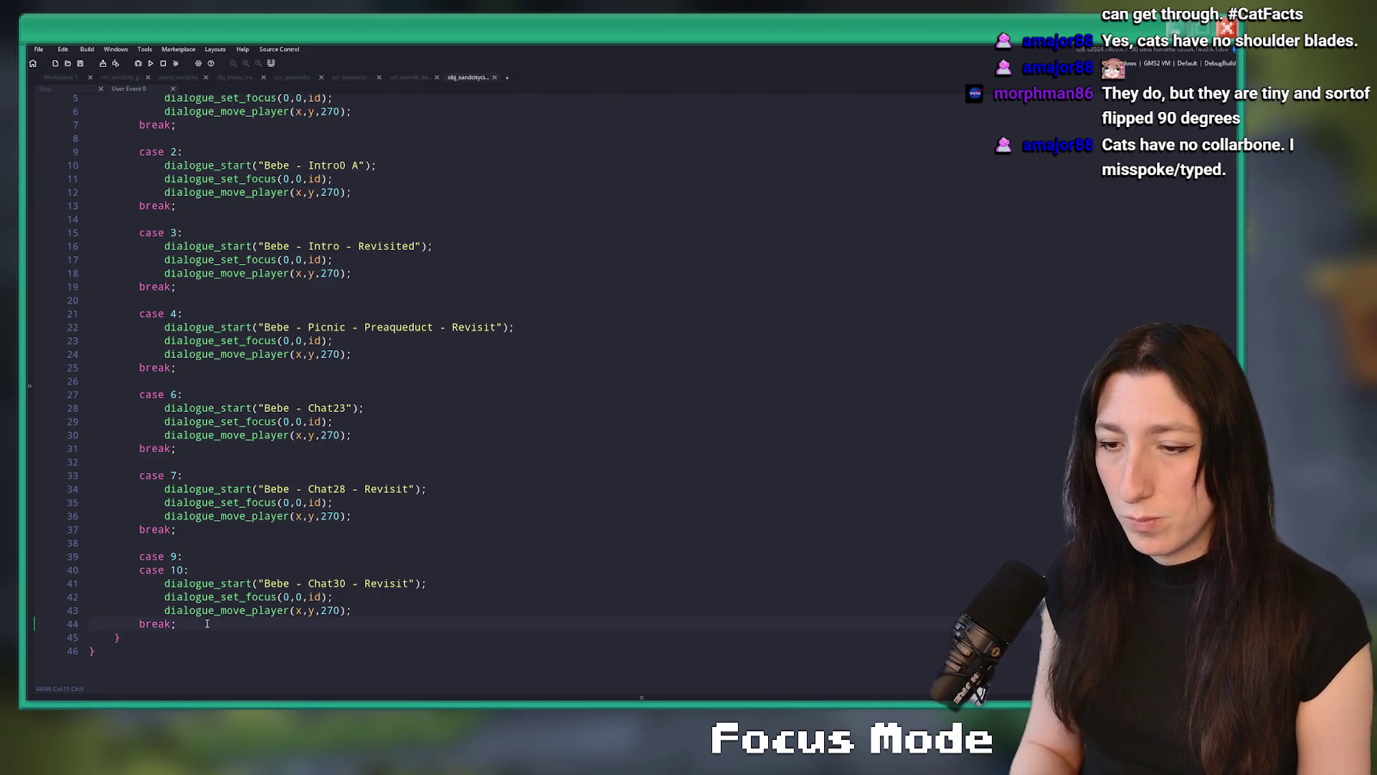
Add a default: case with break and a quest_get_status("quest_sandcity") call
text(default:  b)
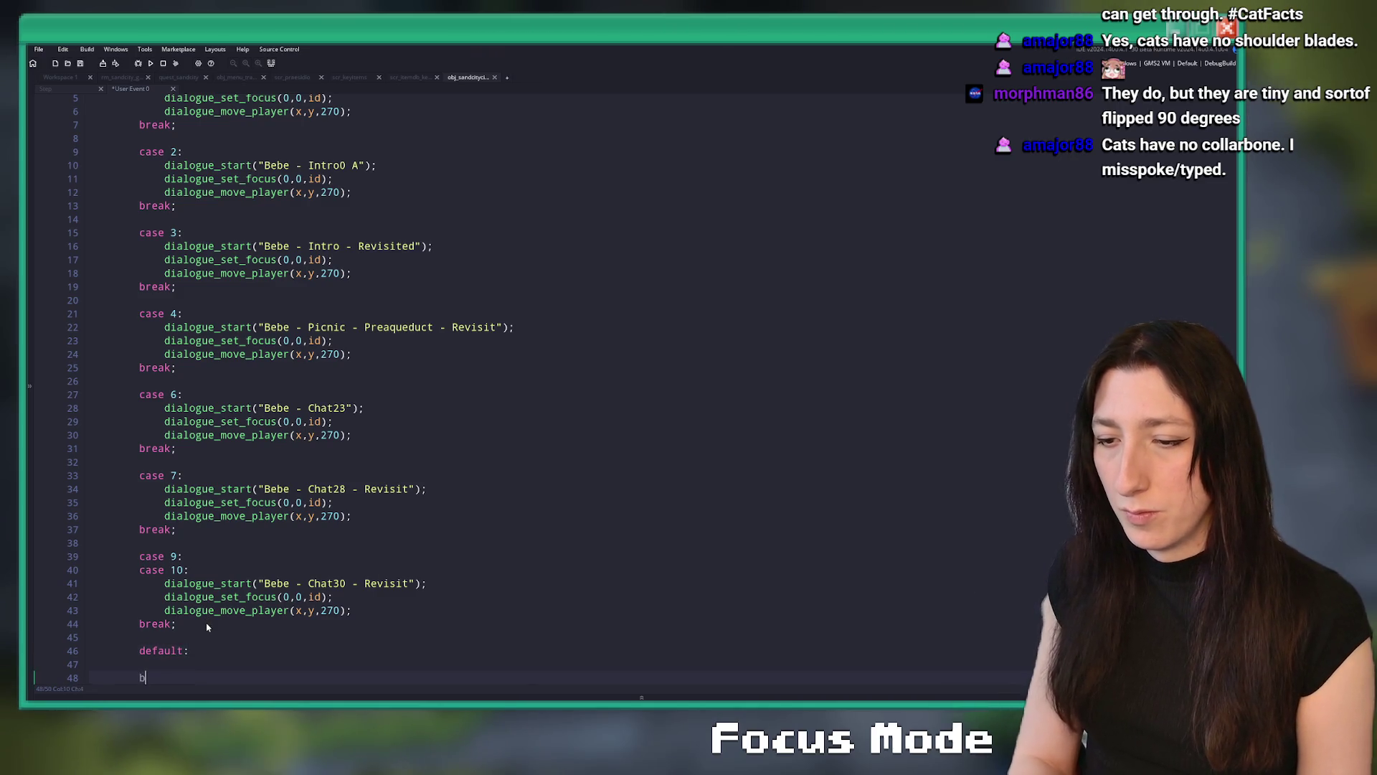
text(reak;)
key(BackSpace)
key(Up)
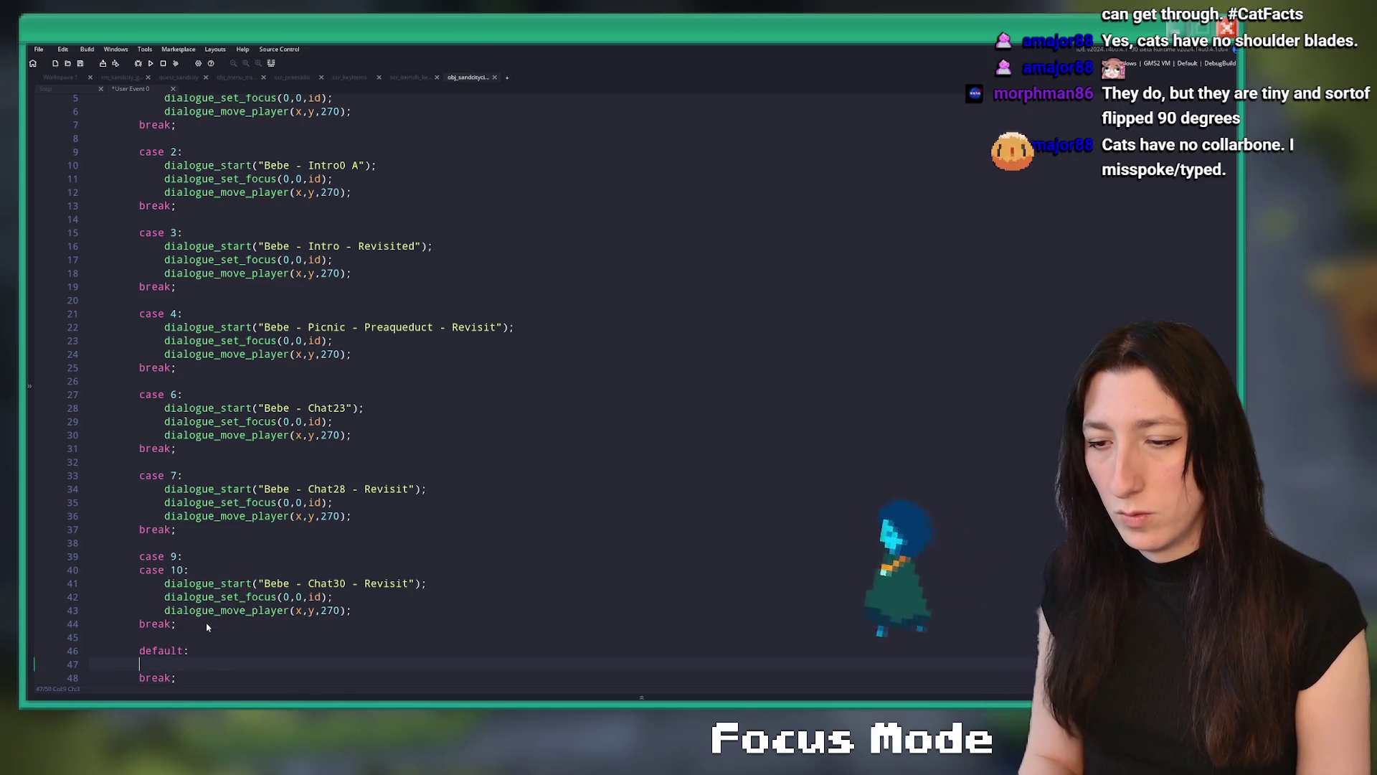
scroll(207, 627, down, 2)
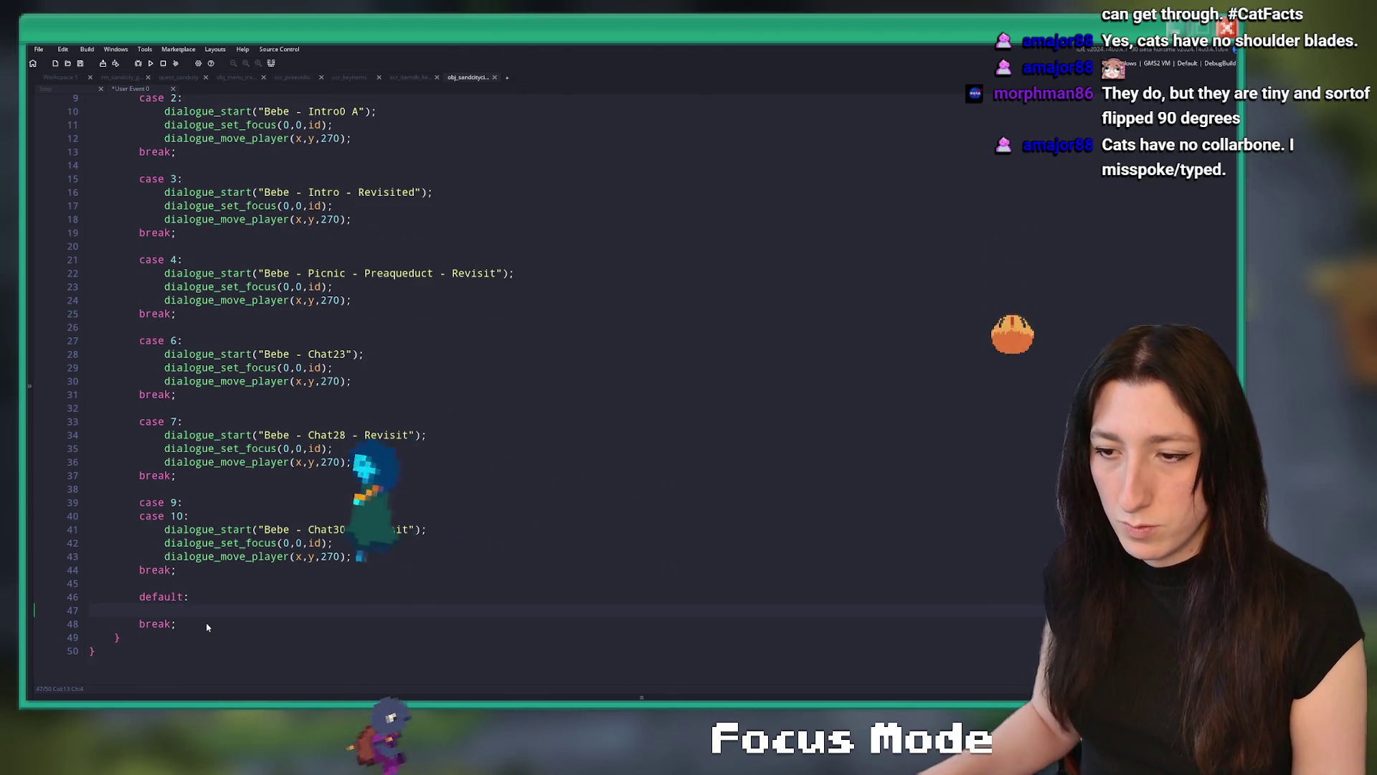
text(quest_)
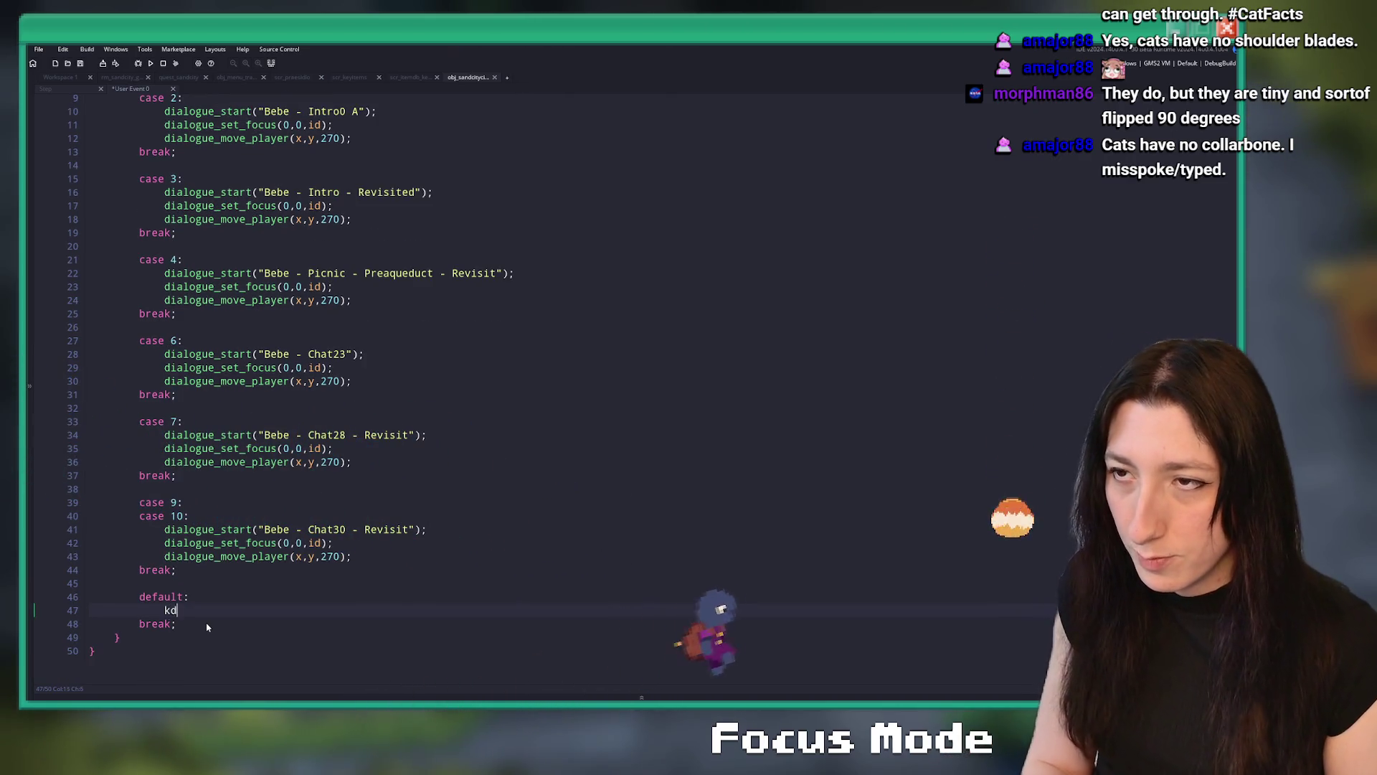
text(get)
key(Return)
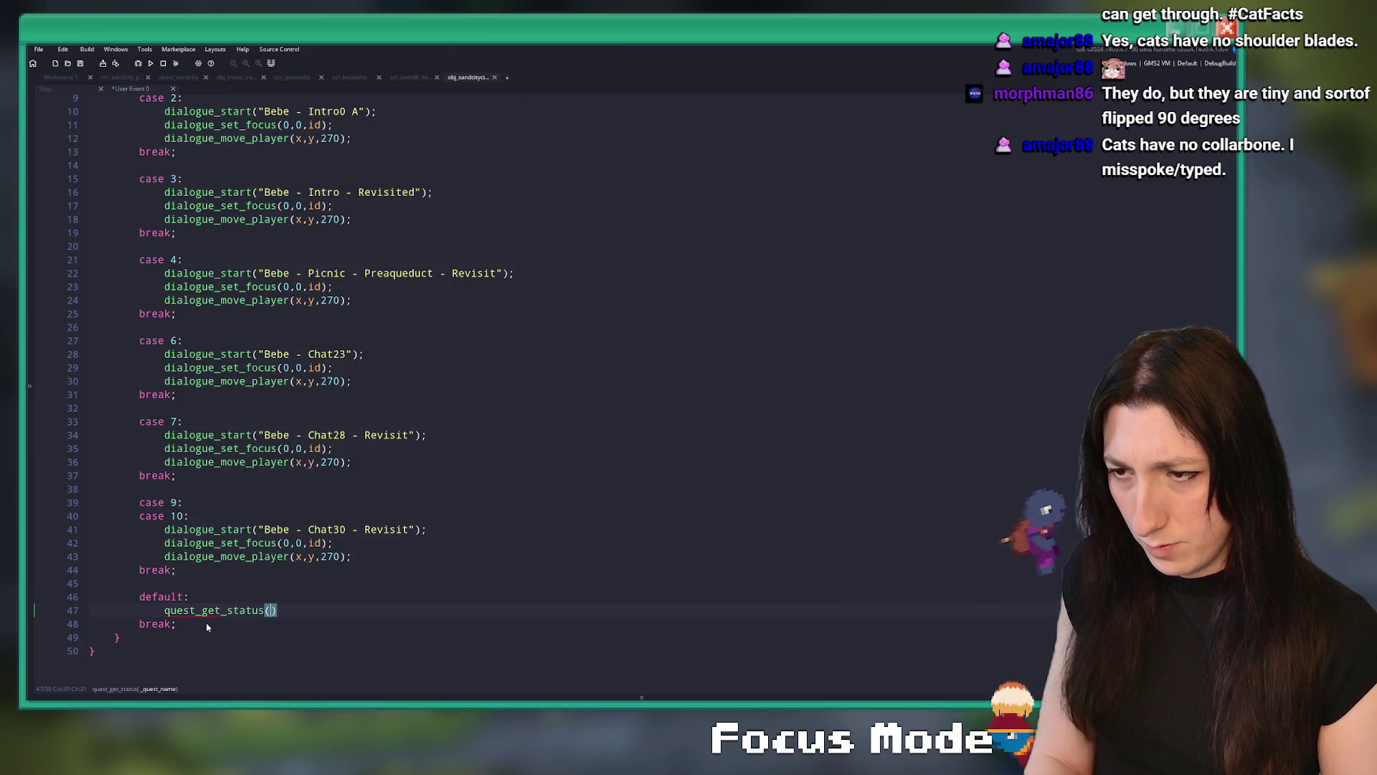
text(quest_sandcity")
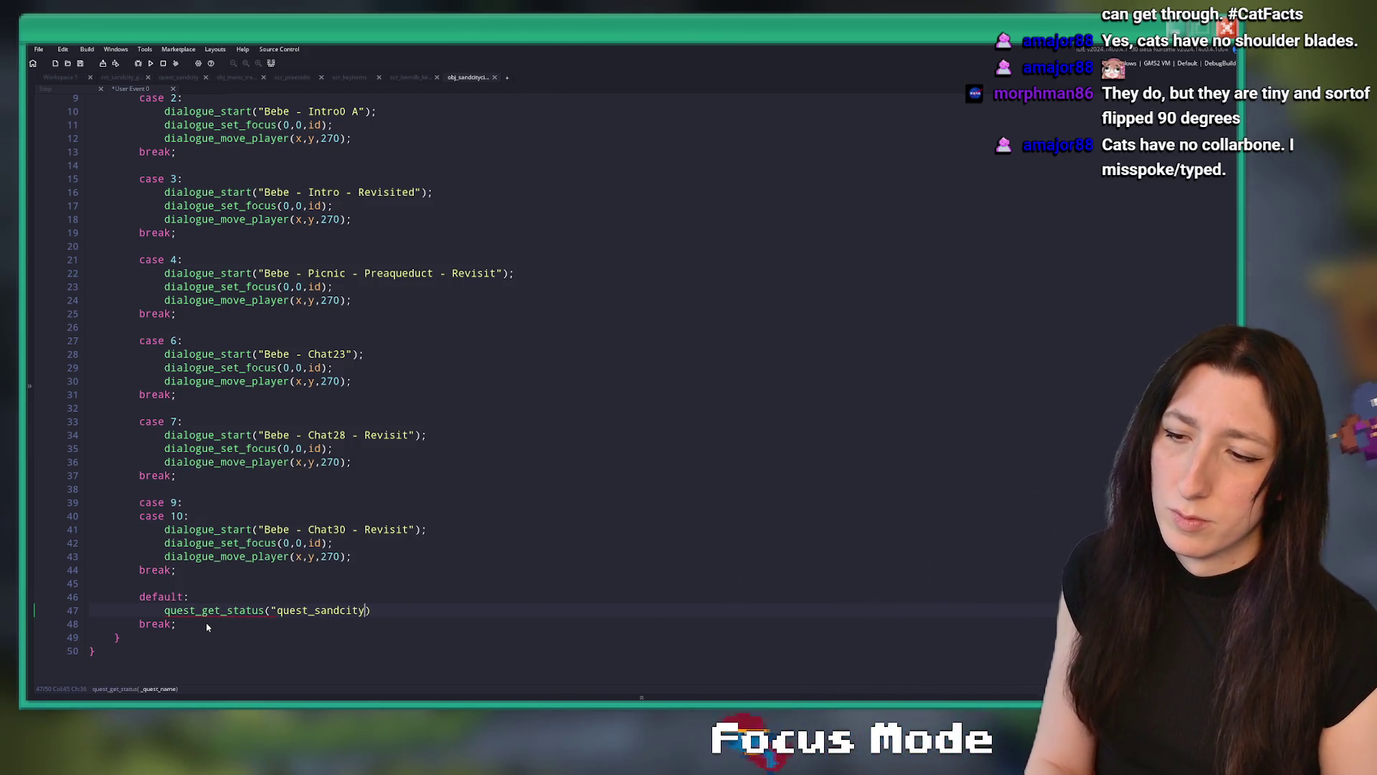
Wrap the call in switch() and add case "Waiting for bombs" with a break
click(163, 611)
text(switch )
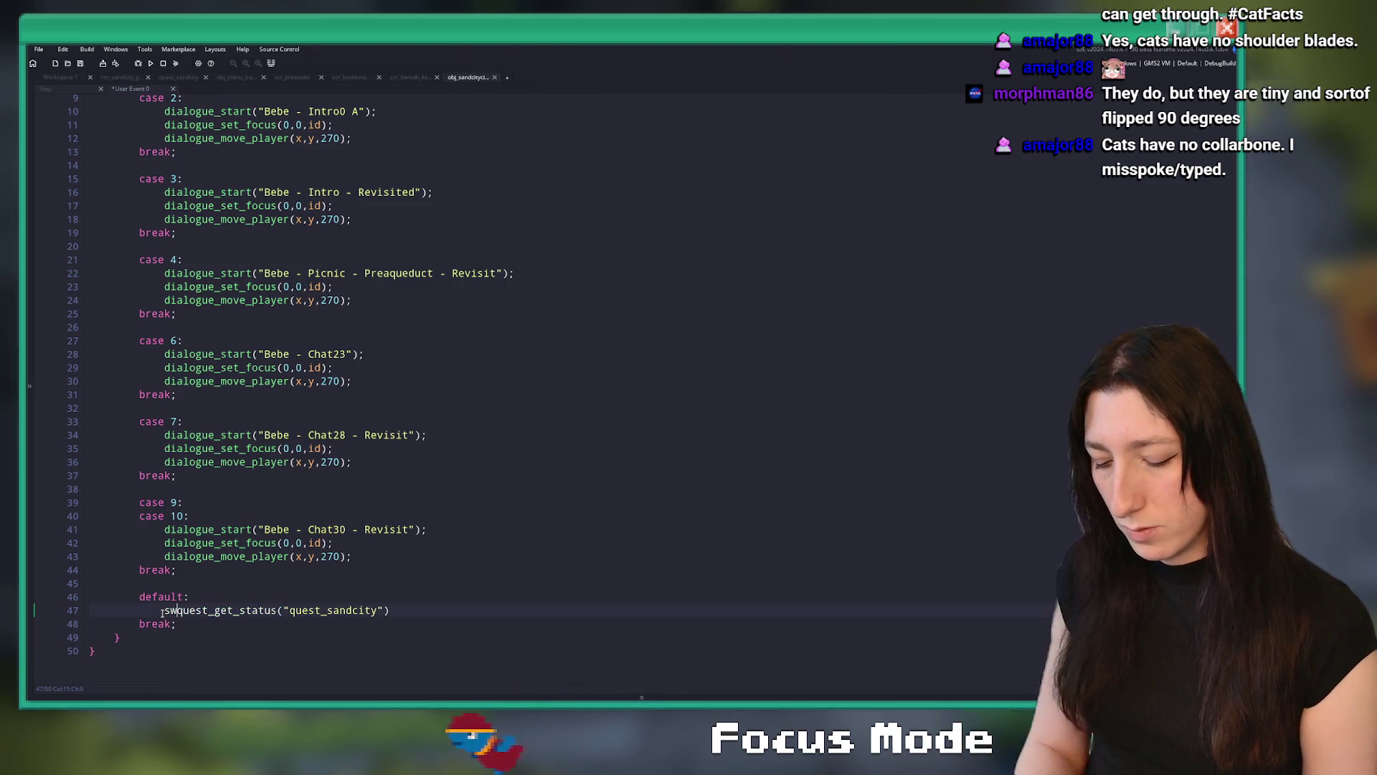
text(()
key(Up)
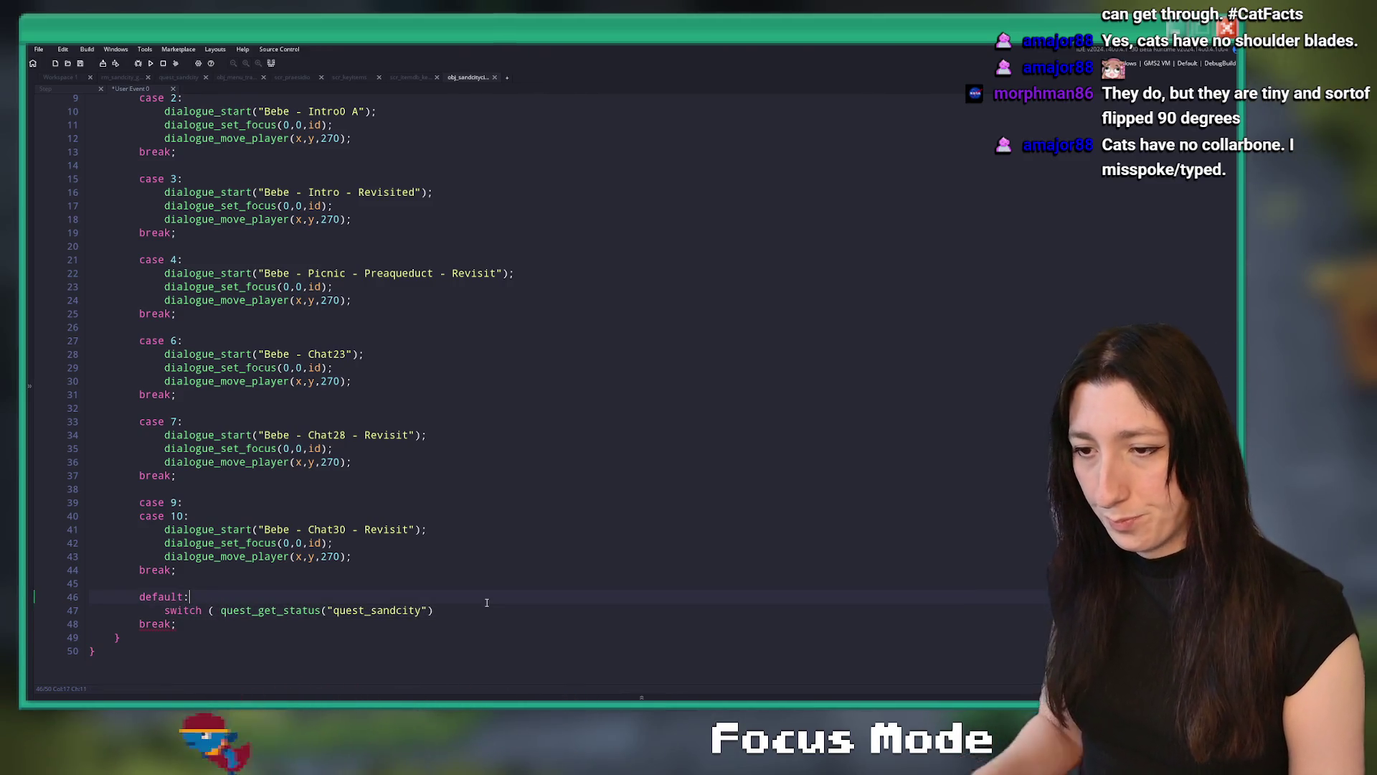
click(506, 616)
text() {)
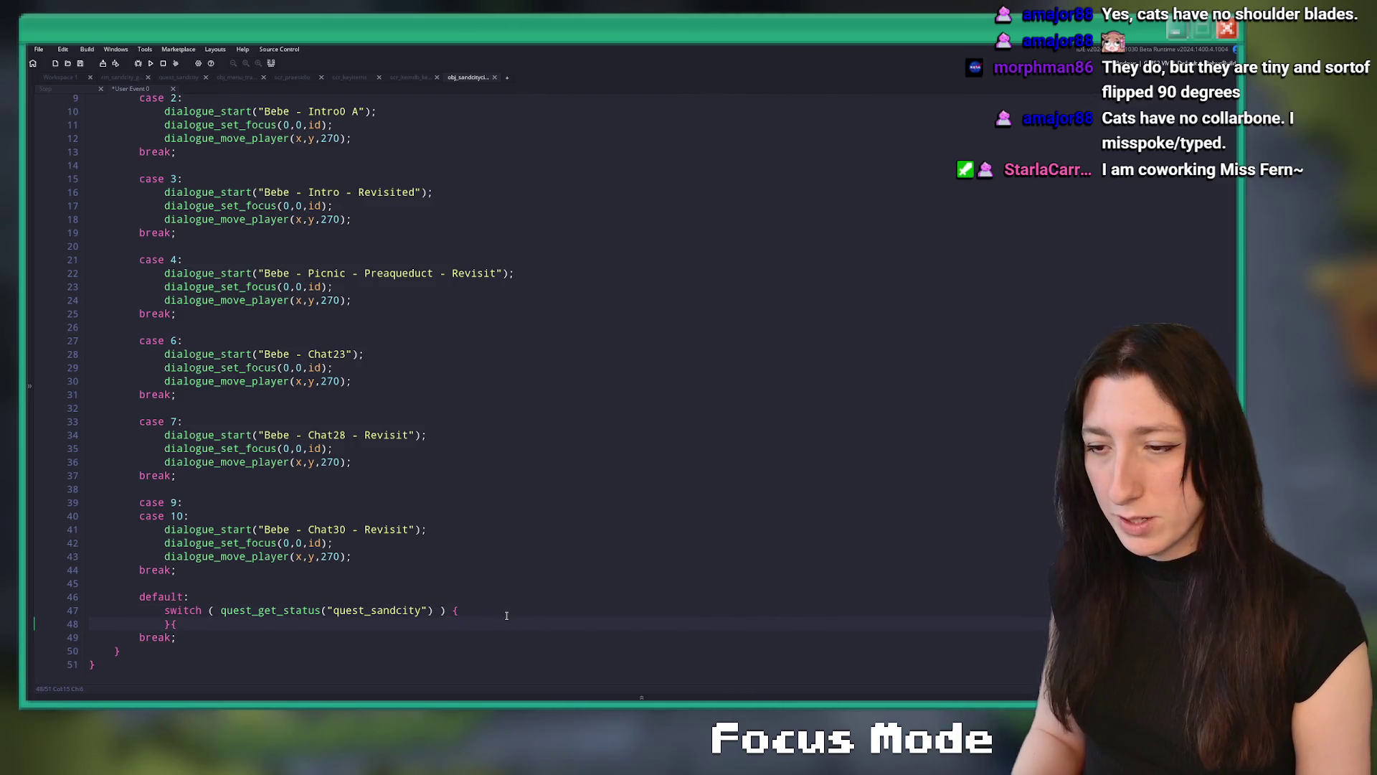
key(Return)
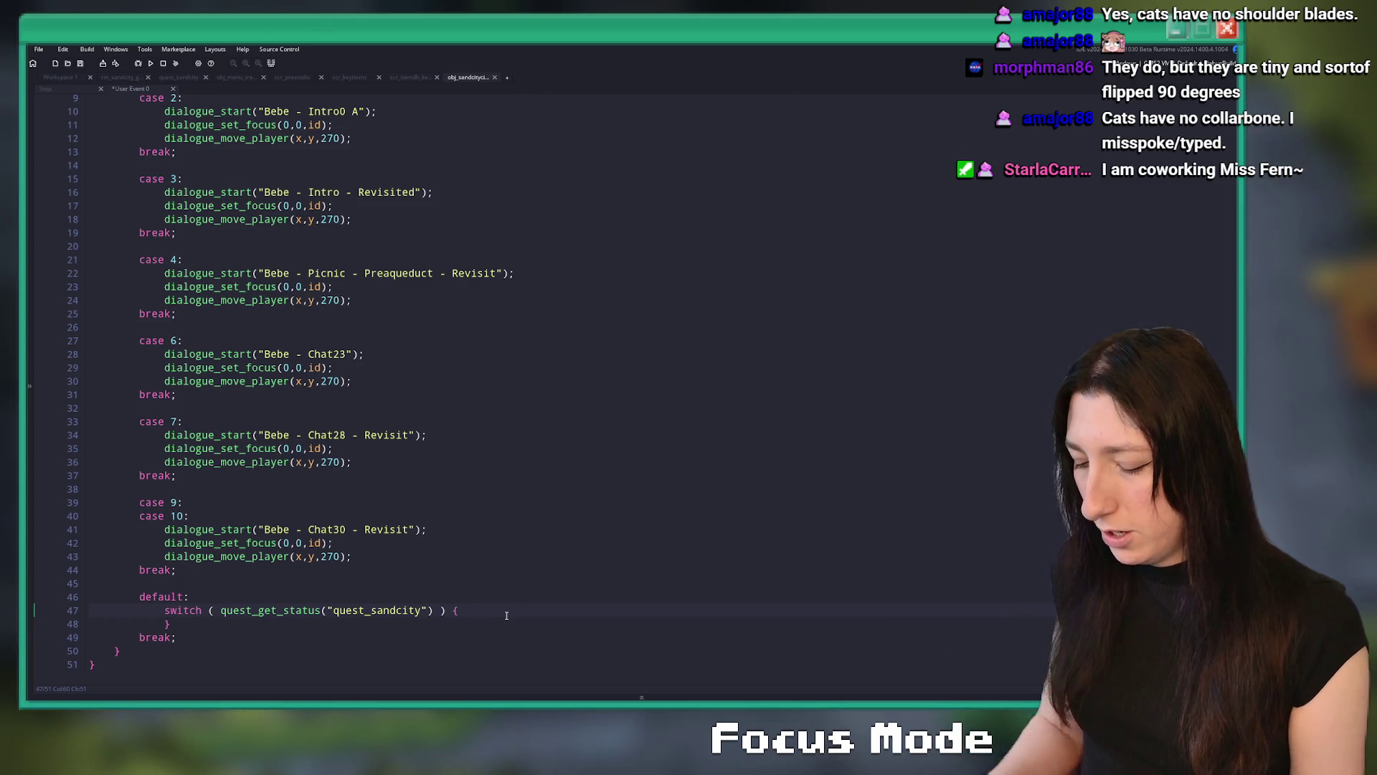
text(case"Waiting for bombs")
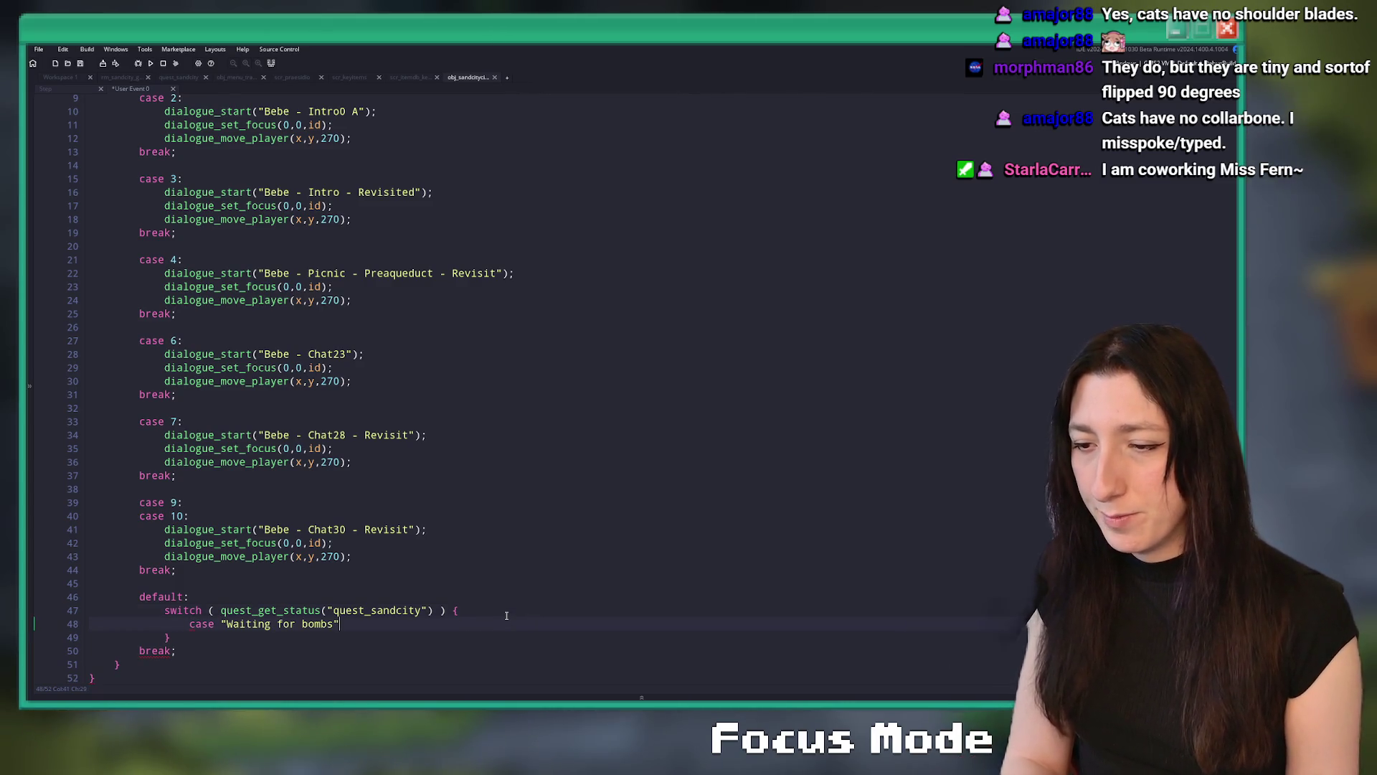
key(Return)
text(break;)
key(Up)
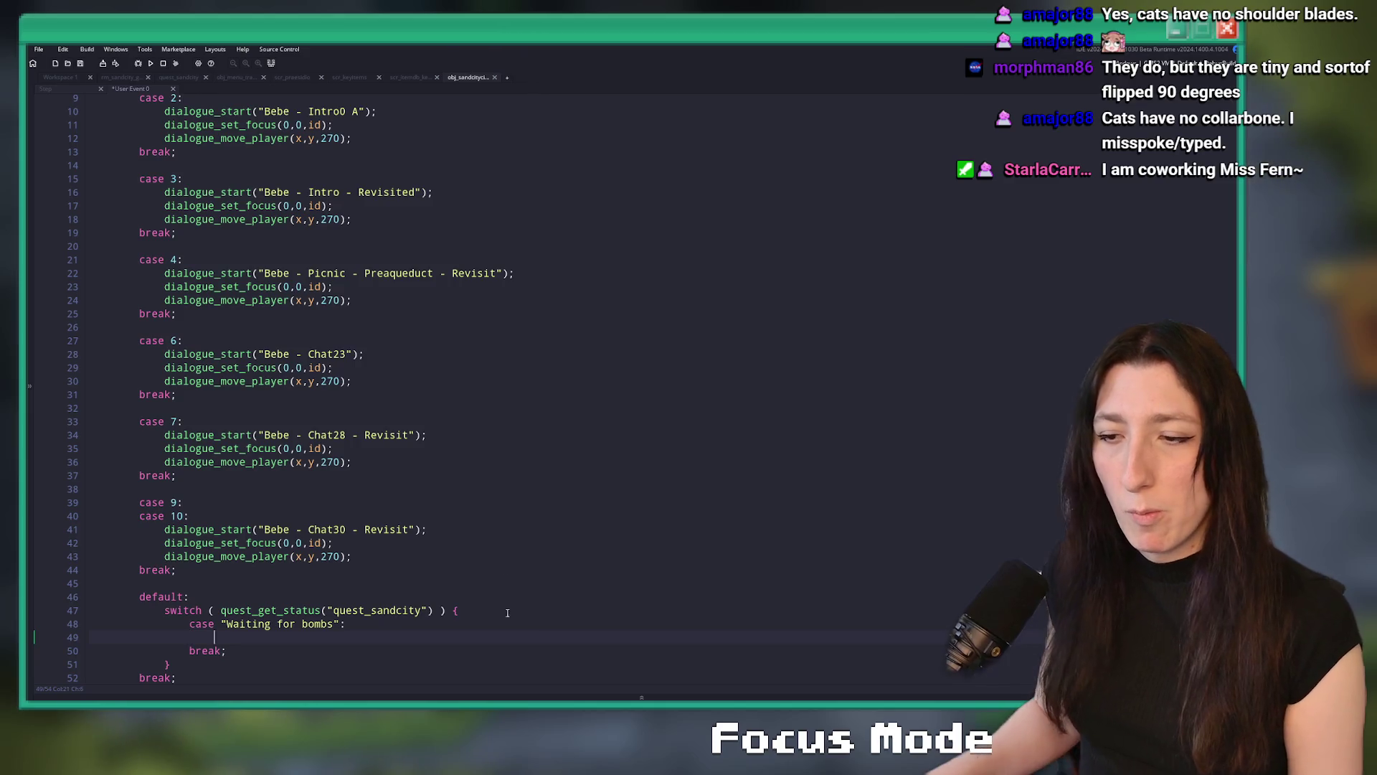
Copy the three Chat30 - Revisit dialogue lines into the new case and indent them
scroll(506, 614, down, 2)
click(346, 475)
drag(358, 497, 164, 475)
key(ctrl+c)
click(247, 582)
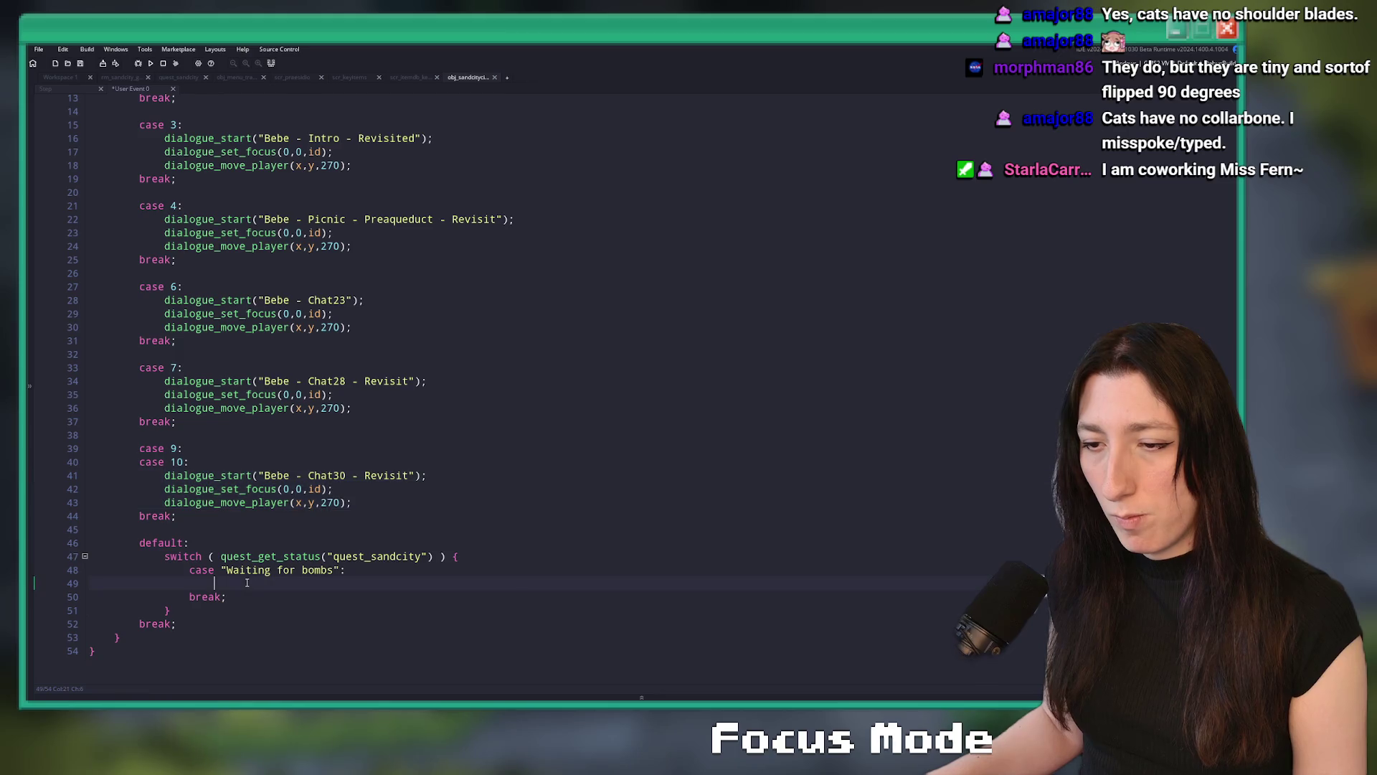
key(ctrl+v)
scroll(215, 573, down, 1)
click(206, 570)
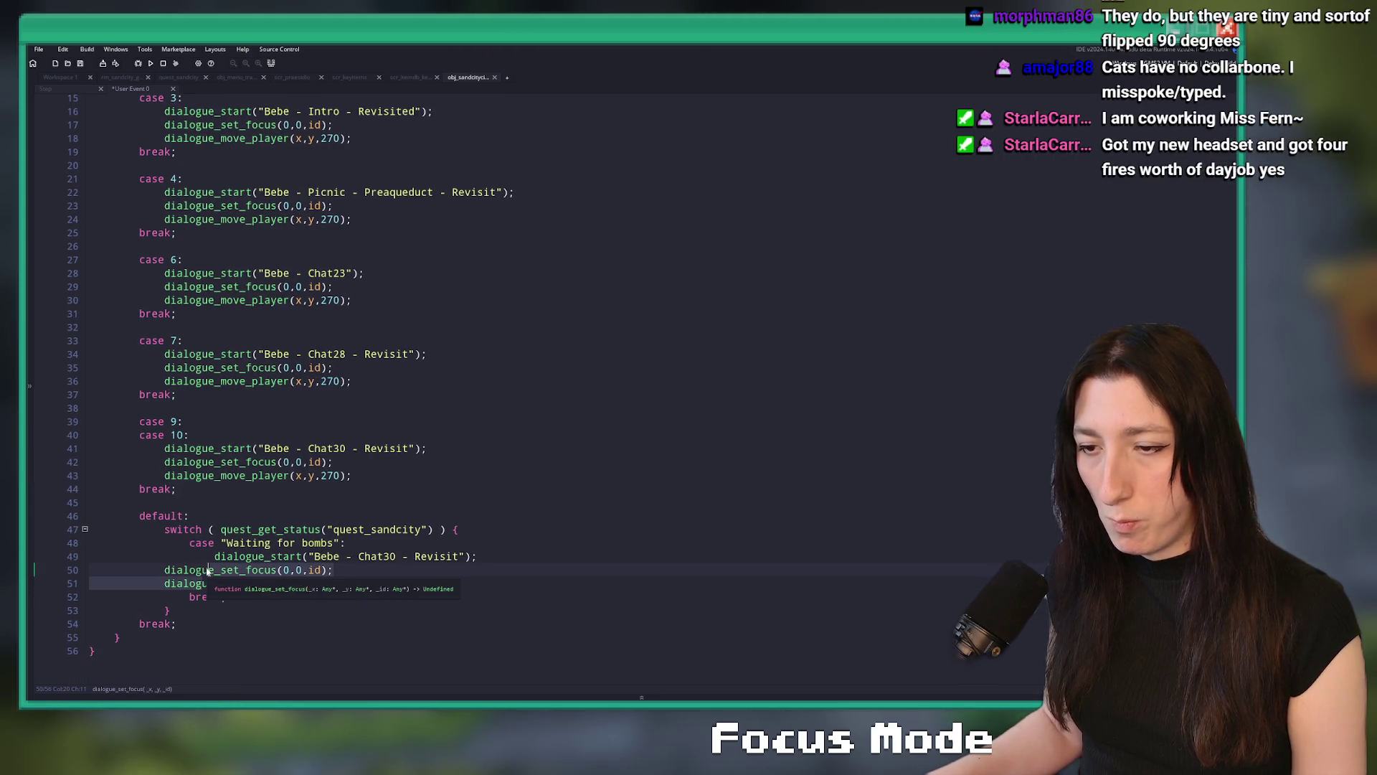
key(Tab)
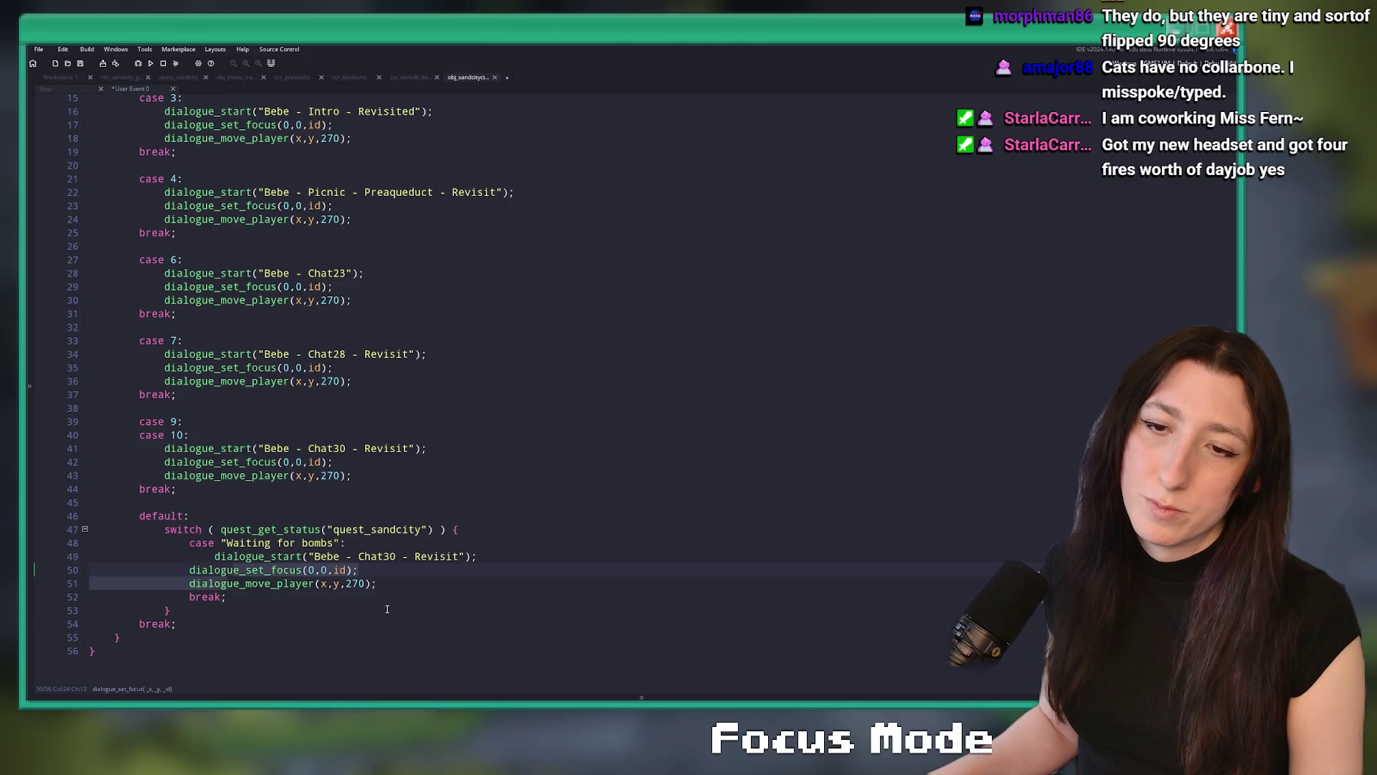
key(Tab)
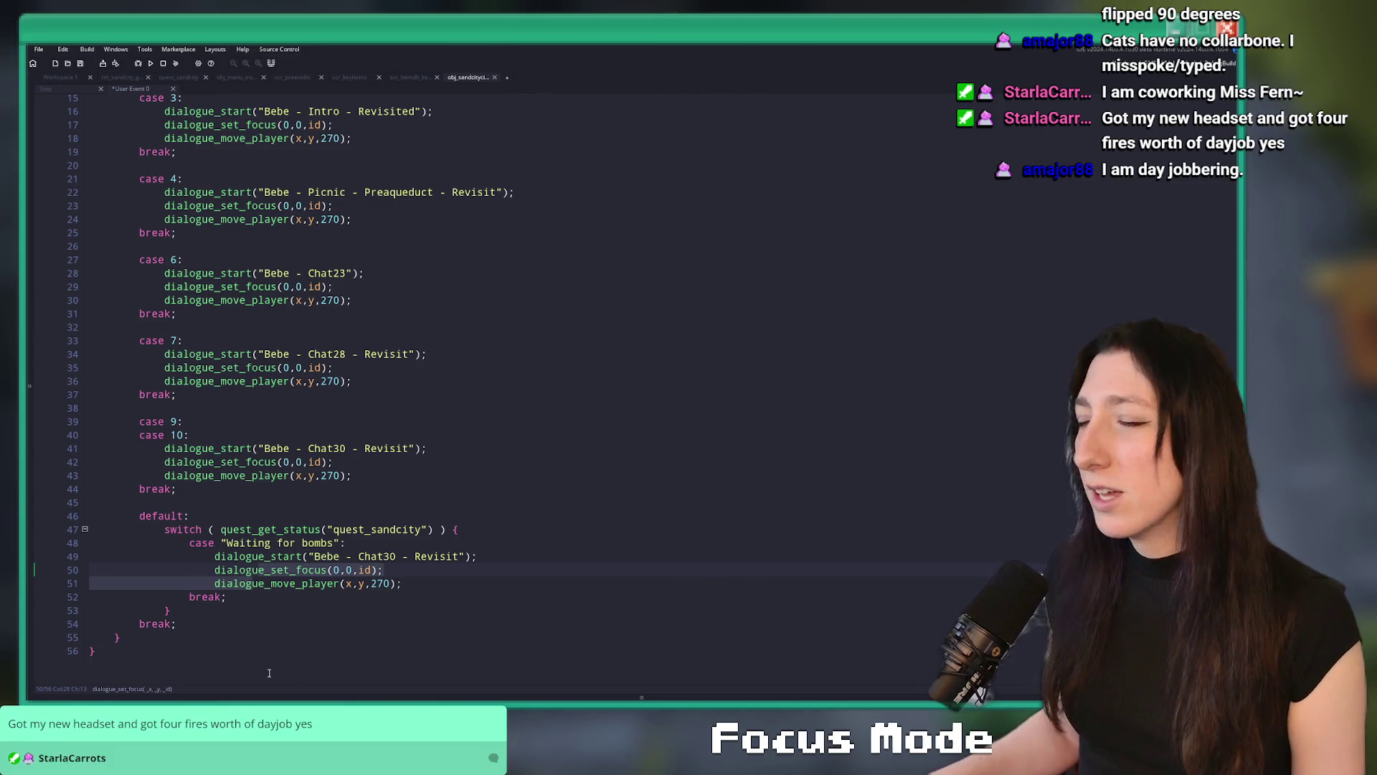
click(509, 550)
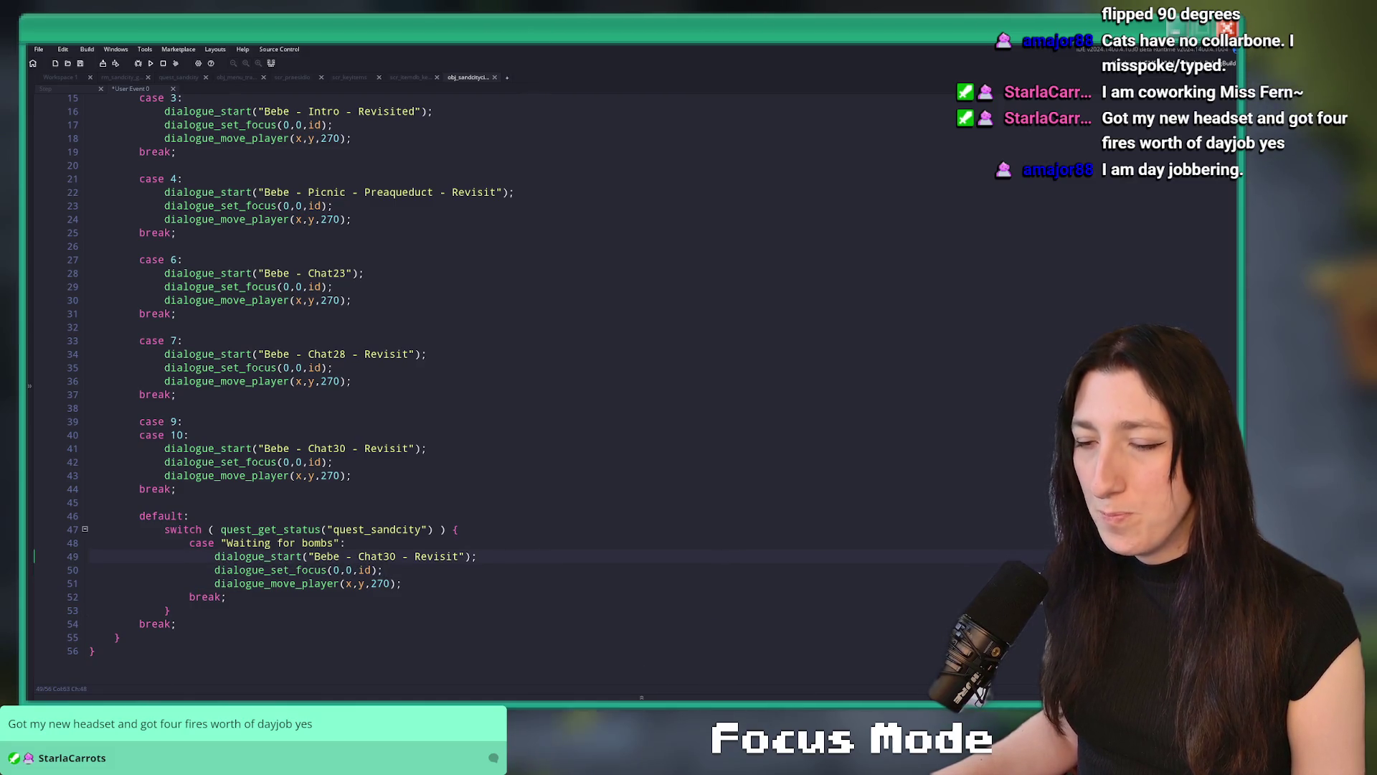
key(super+e)
Launch DialogueEditor.exe from the Desktop's BringMeHope_Game Dialogue Editor Application folder
click(524, 413)
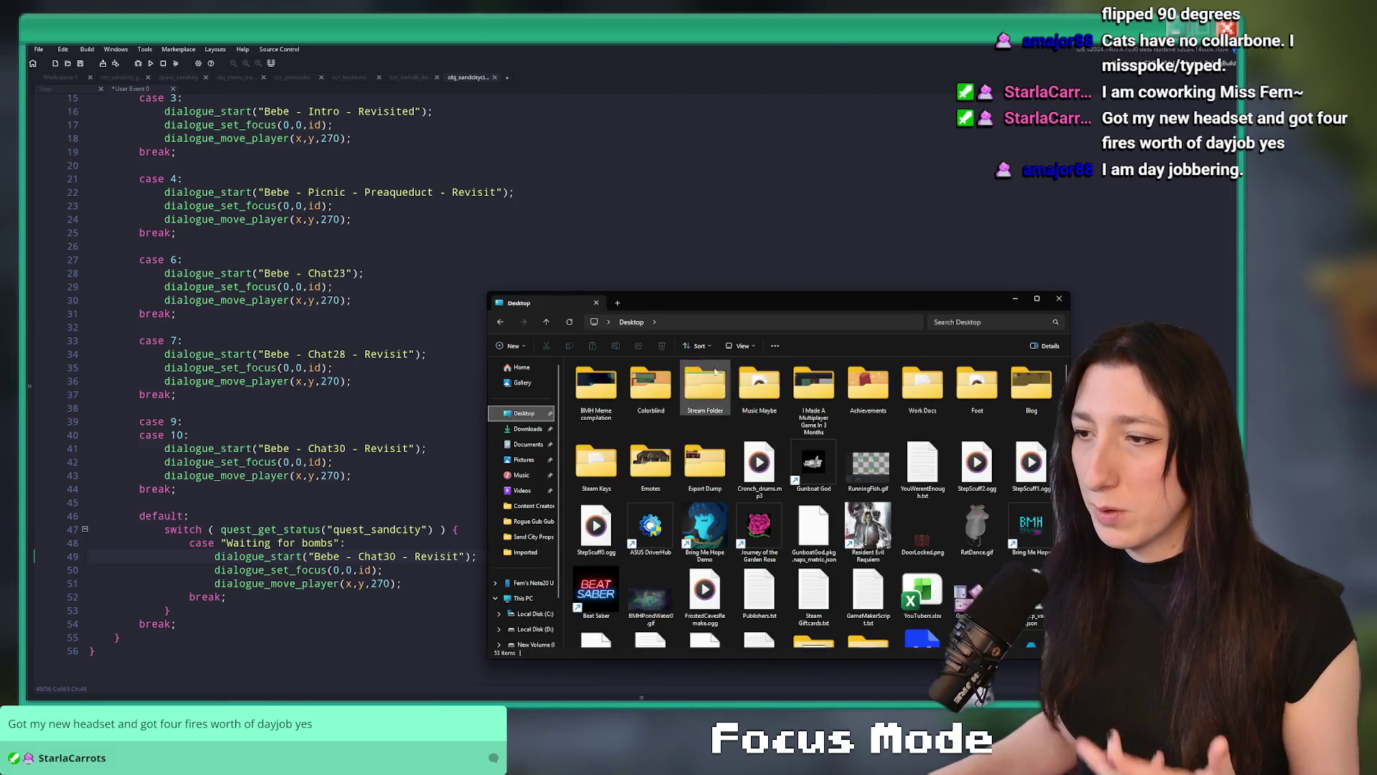
scroll(729, 402, down, 3)
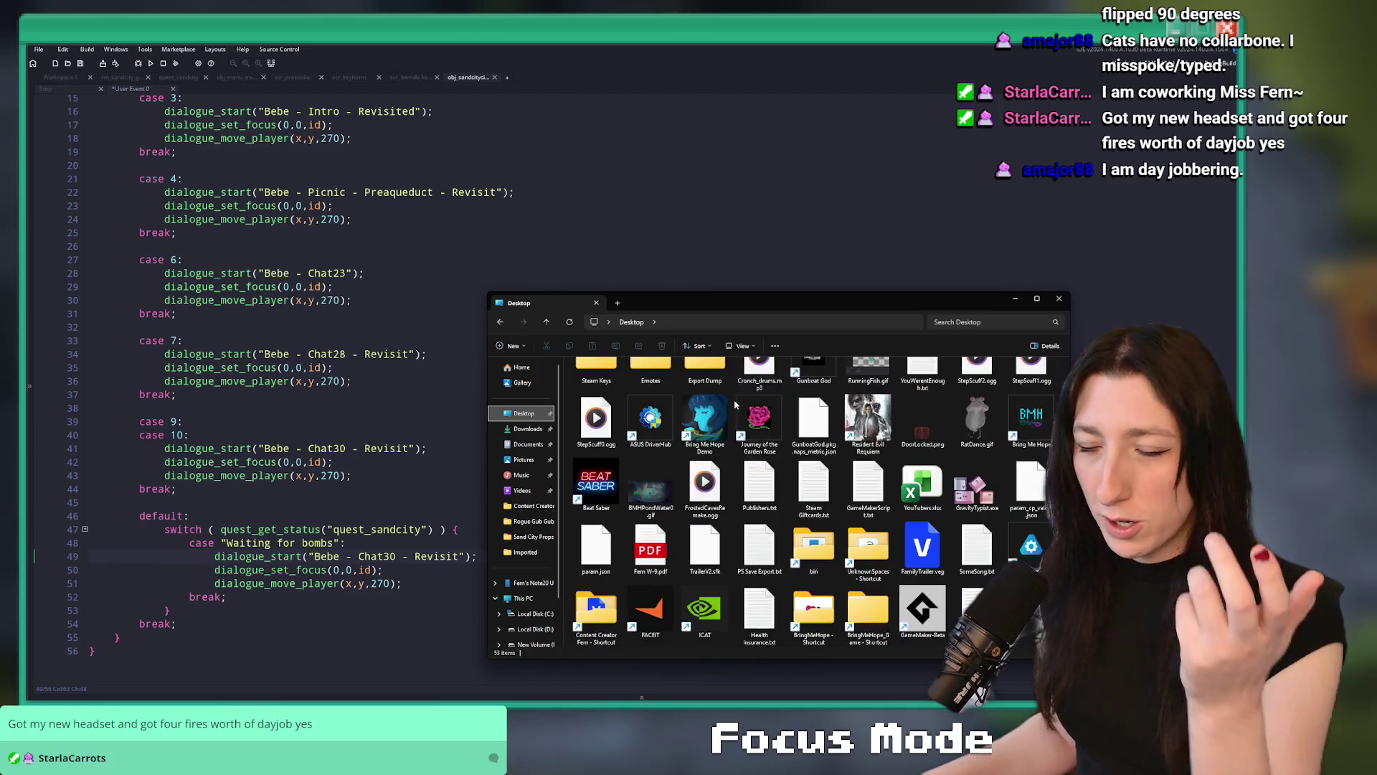
click(868, 610)
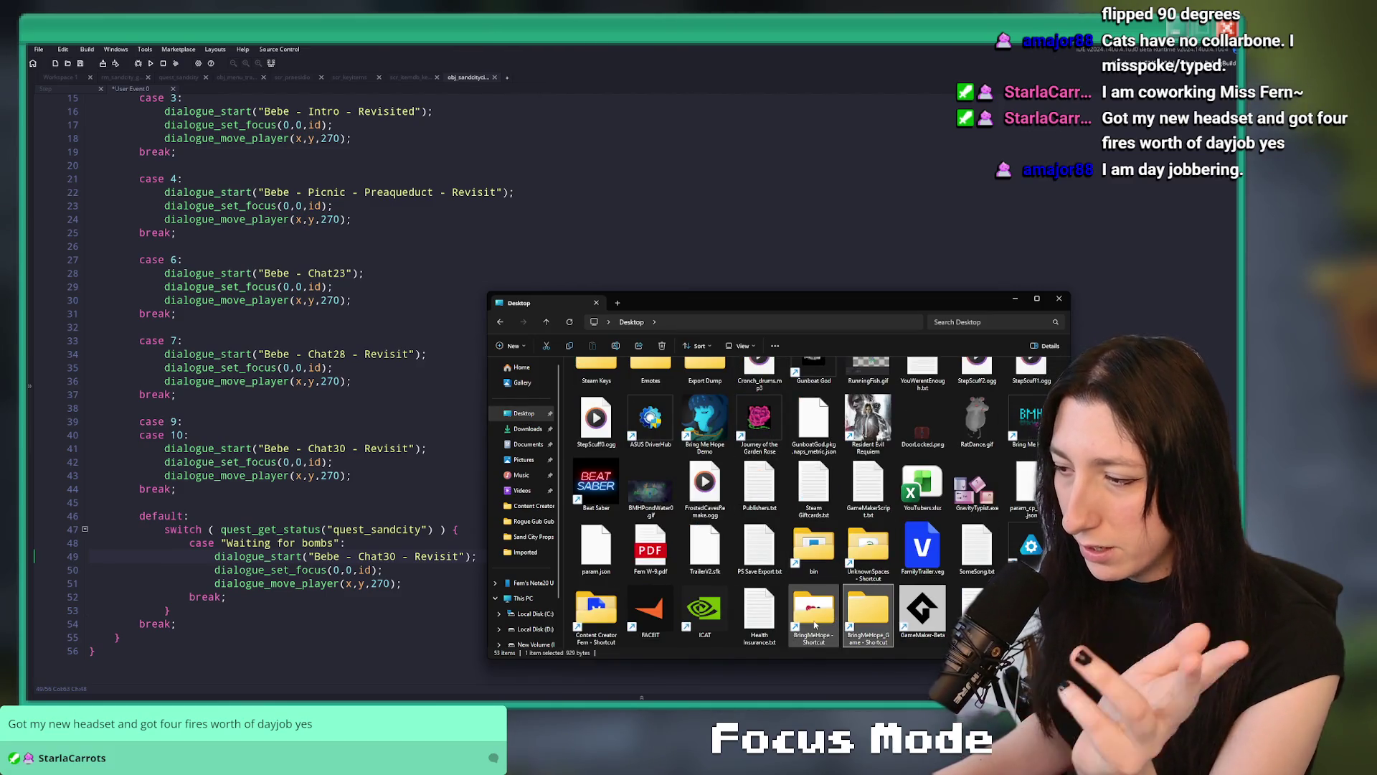
double_click(882, 612)
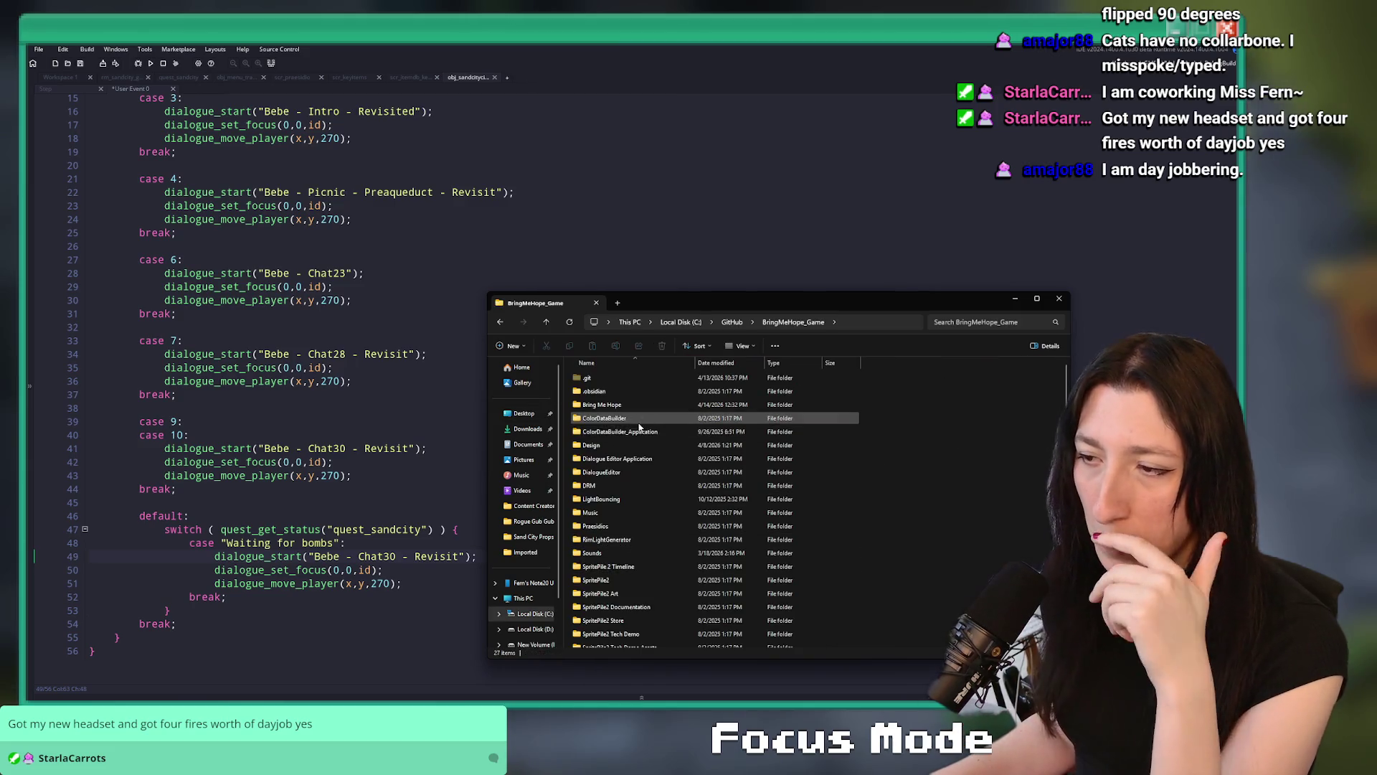
double_click(634, 465)
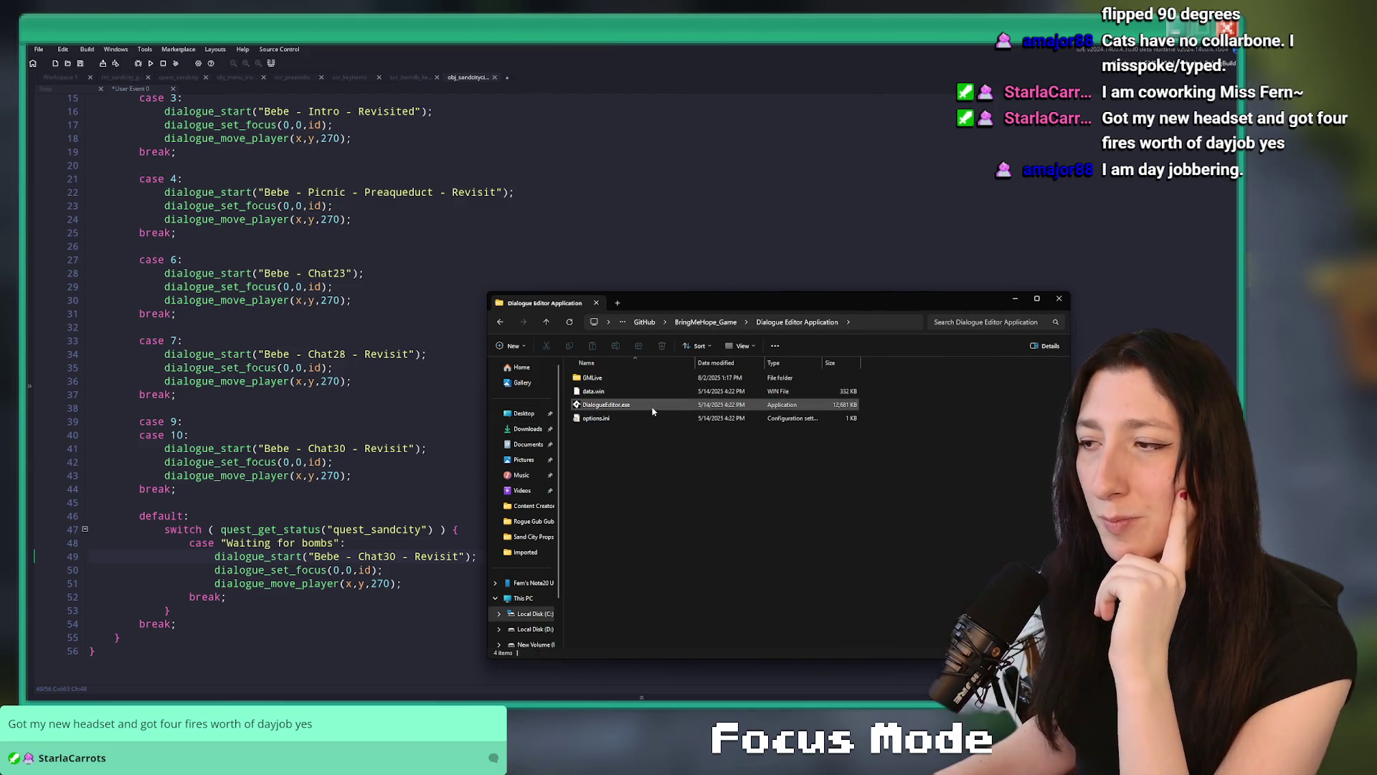
double_click(610, 400)
Reposition the previewer window, close File Explorer, and switch to Excel
drag(548, 113, 614, 358)
click(564, 313)
click(596, 302)
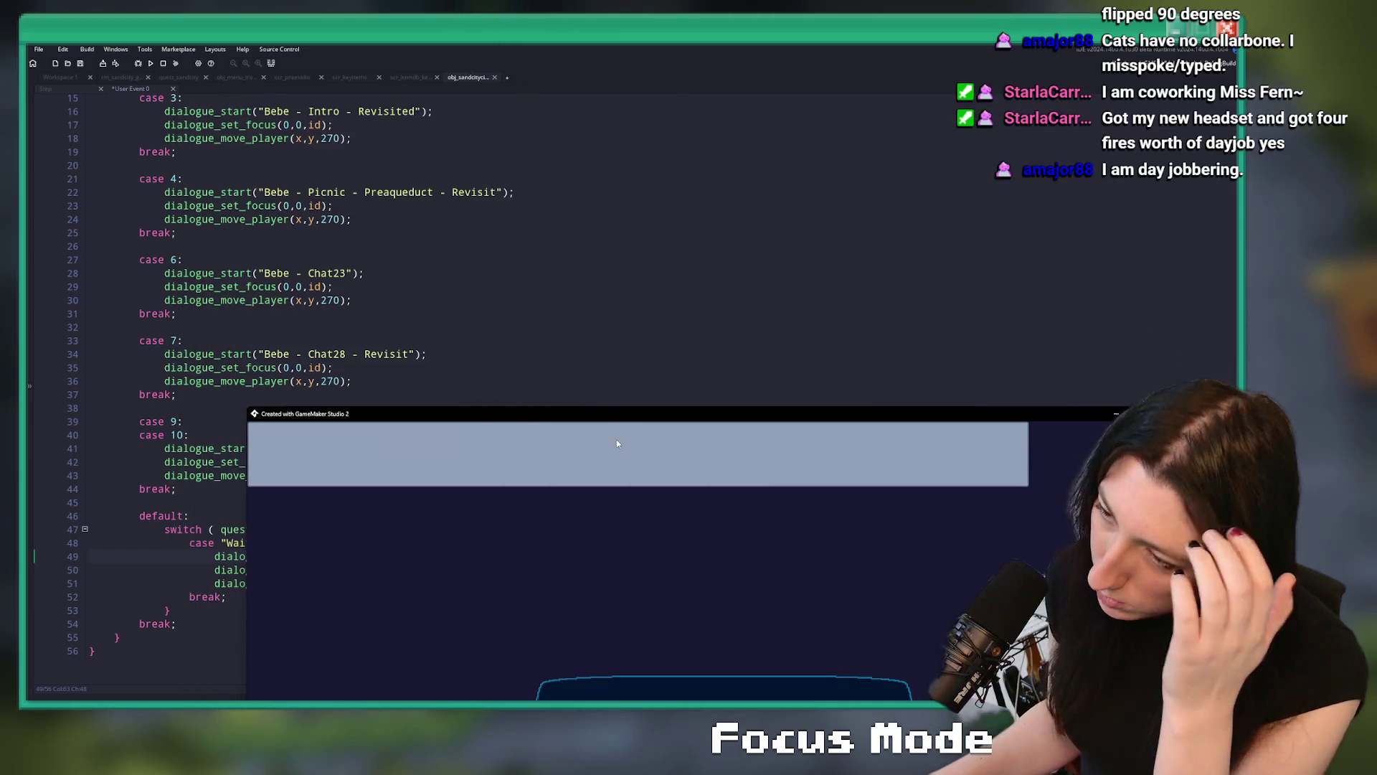
mouse_move(613, 414)
mouse_down()
mouse_move(614, 230)
mouse_move(632, 147)
mouse_move(611, 136)
mouse_up()
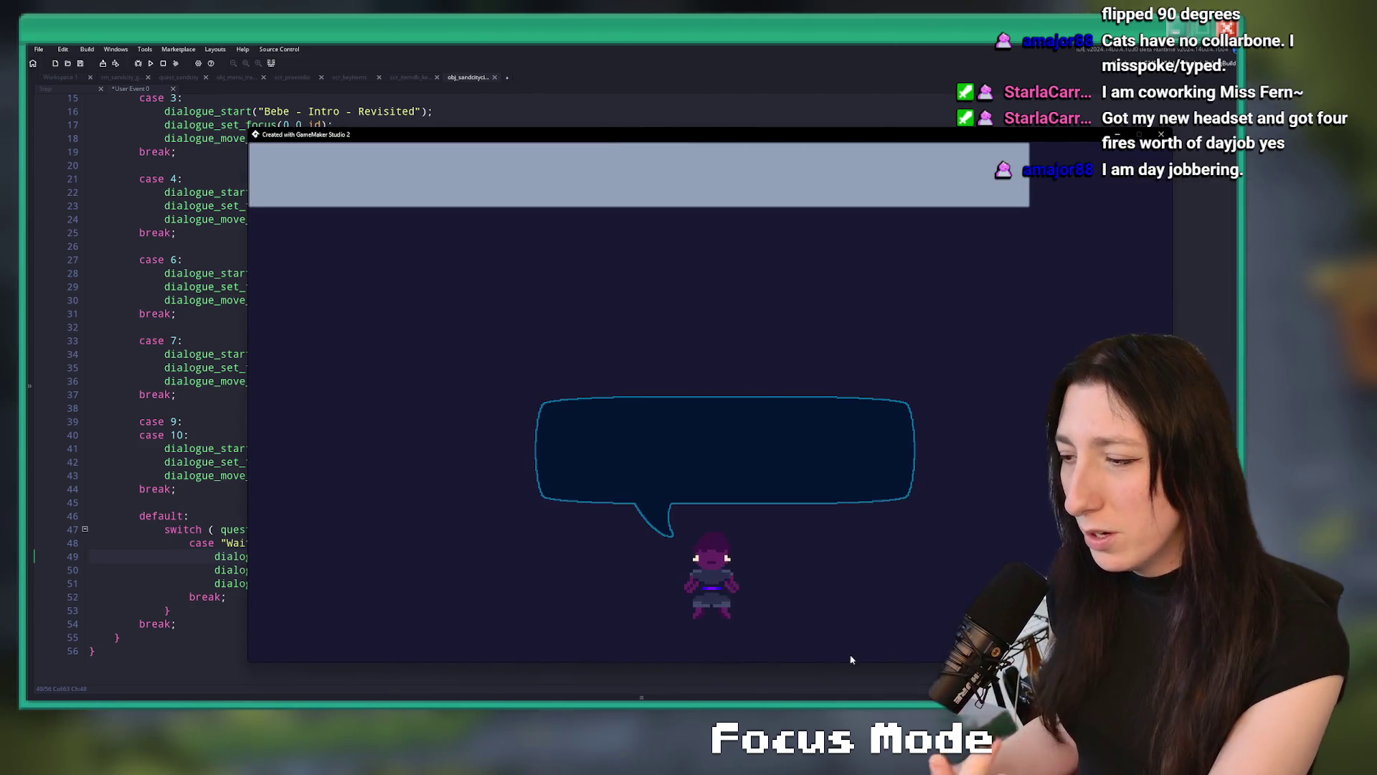
key(alt+Tab)
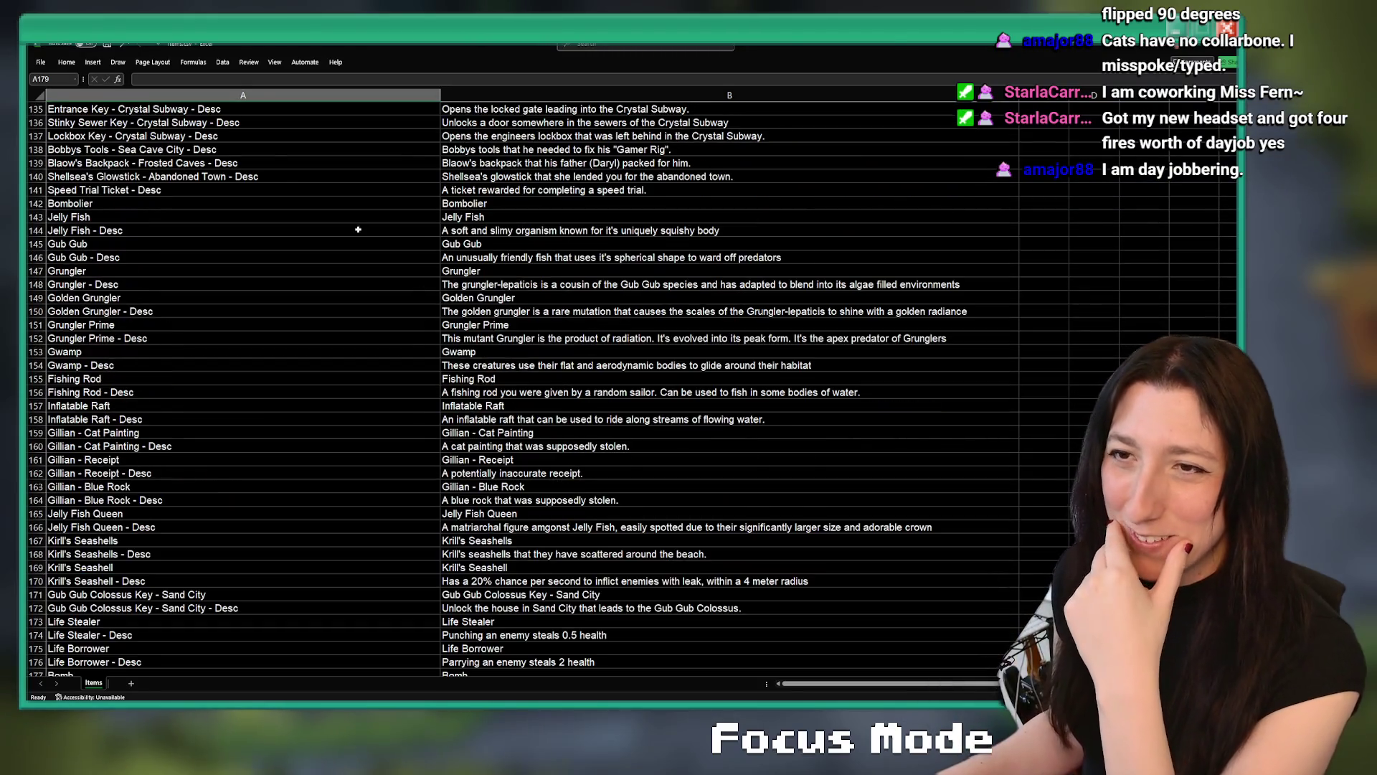
Open Dialogue.csv from recent workbooks and widen column B
click(41, 63)
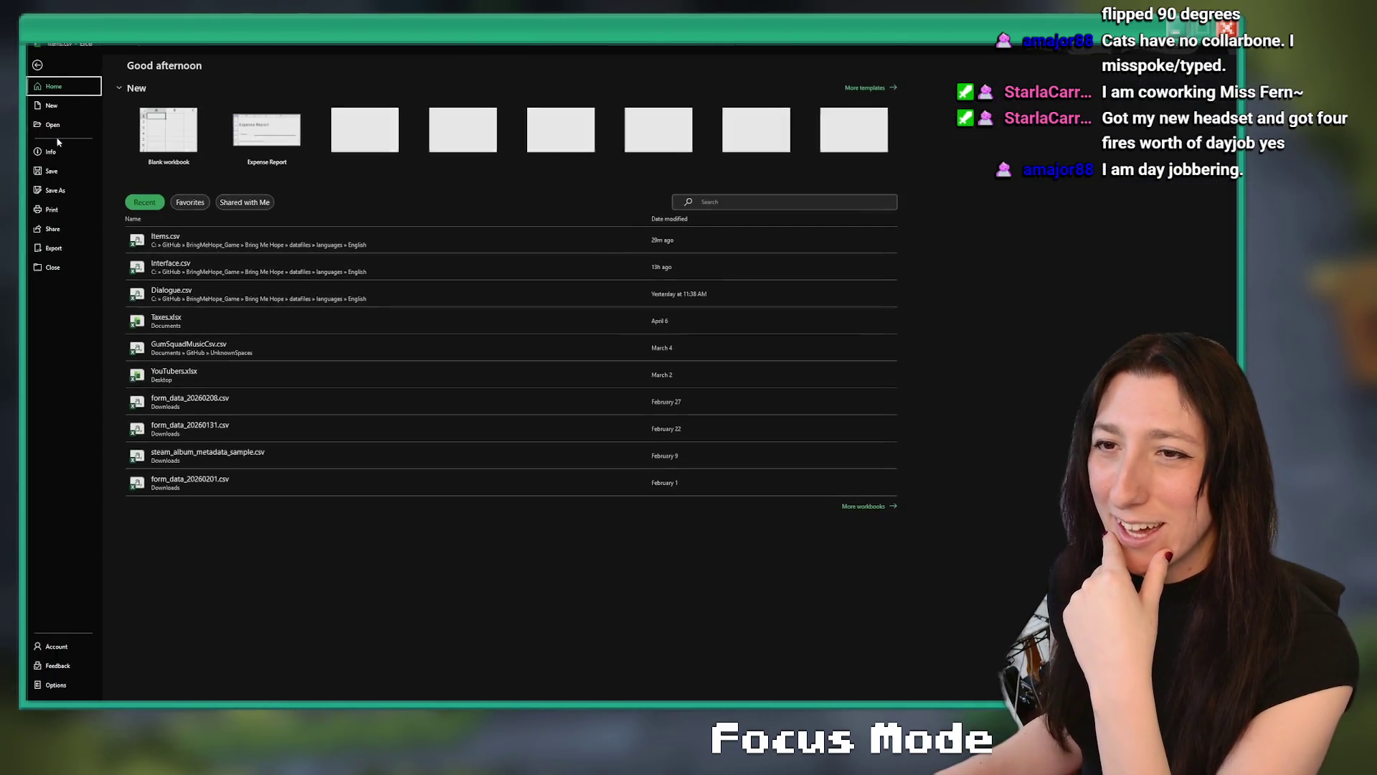
click(263, 290)
scroll(325, 377, down, 8)
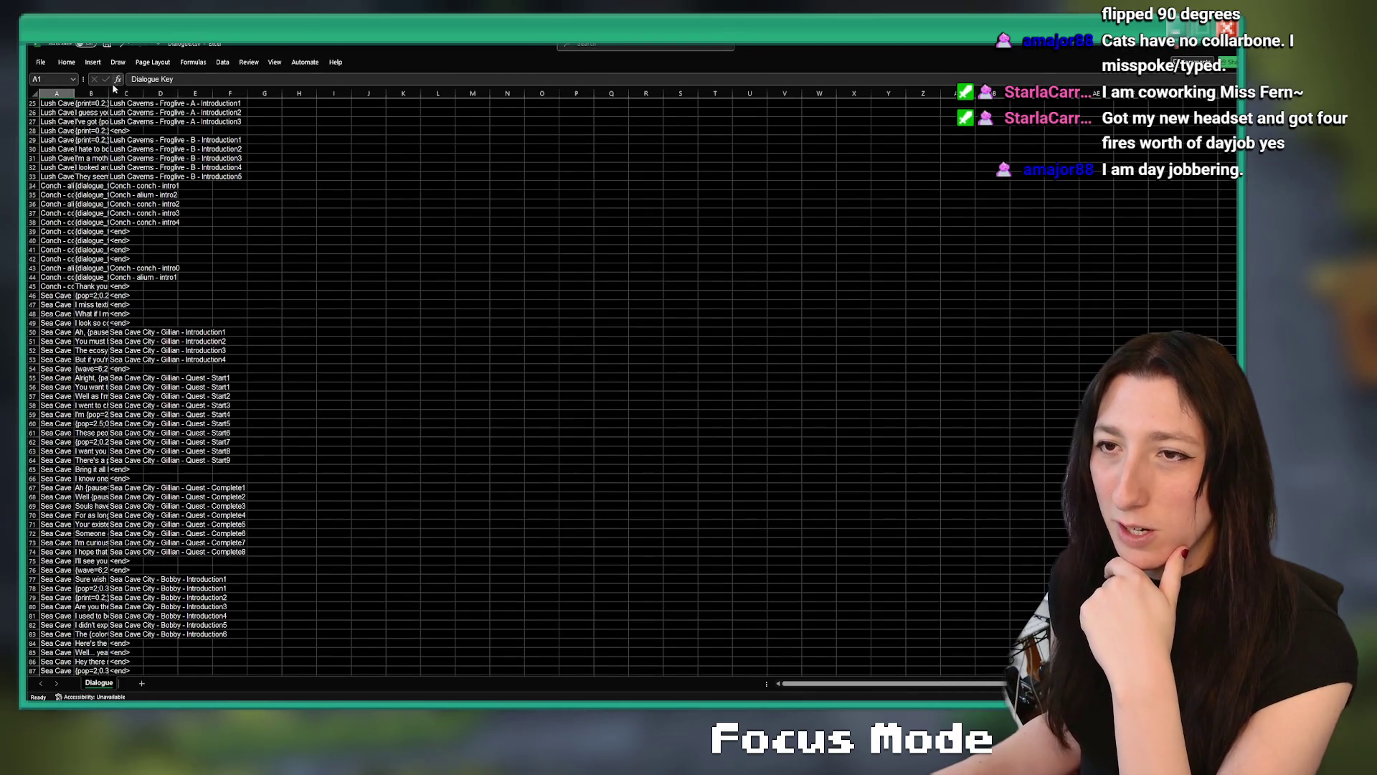
mouse_move(142, 94)
mouse_down()
mouse_move(338, 117)
mouse_move(298, 113)
mouse_up()
mouse_move(111, 93)
mouse_down()
mouse_move(357, 93)
mouse_move(44, 95)
mouse_up()
scroll(445, 482, down, 20)
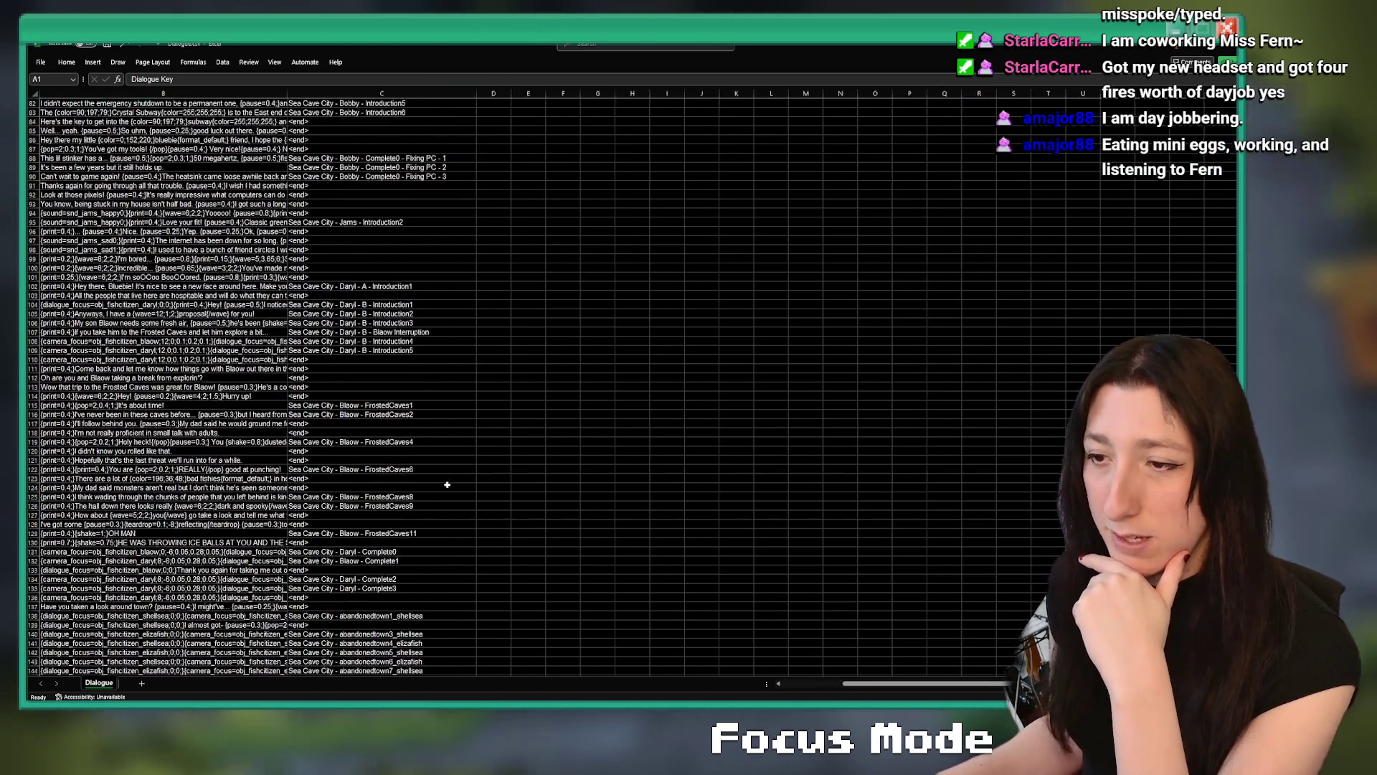
scroll(372, 514, down, 20)
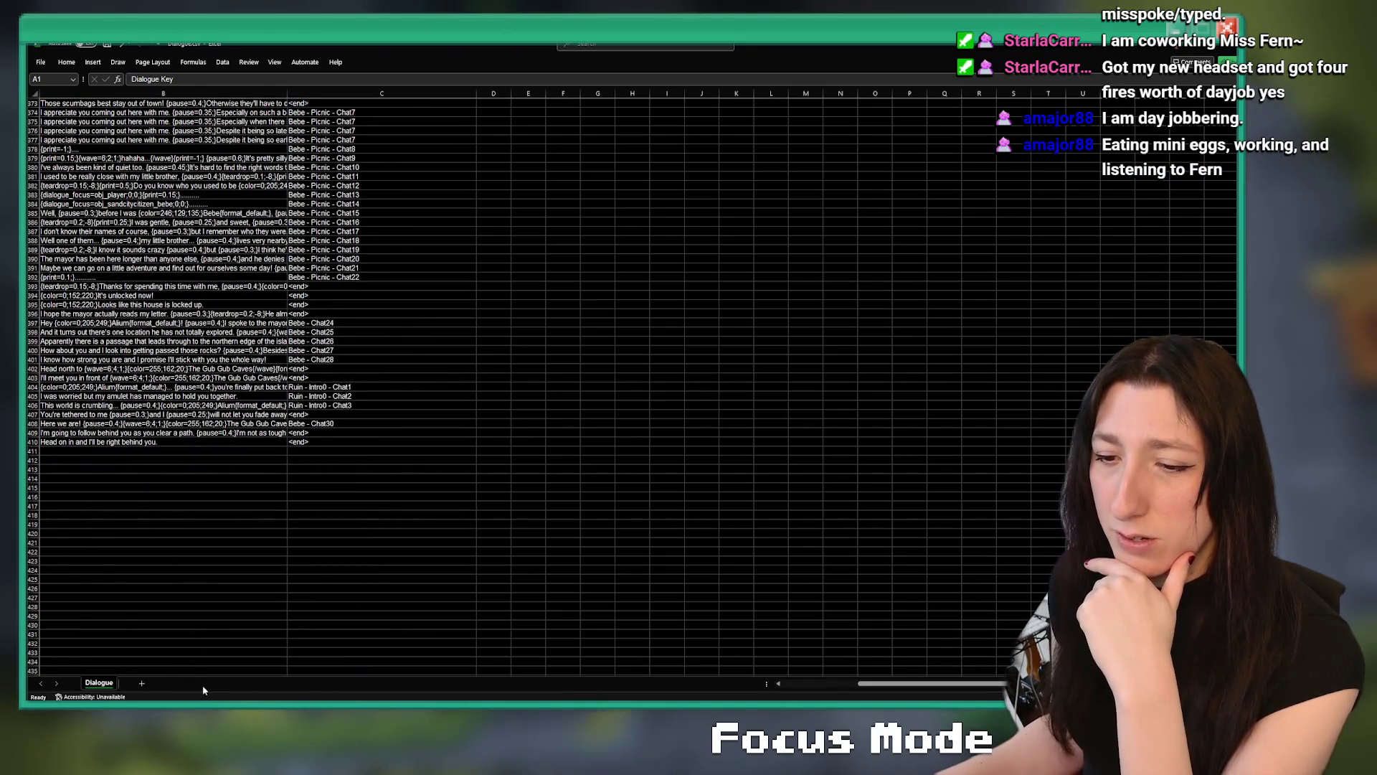
drag(876, 684, 800, 684)
scroll(502, 359, up, 2)
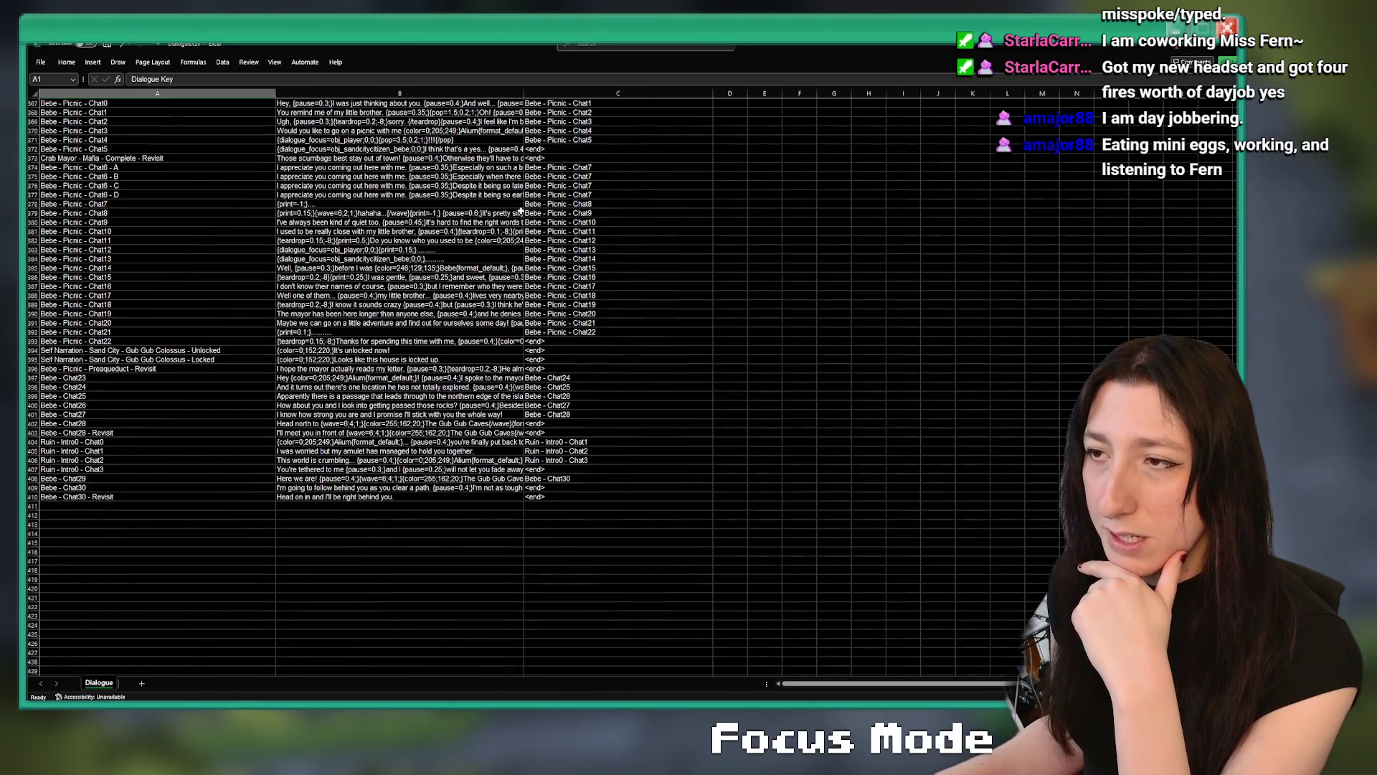
drag(525, 94, 765, 96)
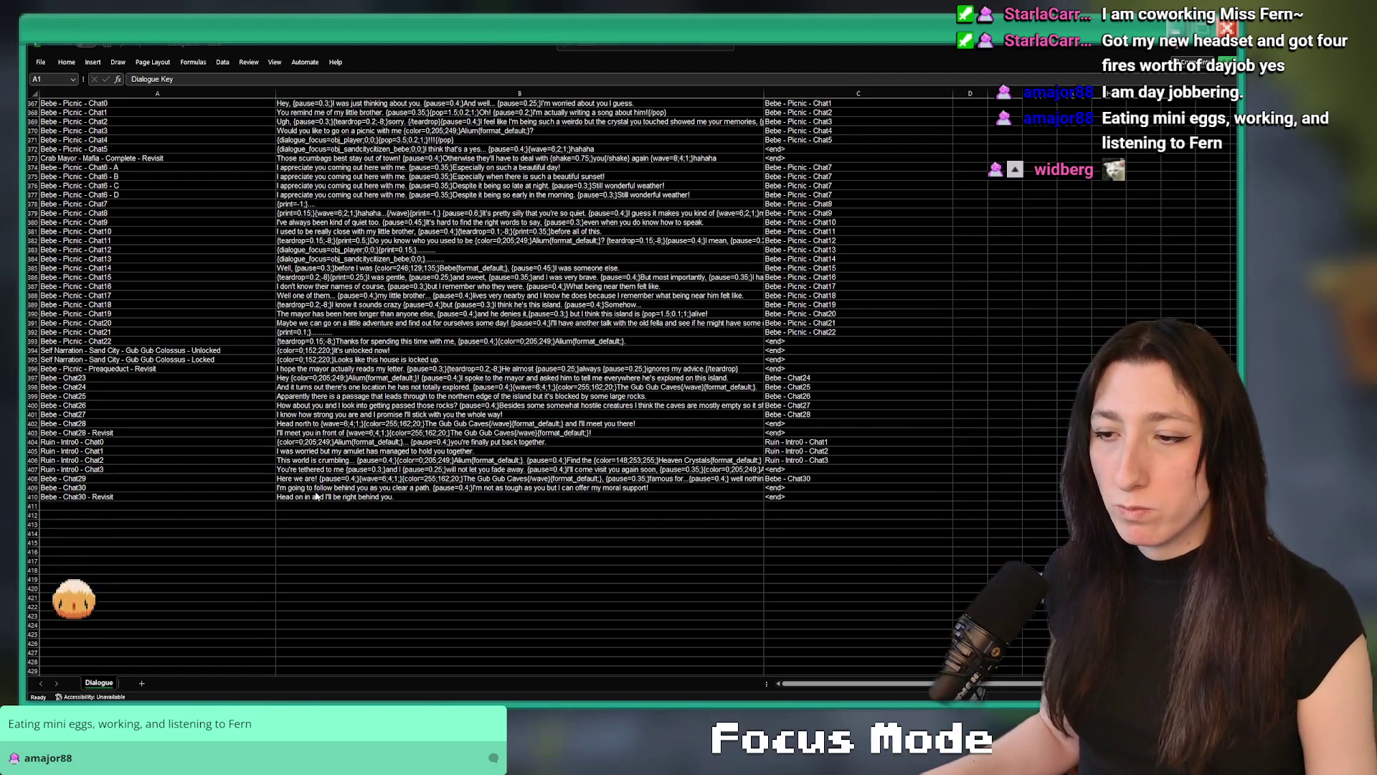
Create key 'Bebe - WaitingForBombs' in A411 from the Chat30 - Revisit key, then select B411
click(199, 502)
ctrl+scroll(180, 506, up, 3)
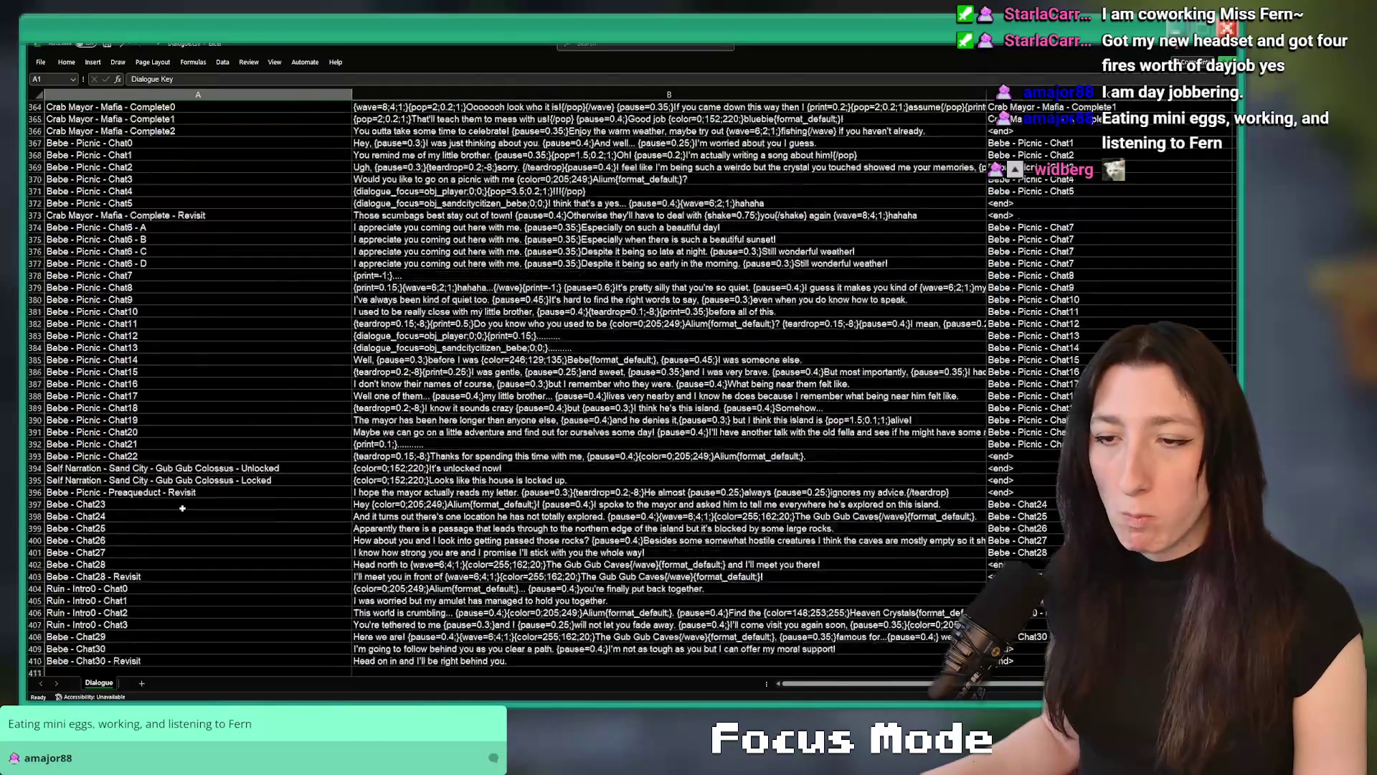
click(164, 372)
click(155, 382)
text(Bebe - Chat30 - Revisit)
key(Return)
drag(124, 386, 139, 387)
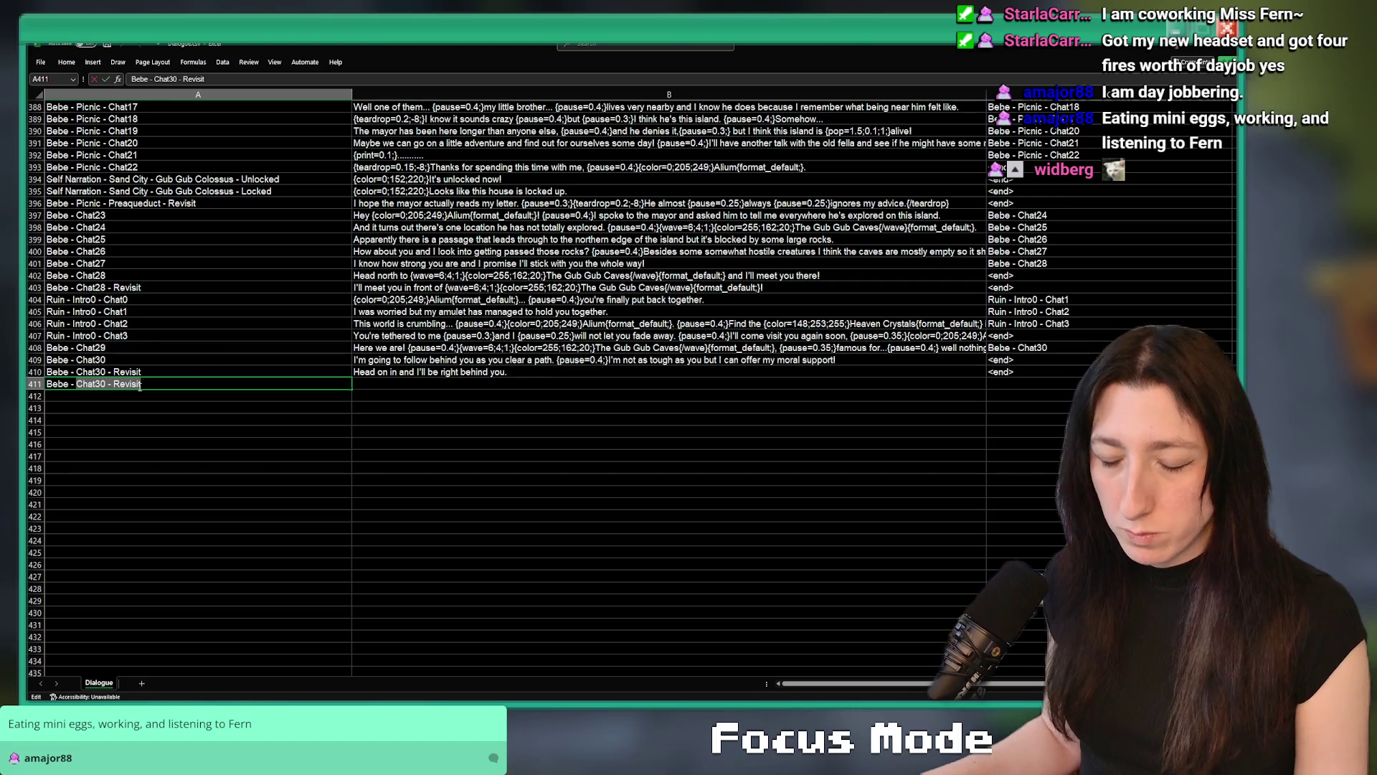
text(WaitingFor)
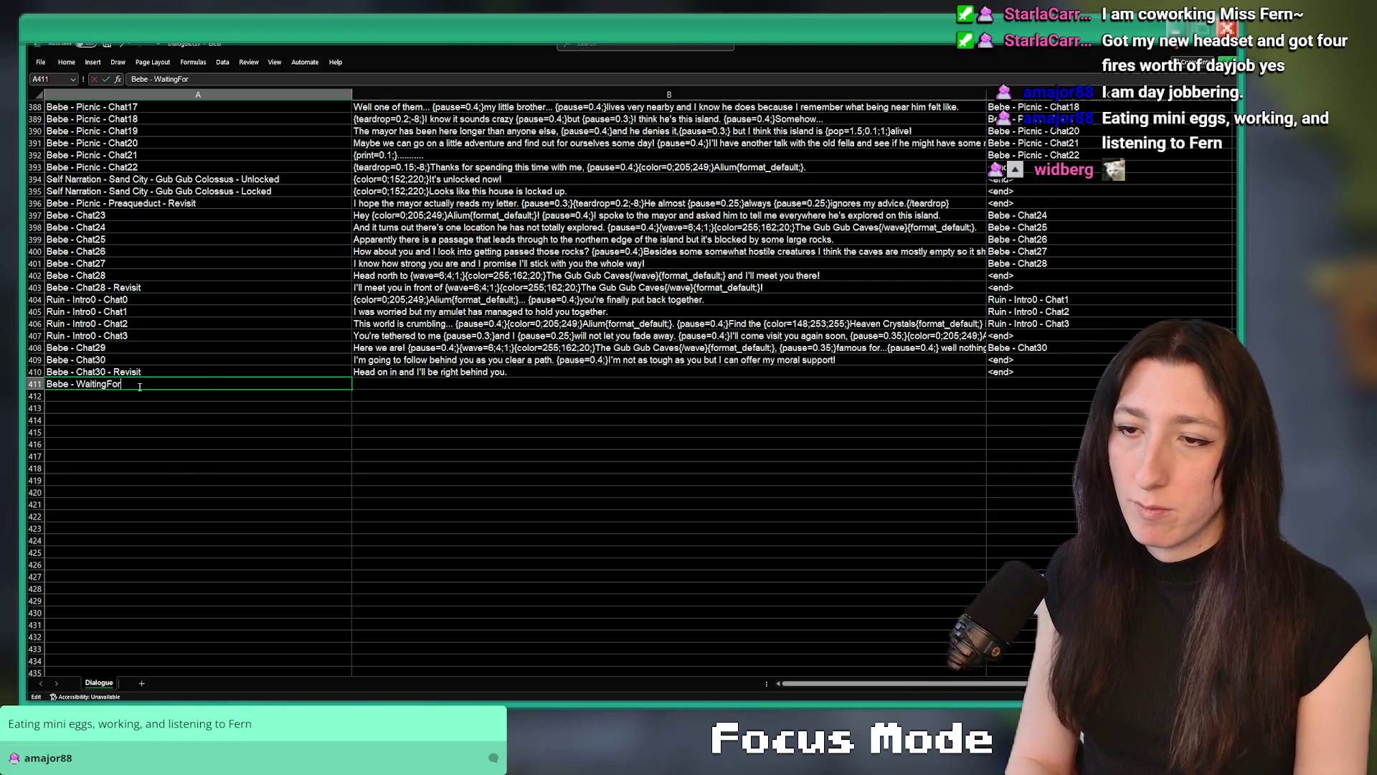
text(Bomb)
click(1027, 386)
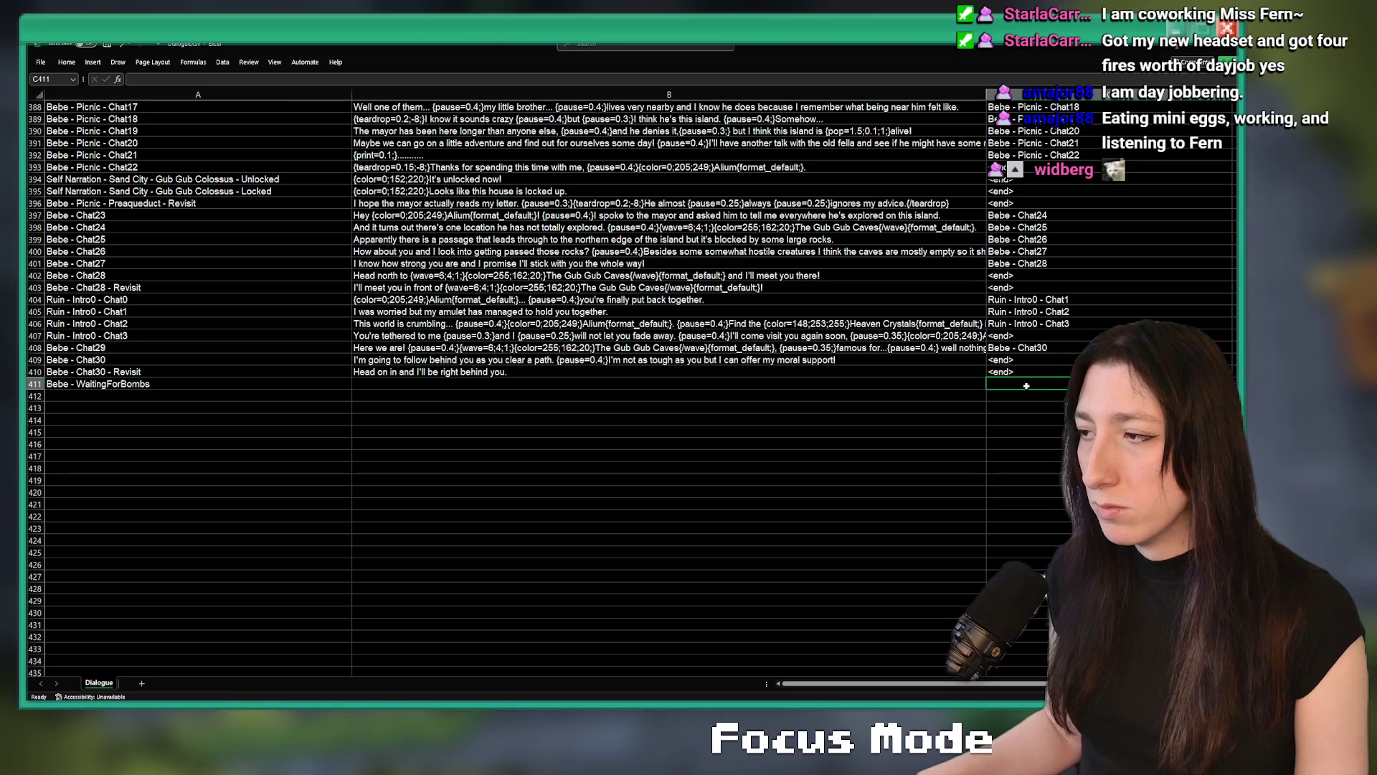
click(955, 384)
key(alt+Tab)
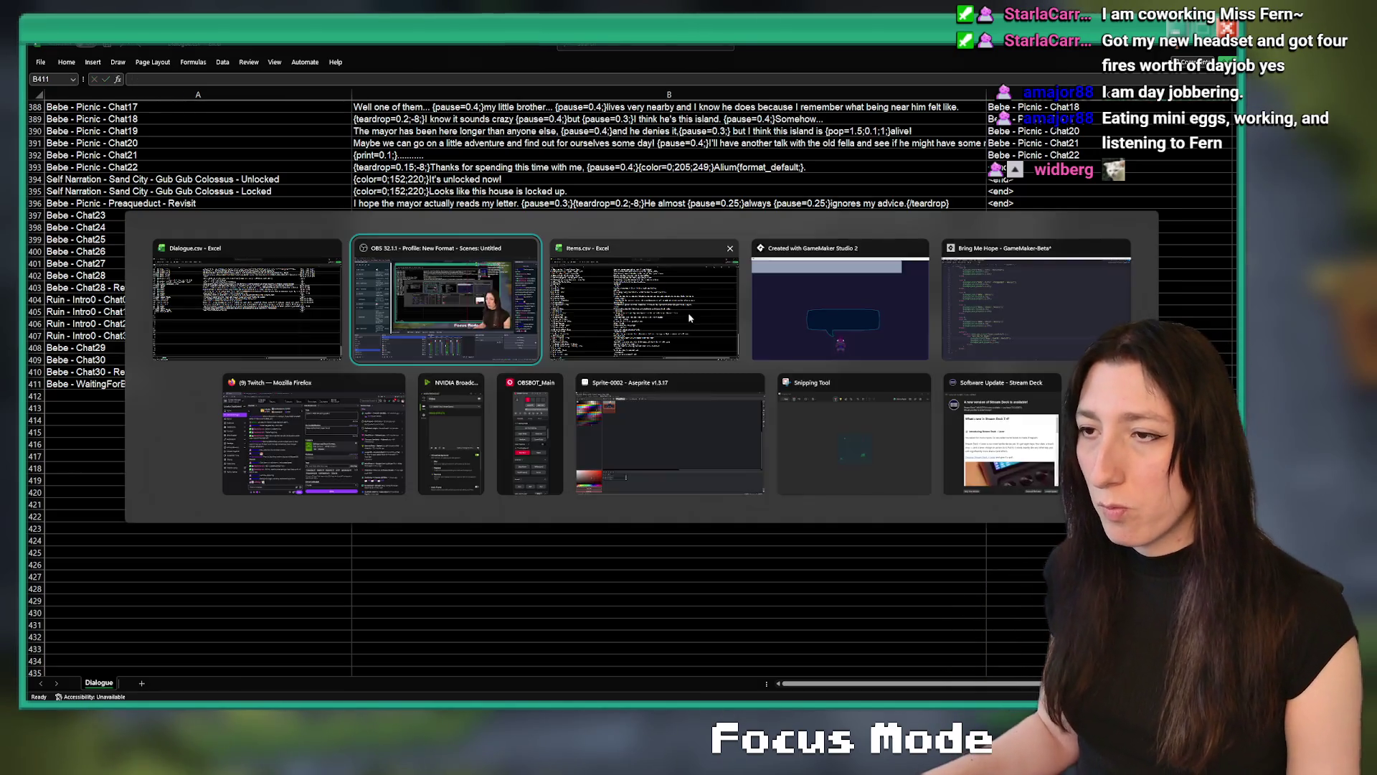
click(687, 312)
Write 'Hmmm... The path is blocked off. Try and look around for some way to clear this.' with 0.4/0.35 pauses, then close
text(Hmmm...)
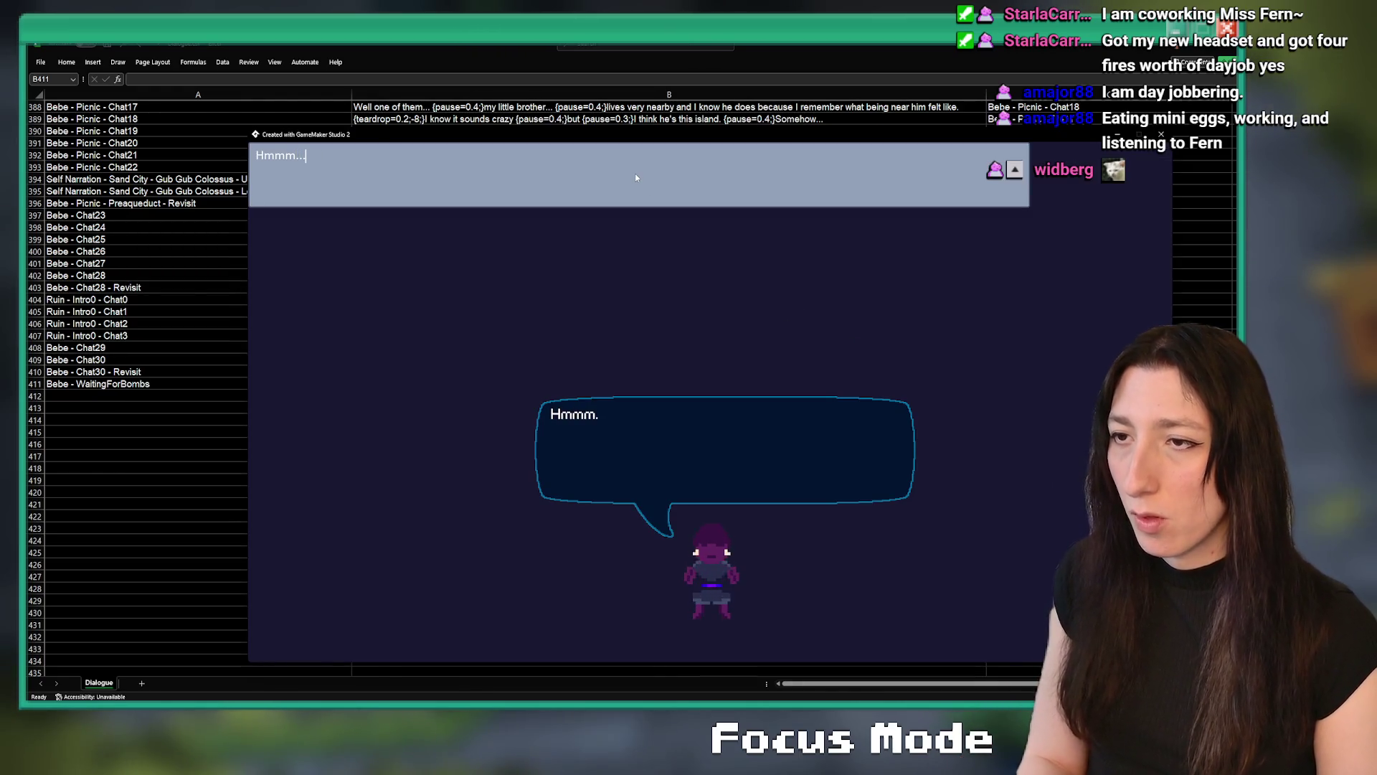
text( {pause=0.3)
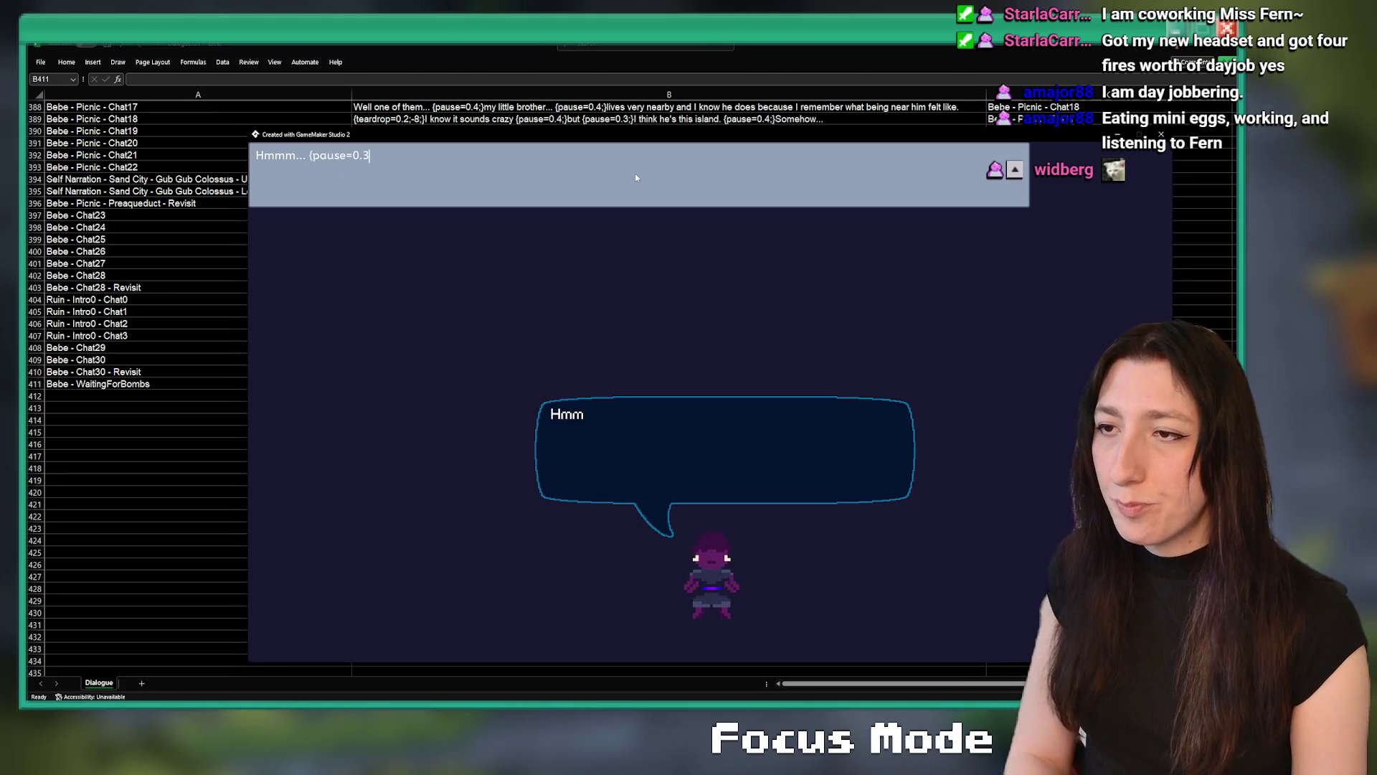
key(BackSpace)
text(4;}The path is blockedk)
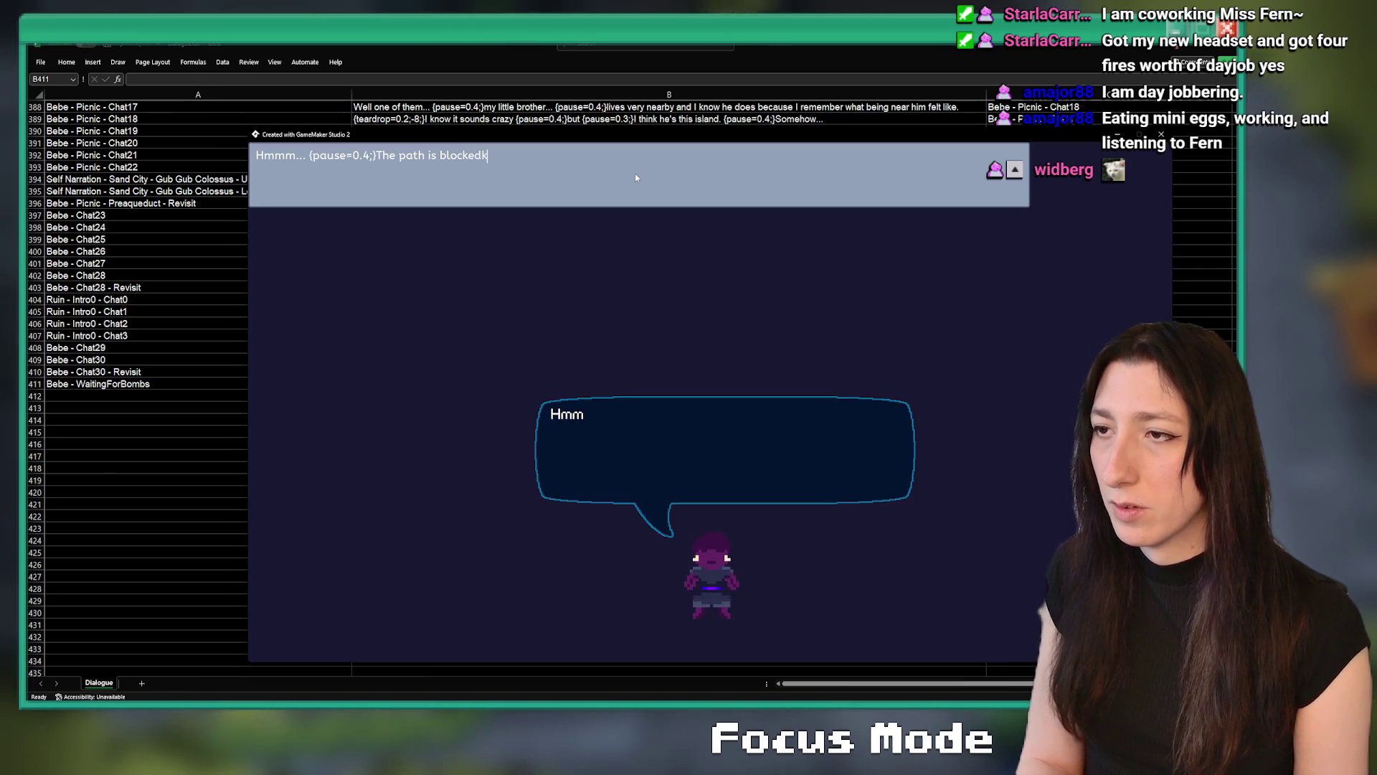
key(BackSpace)
text(off)
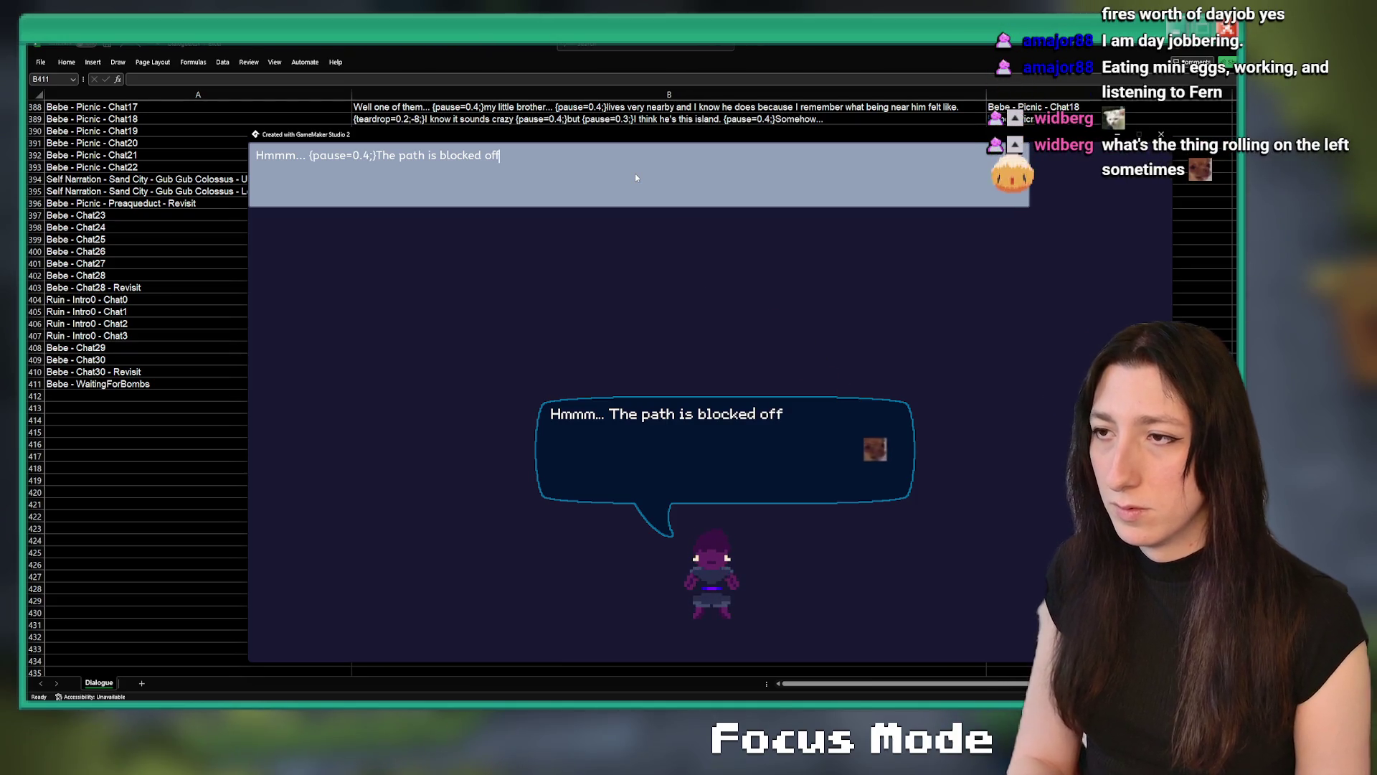
text(. {pause=0.35;})
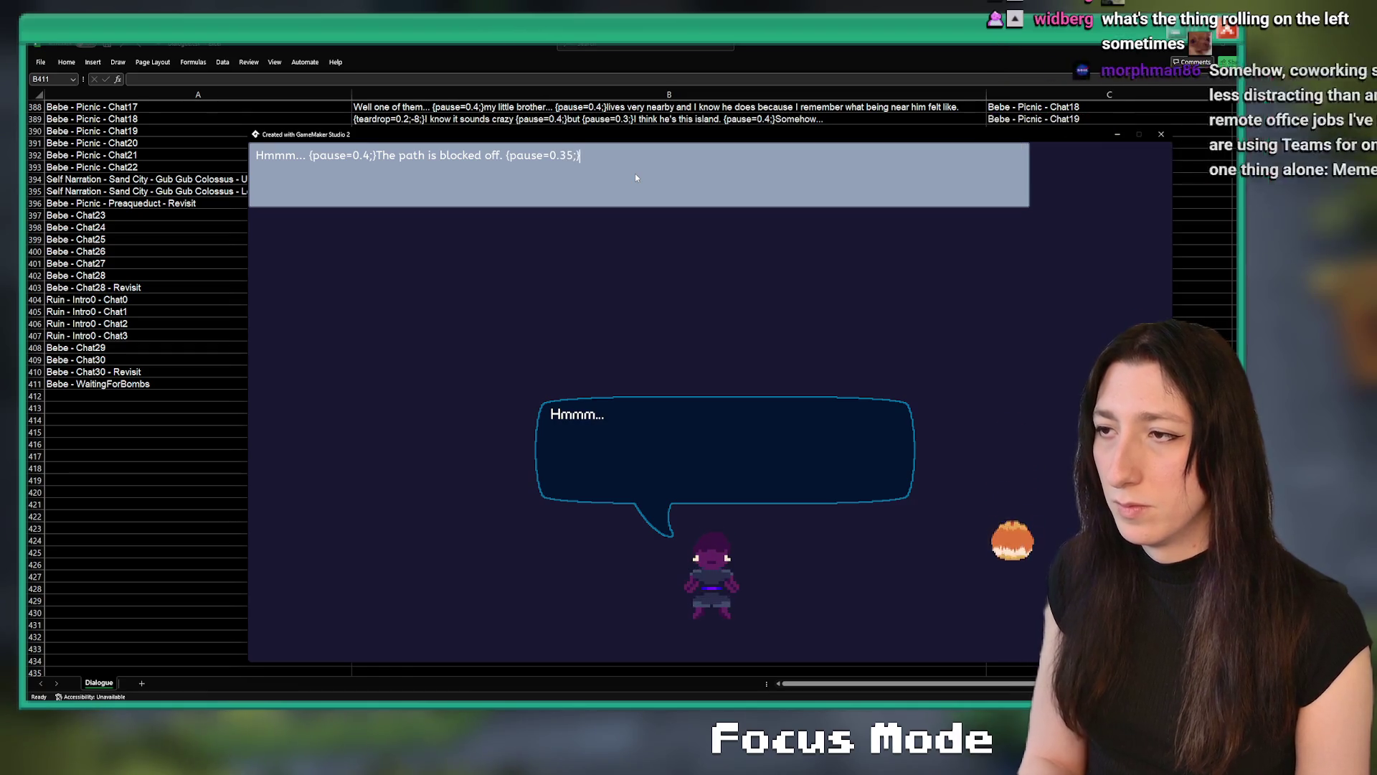
text(Try and l)
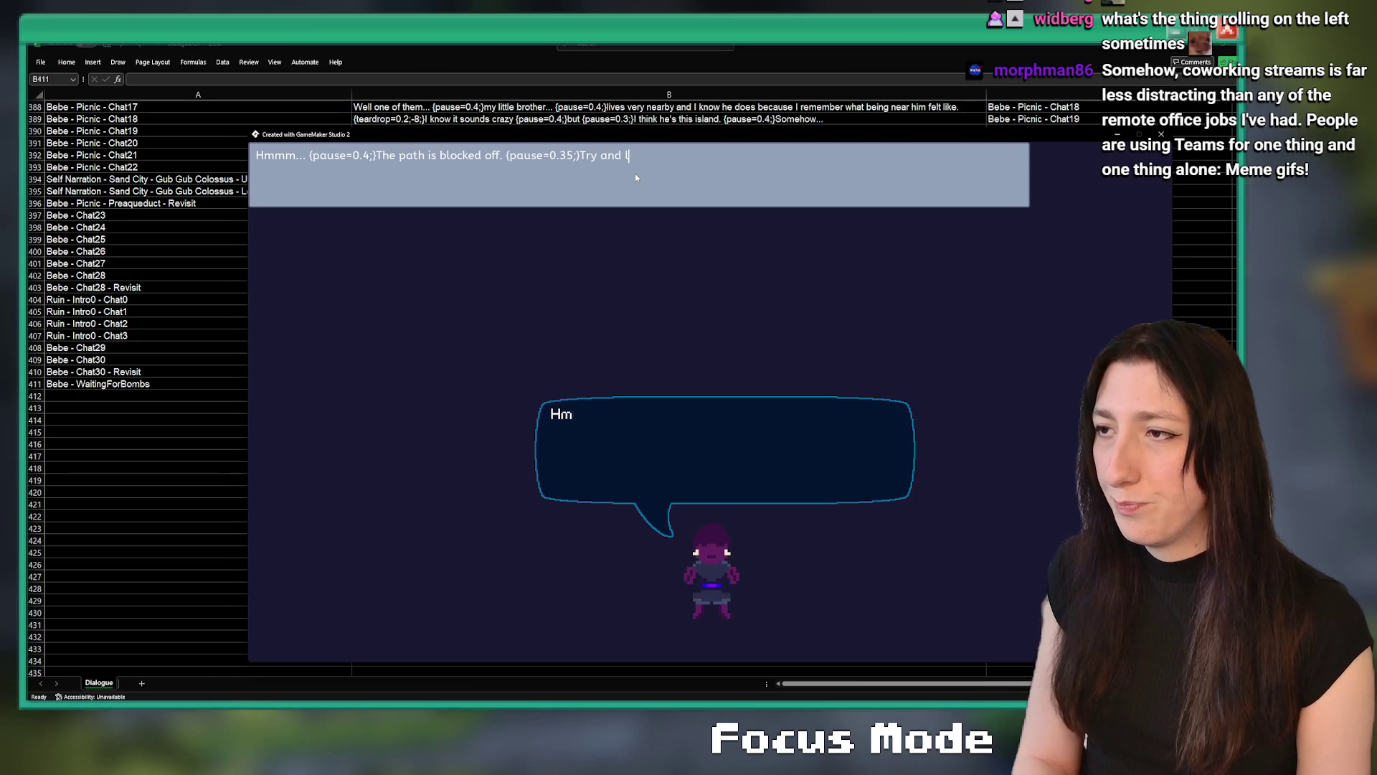
text(ook around for )
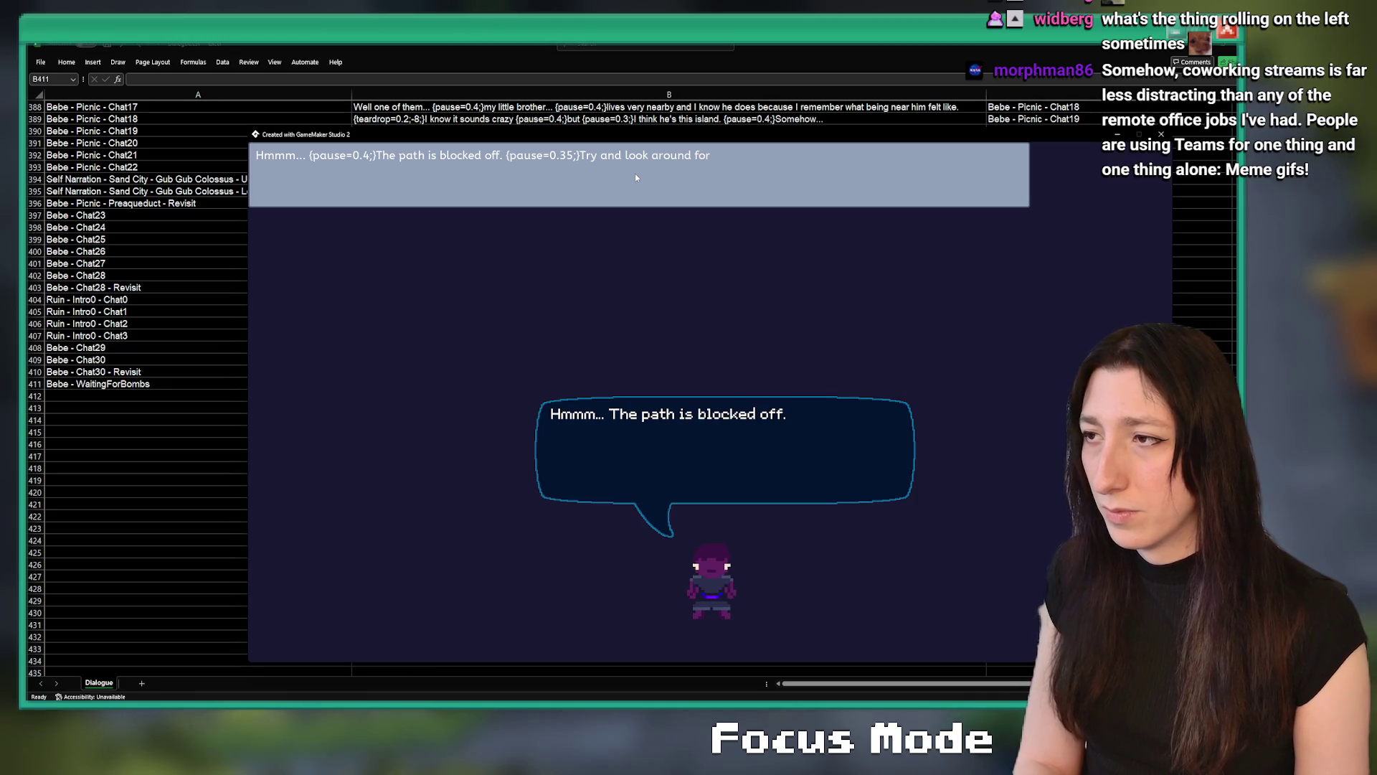
text(some way to clear this)
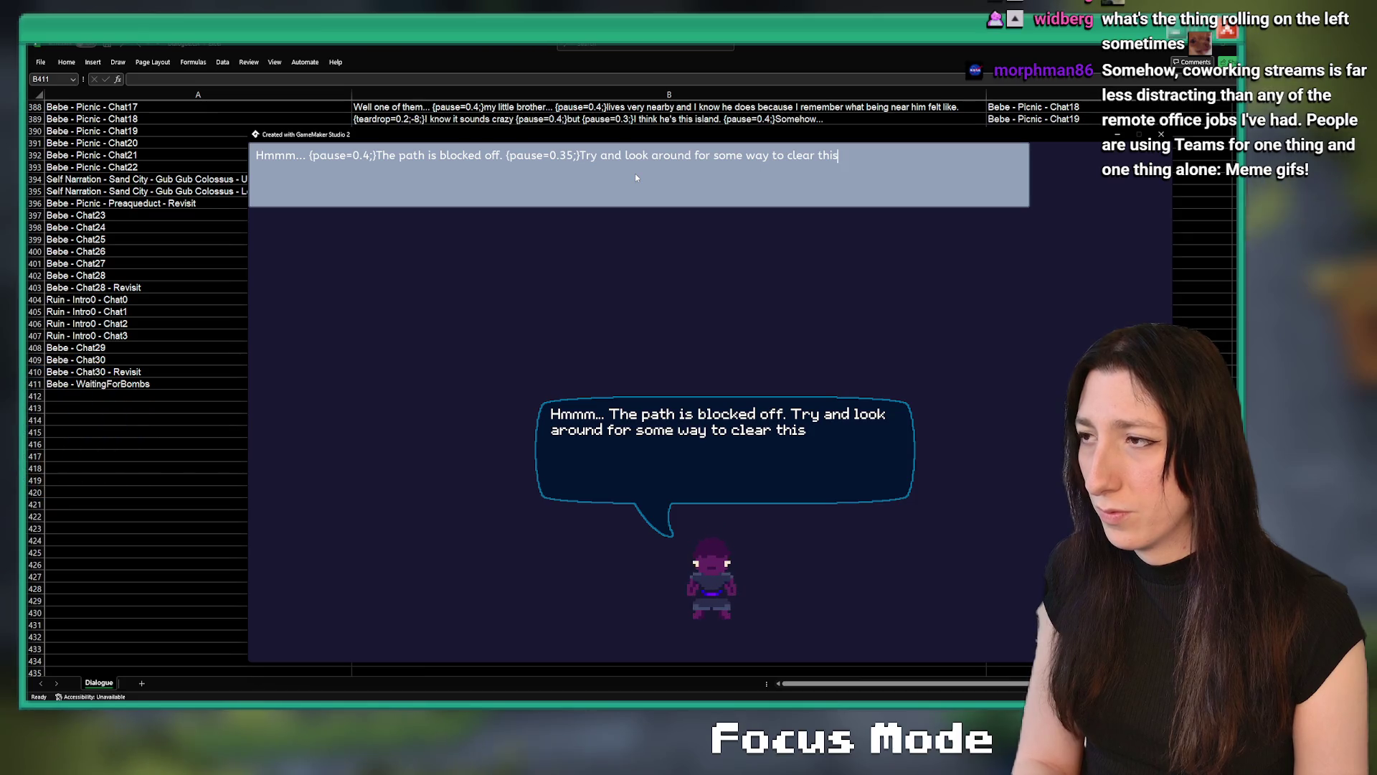
text(.)
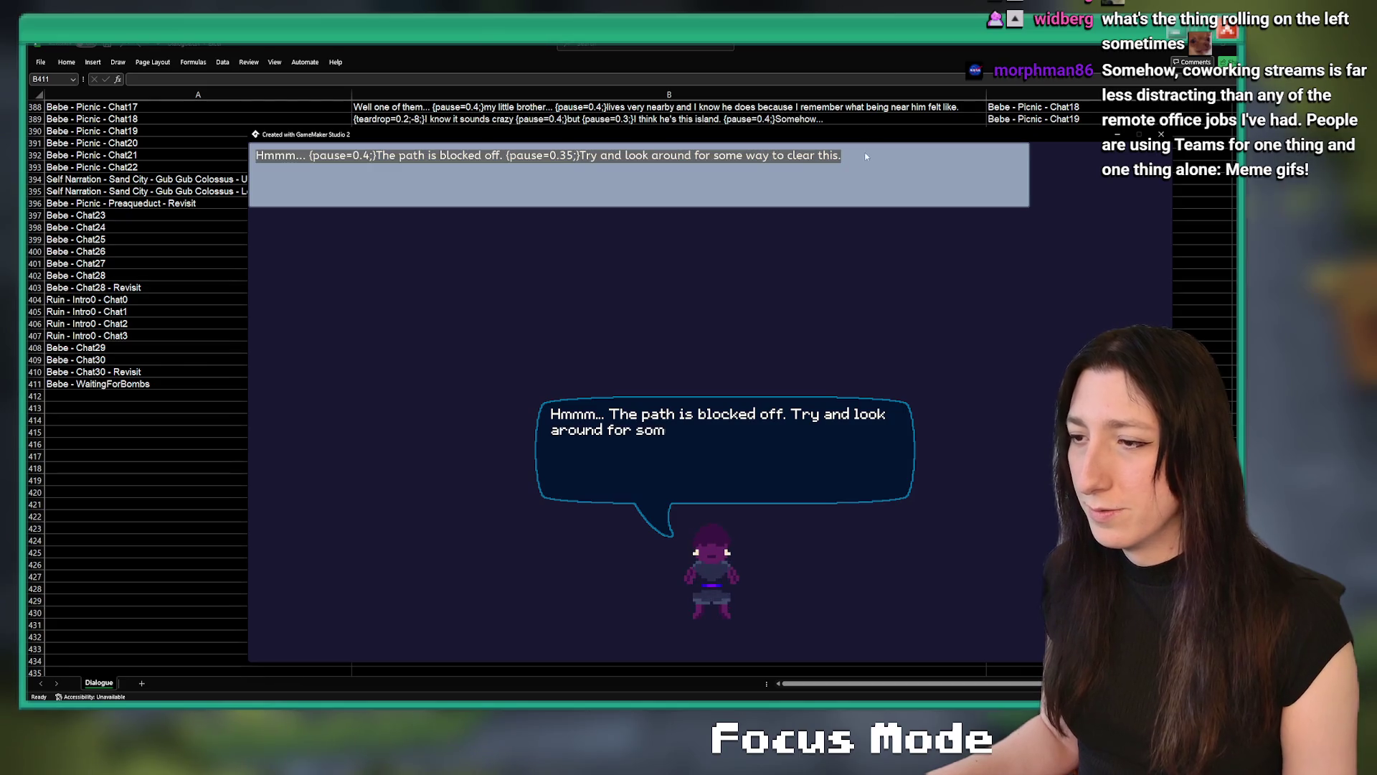
key(Escape)
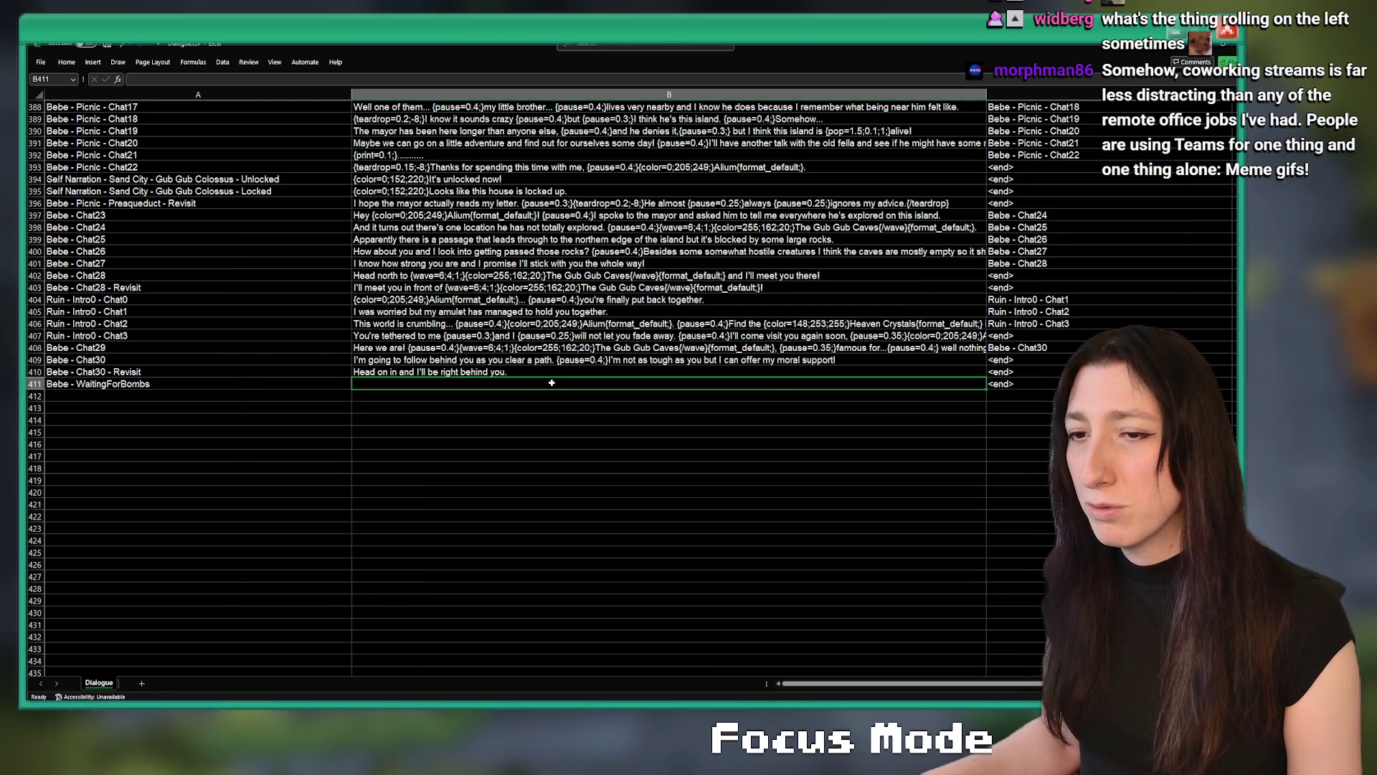
Paste the blocked-path line into B411 and copy the 'Bebe - WaitingForBombs' key from A411
text(Hmmm... {pause=0.4;}The path is blocked off. {pause=0.35;}Try and look around for some way to clear this.)
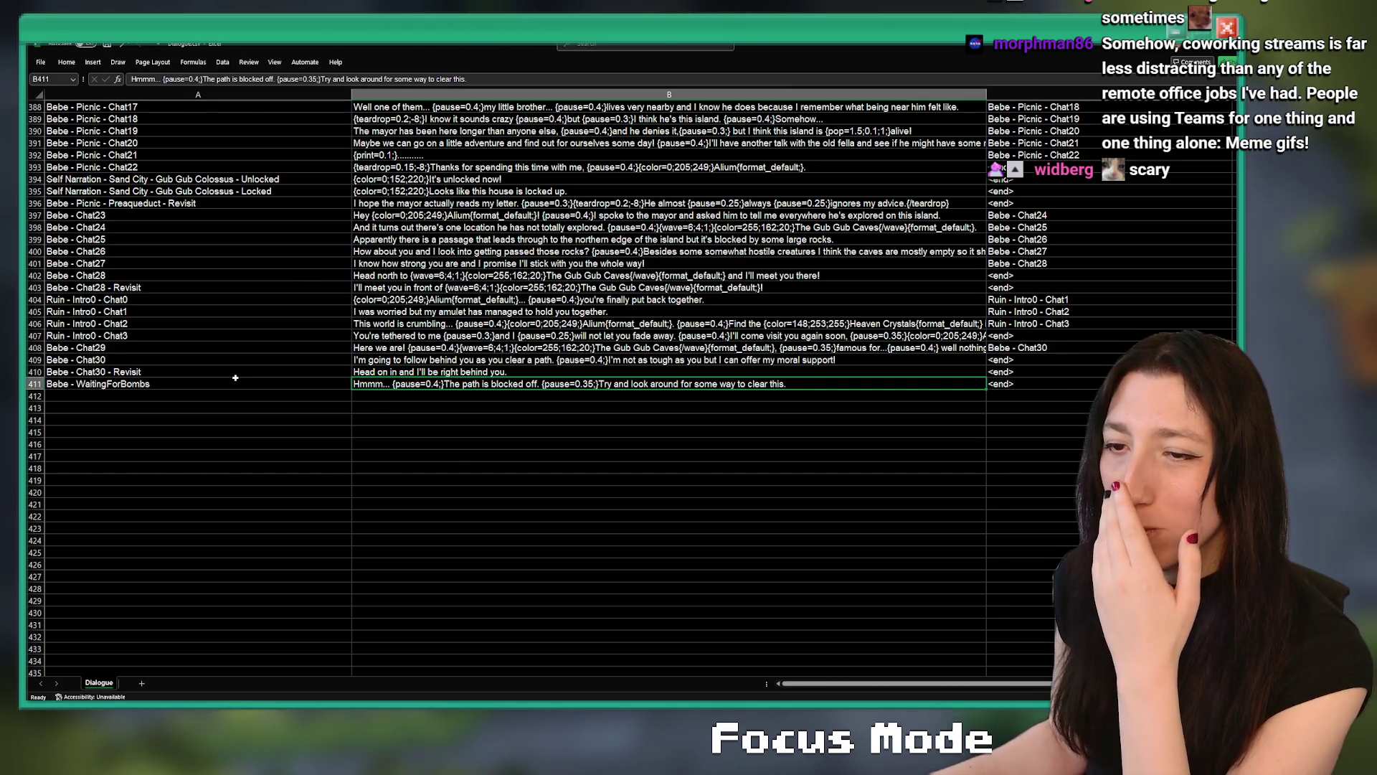
click(209, 386)
right_click(209, 385)
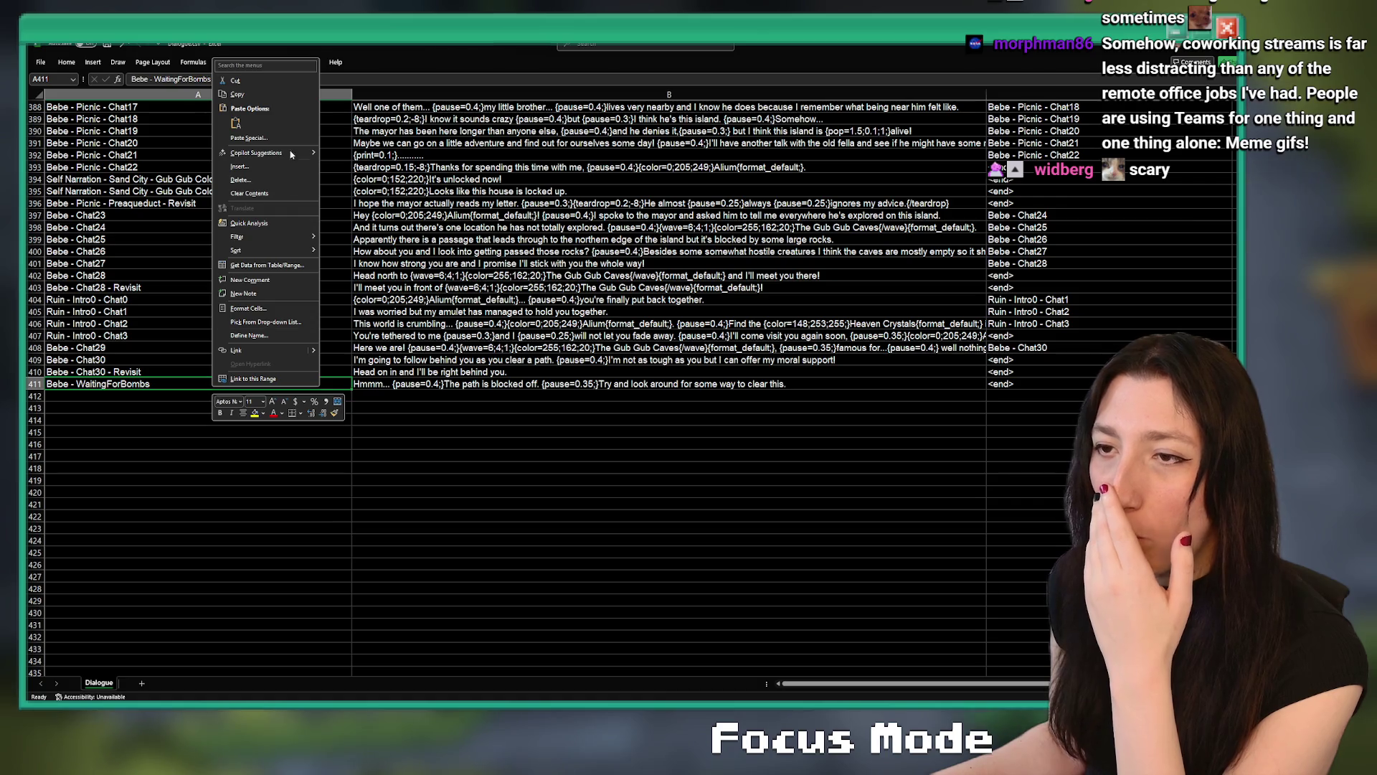
click(290, 96)
key(alt+Tab)
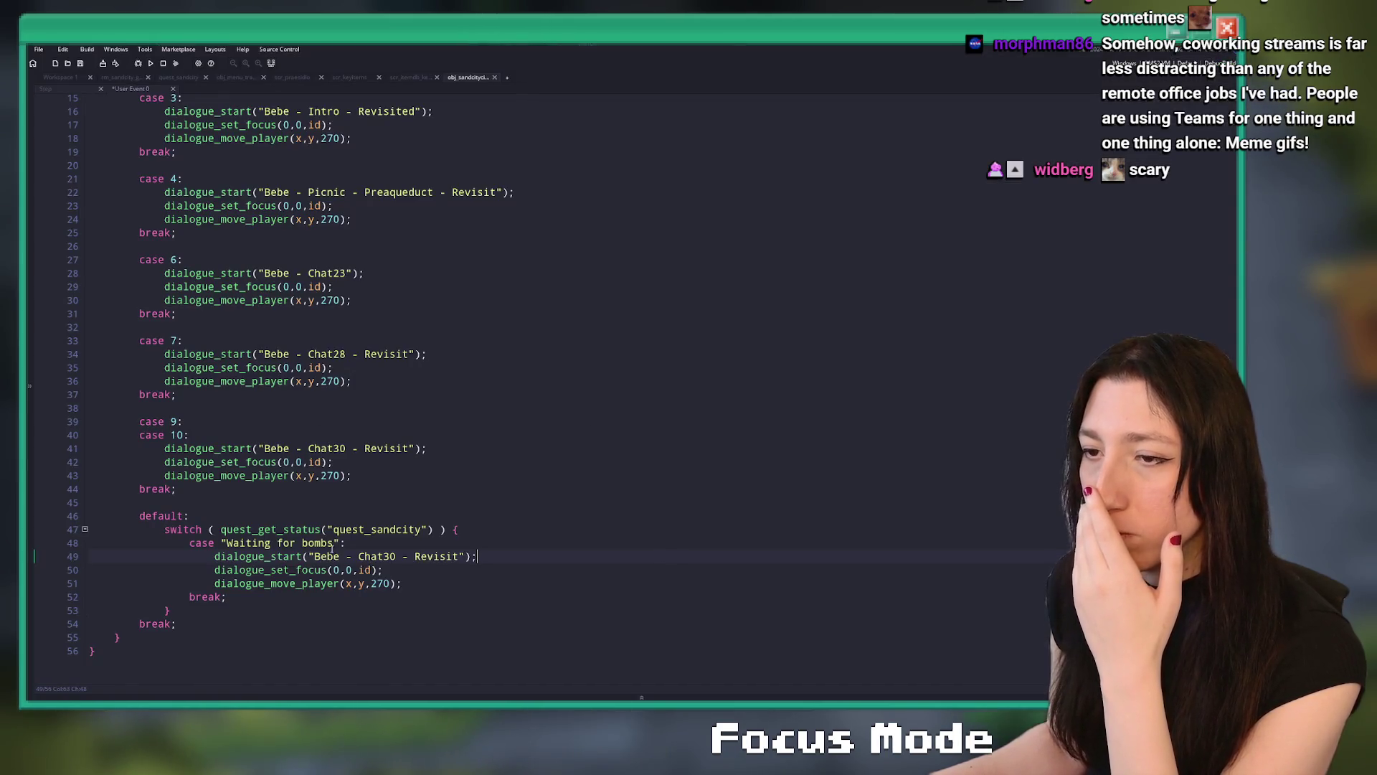
Replace 'Chat30 - Revisit' in the default branch's dialogue_start call with 'Bebe - WaitingForBombs', removing the extra line break
click(324, 571)
drag(465, 556, 358, 556)
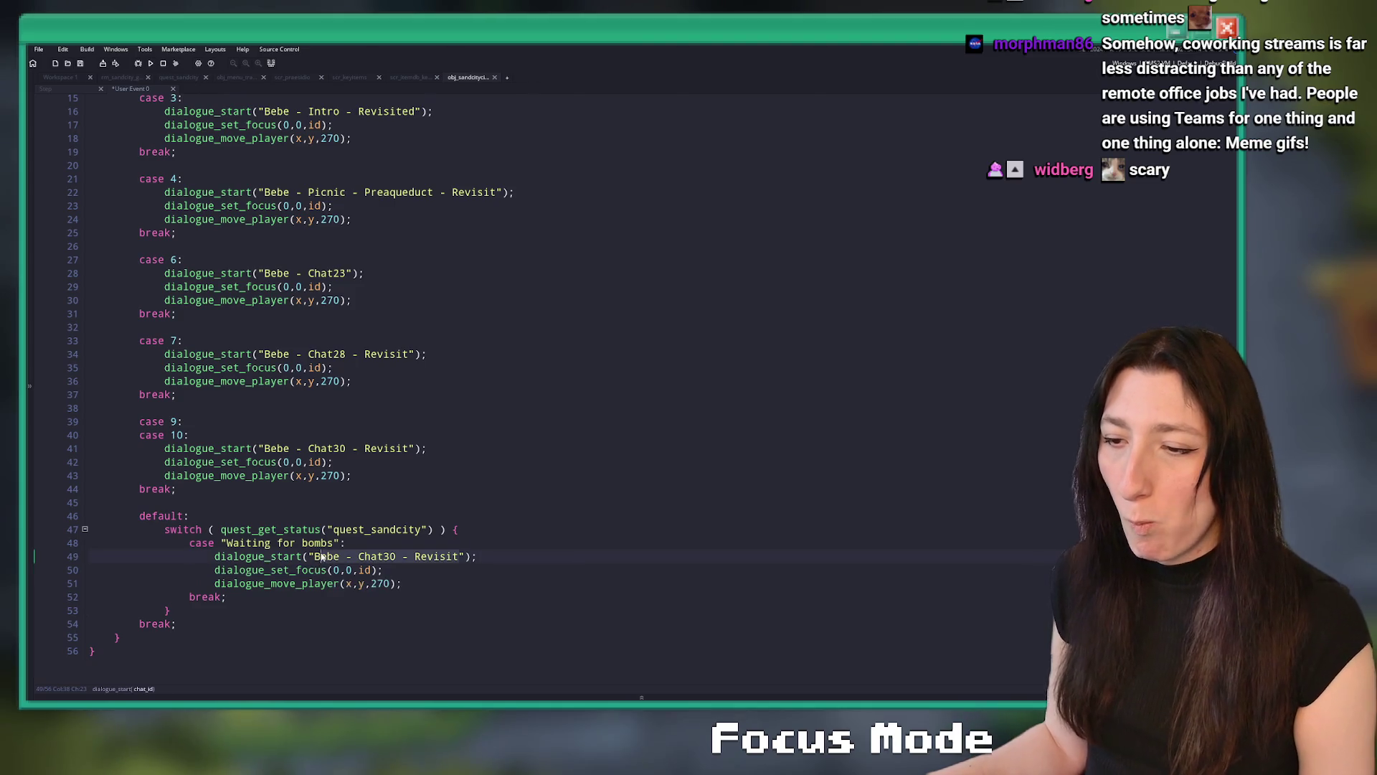
key(ctrl+v)
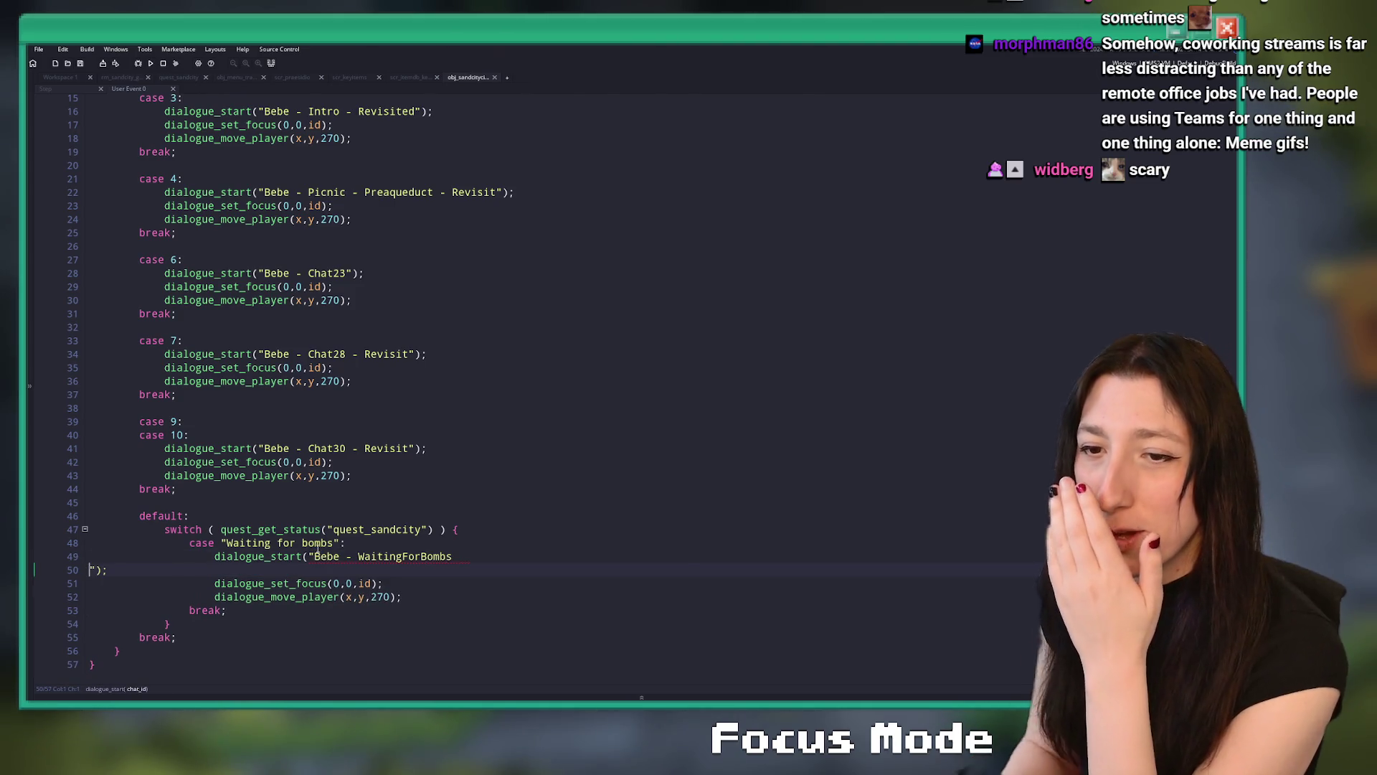
key(BackSpace)
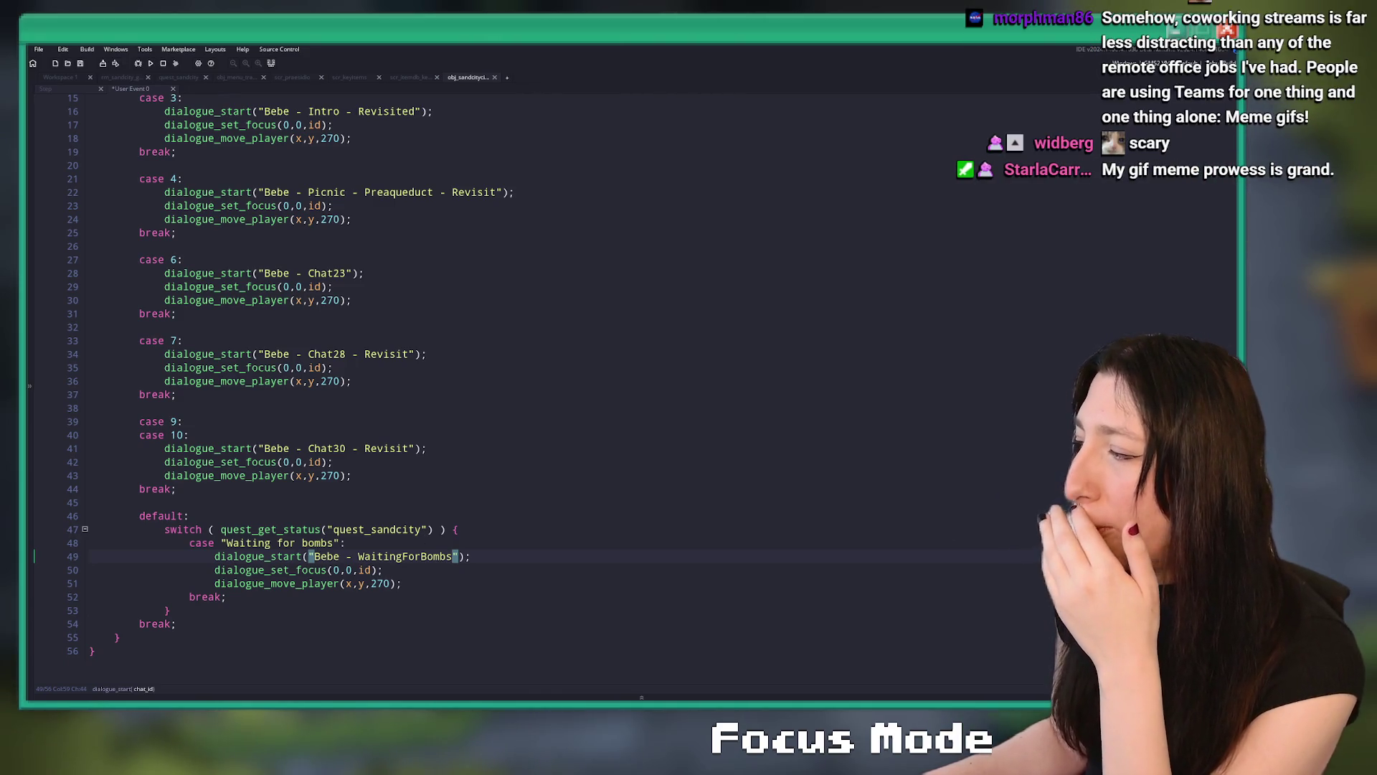
click(491, 425)
click(502, 394)
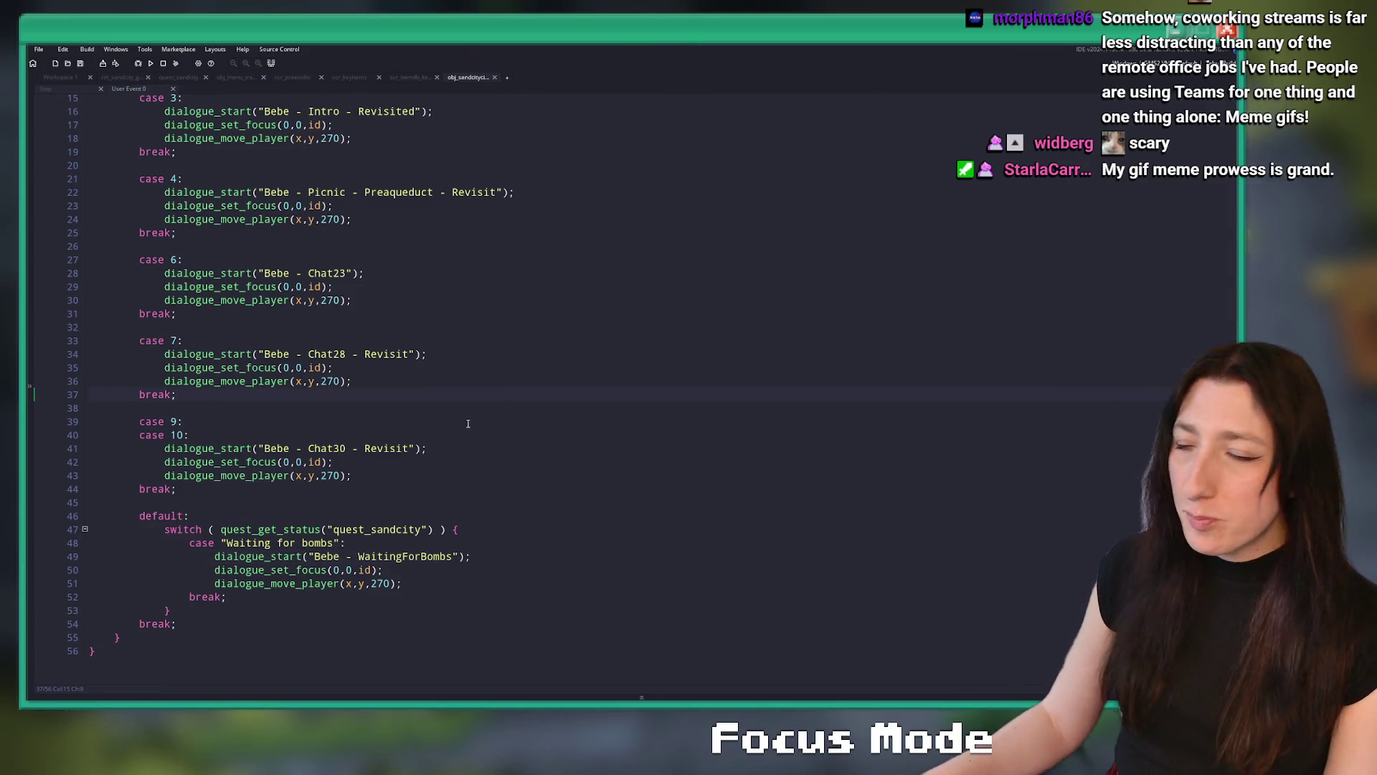
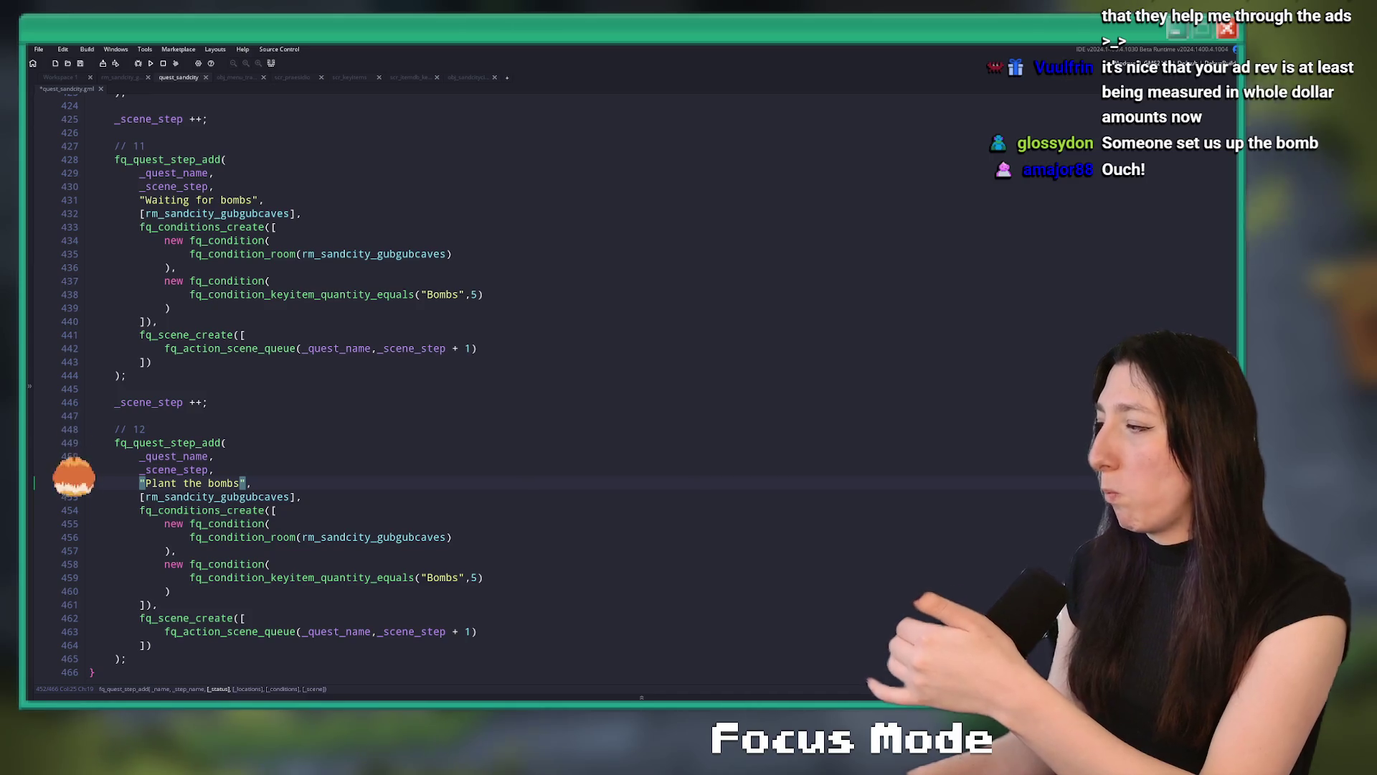
Trim line 459's fq_condition_keyitem_quantity_equals call back to fq_condition_, removing the Bombs check
click(292, 374)
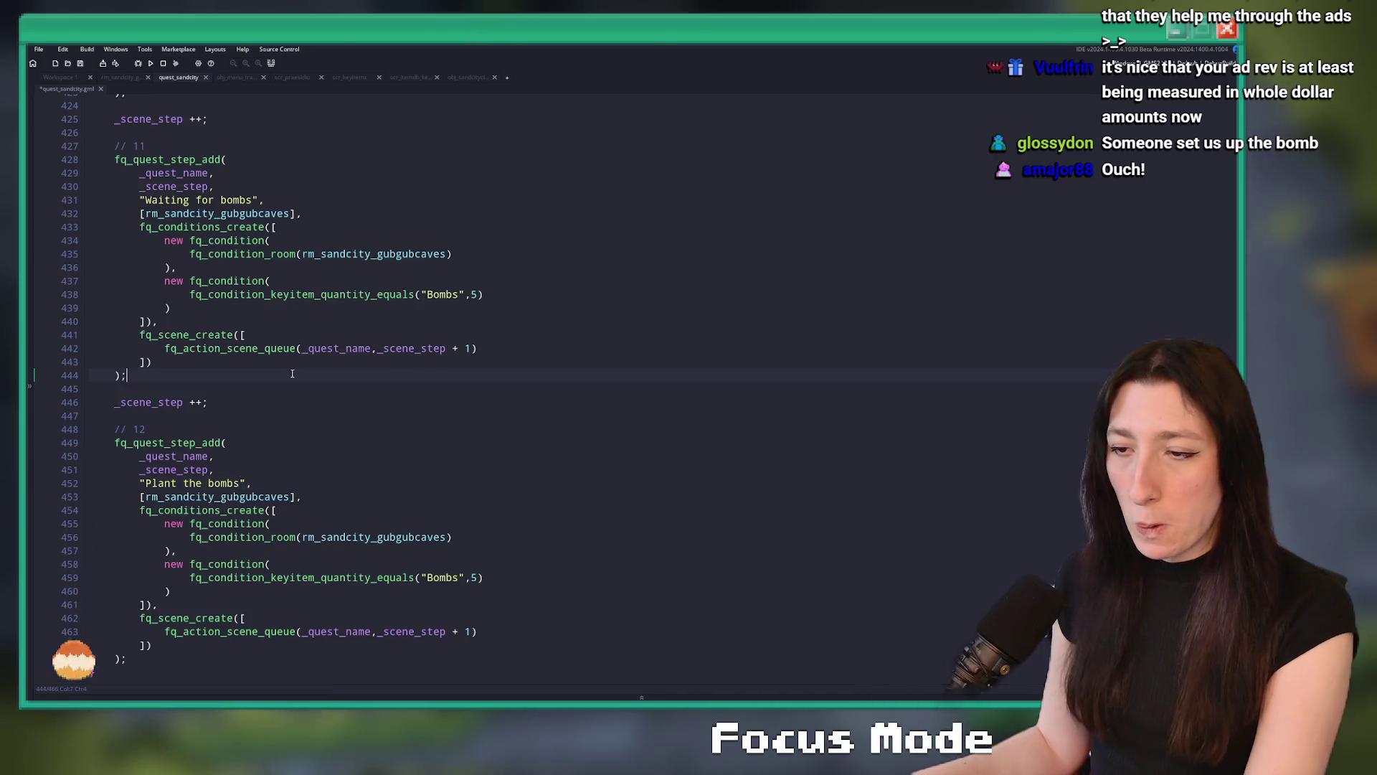
scroll(302, 380, down, 1)
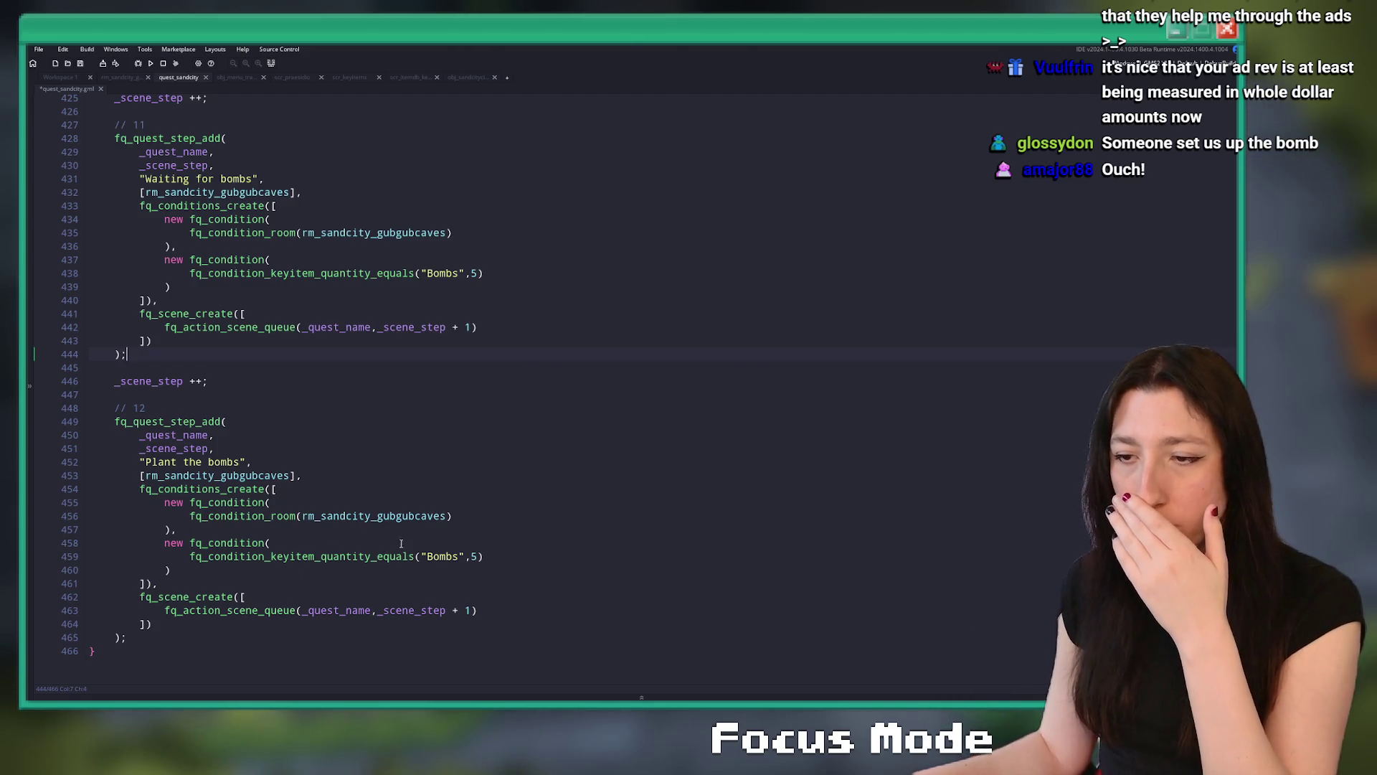
key(Up)
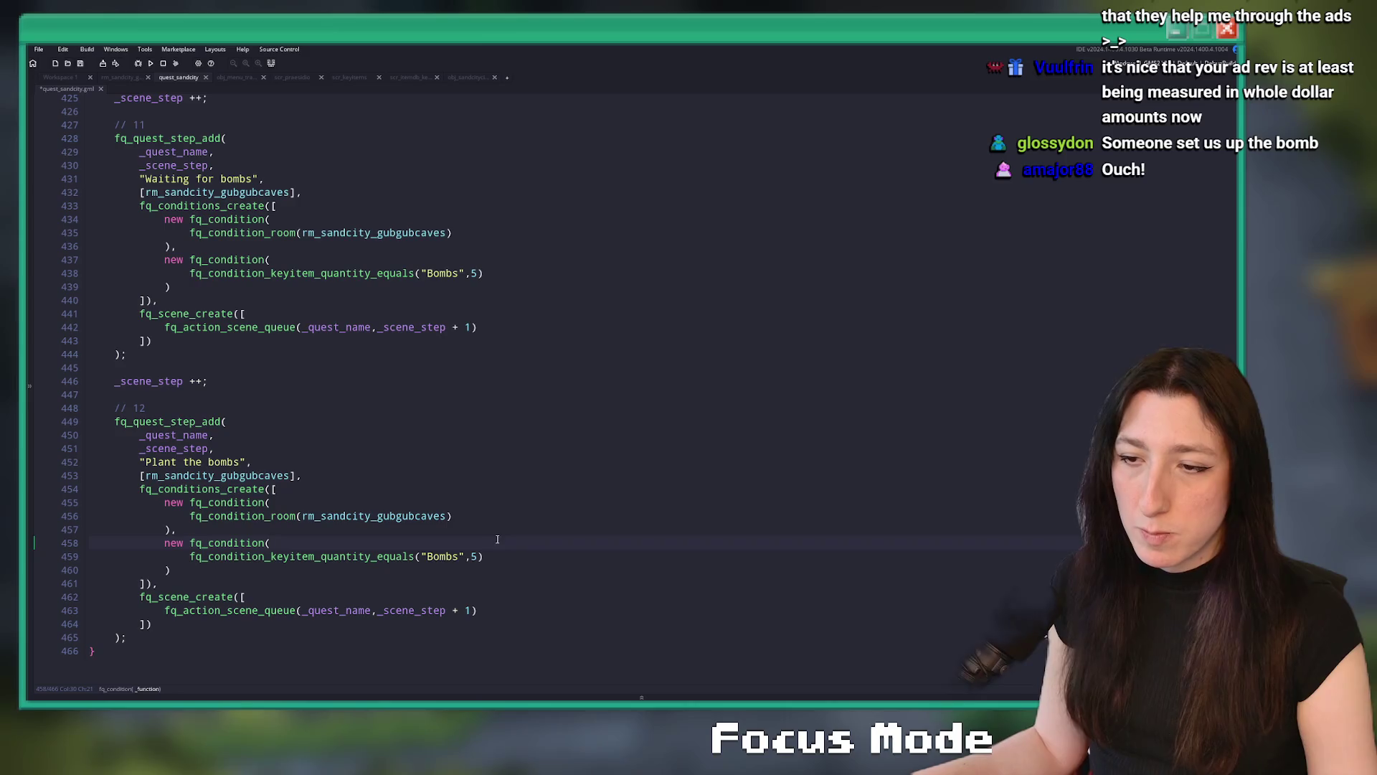
click(254, 558)
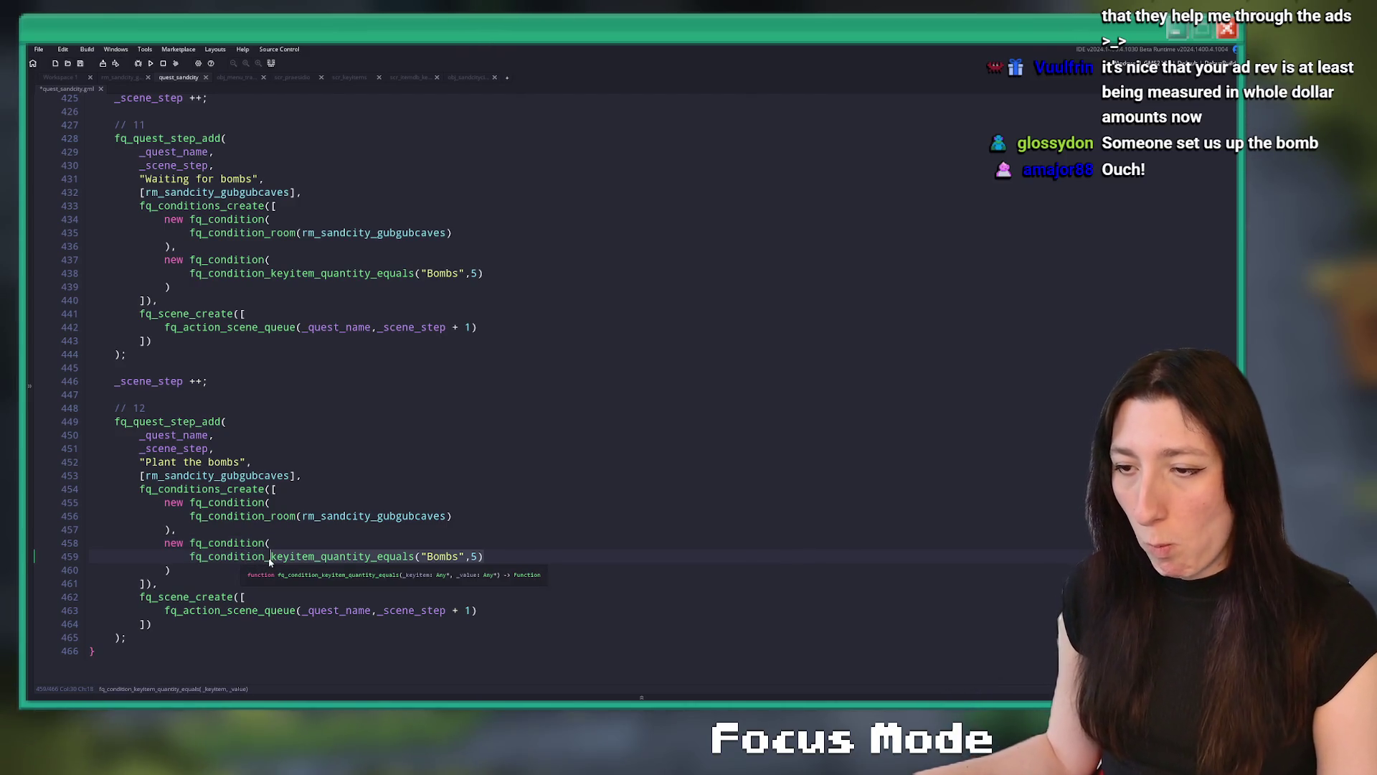
key(shift+End)
key(Delete)
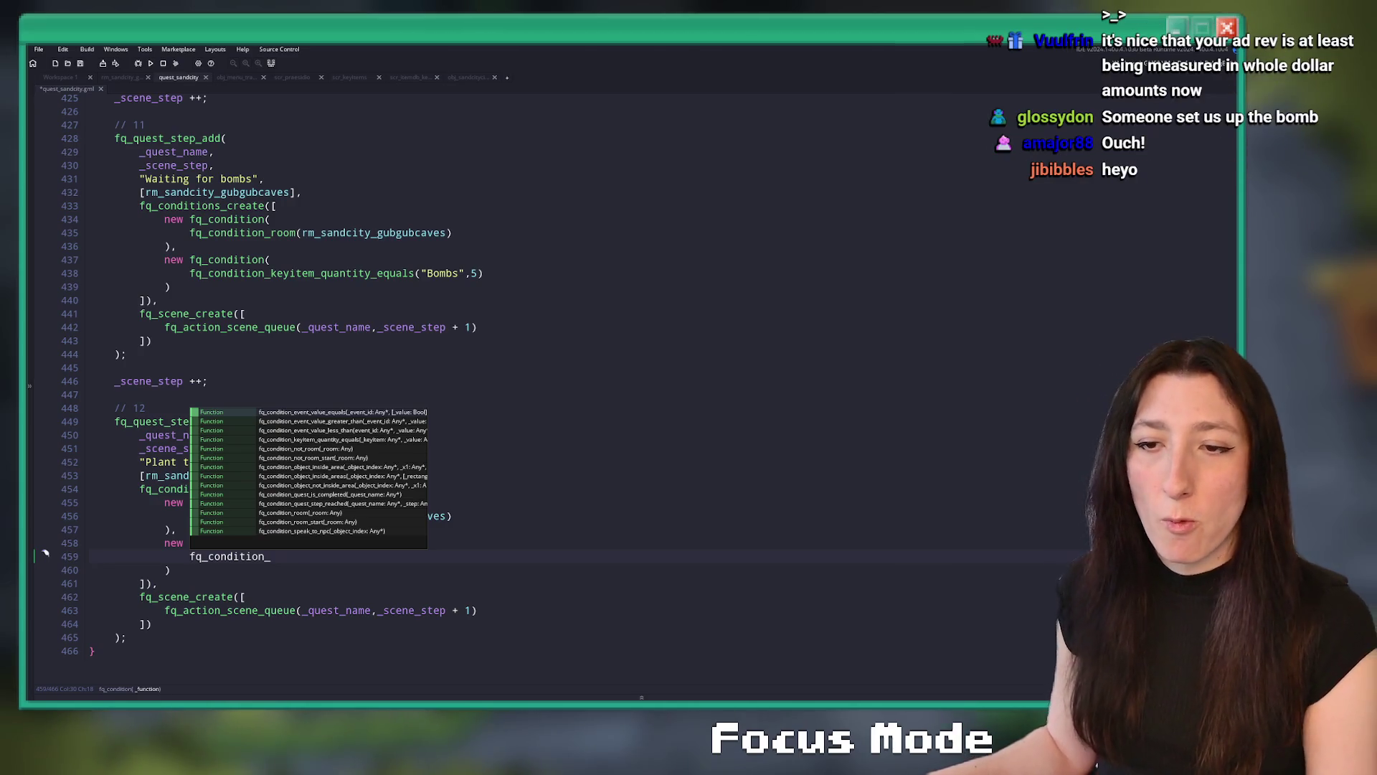
key(super+e)
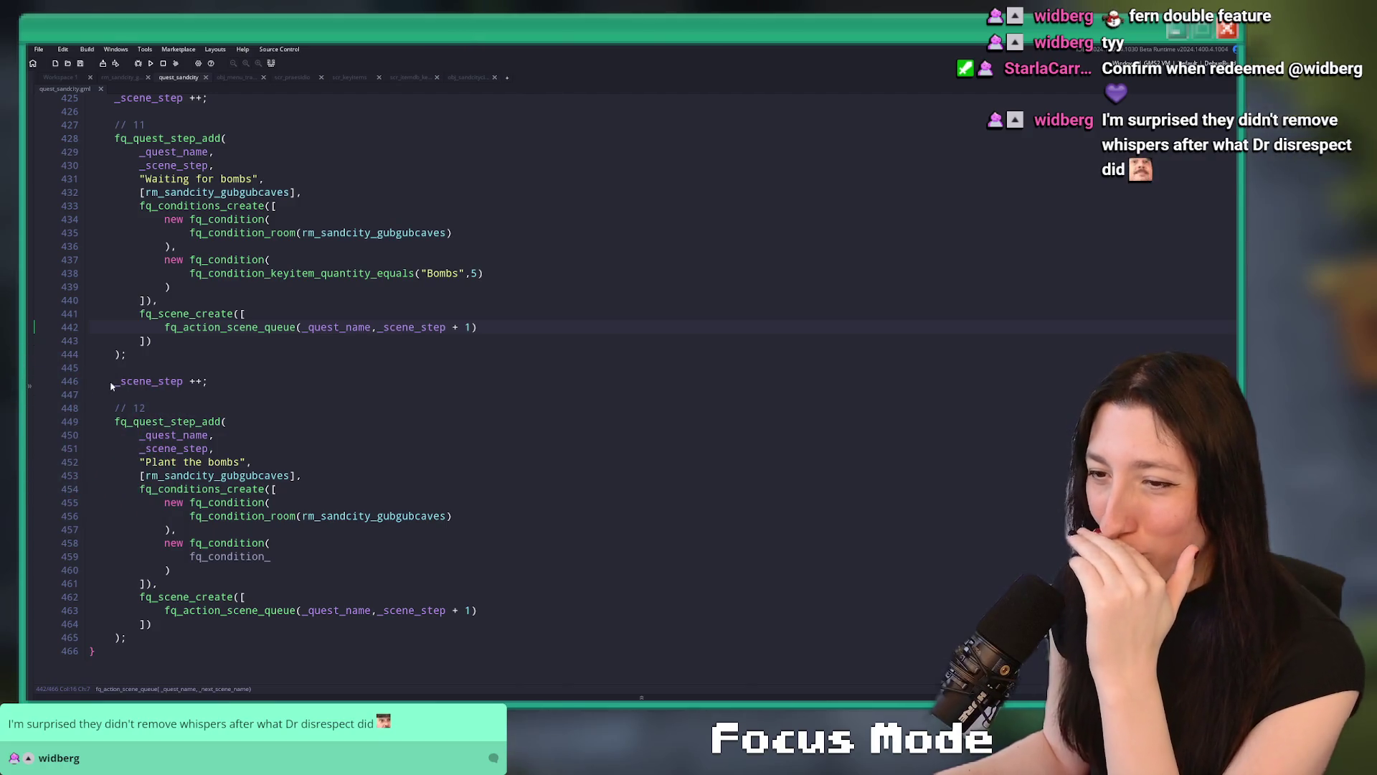
click(563, 315)
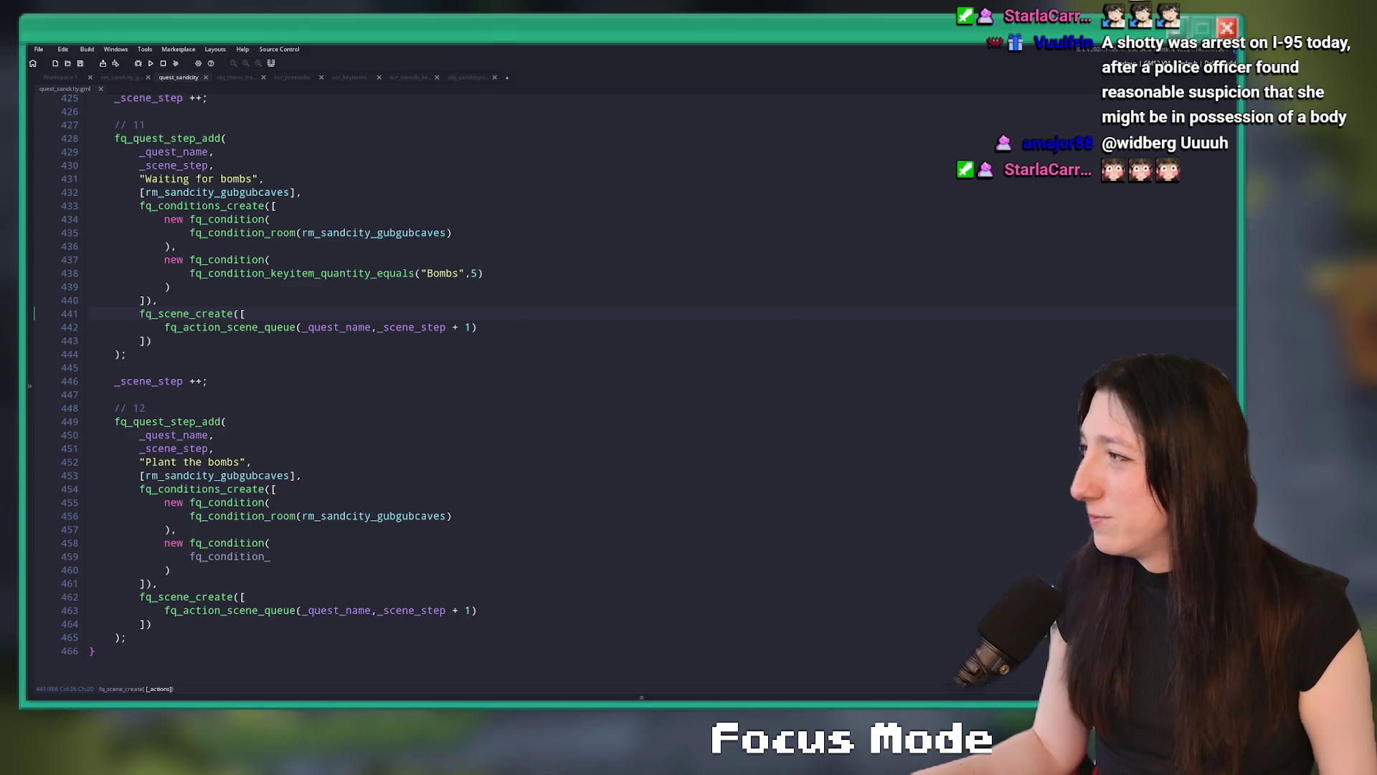
click(531, 273)
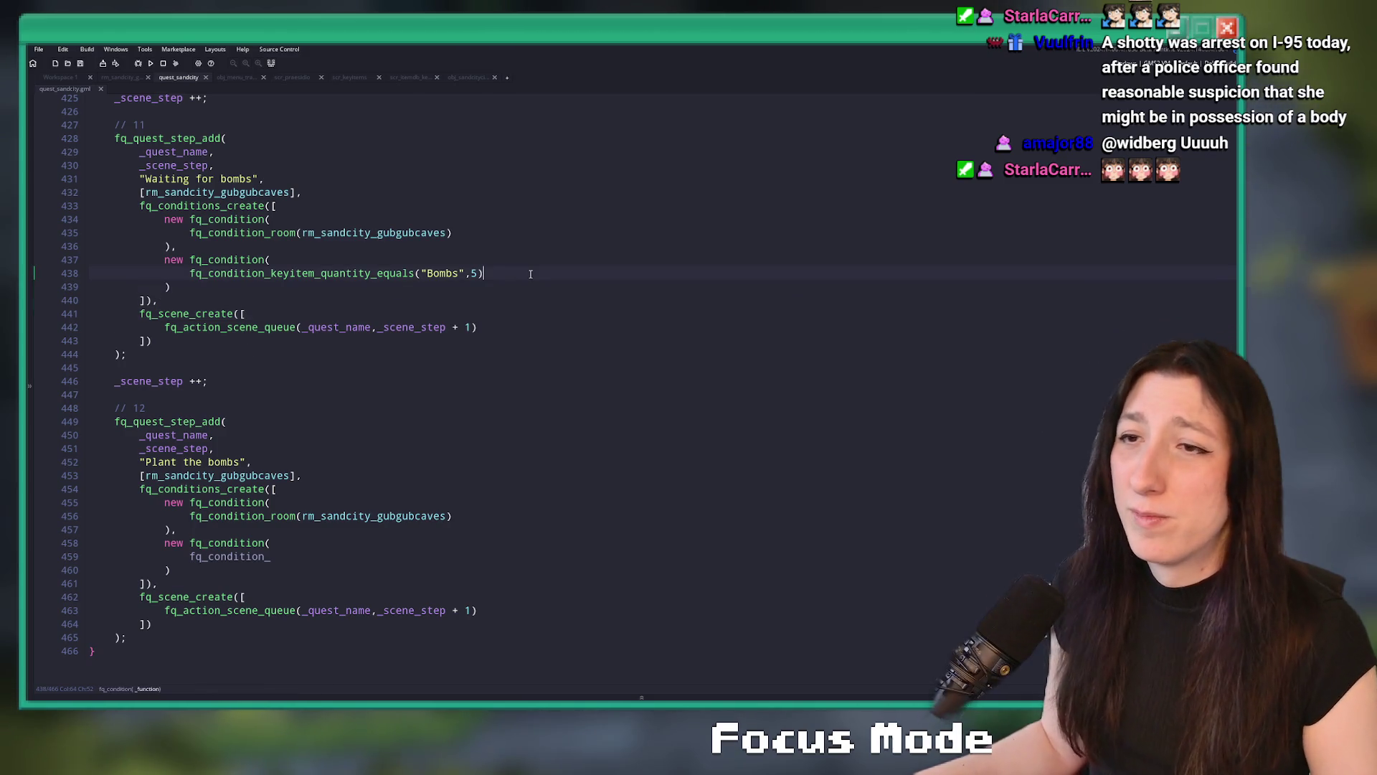
Retitle quest step 12 from "Plant the bombs" to "Talk to Bebe"
click(352, 486)
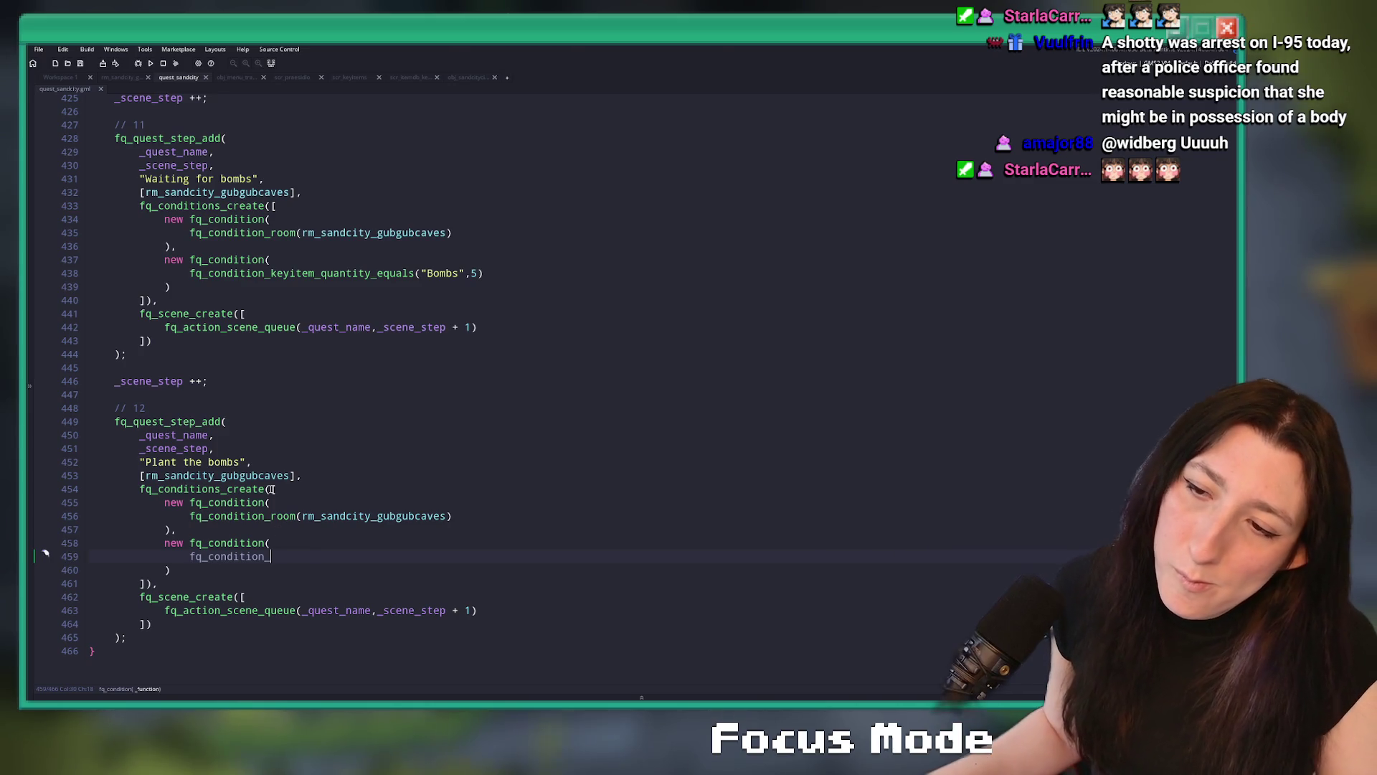
click(236, 462)
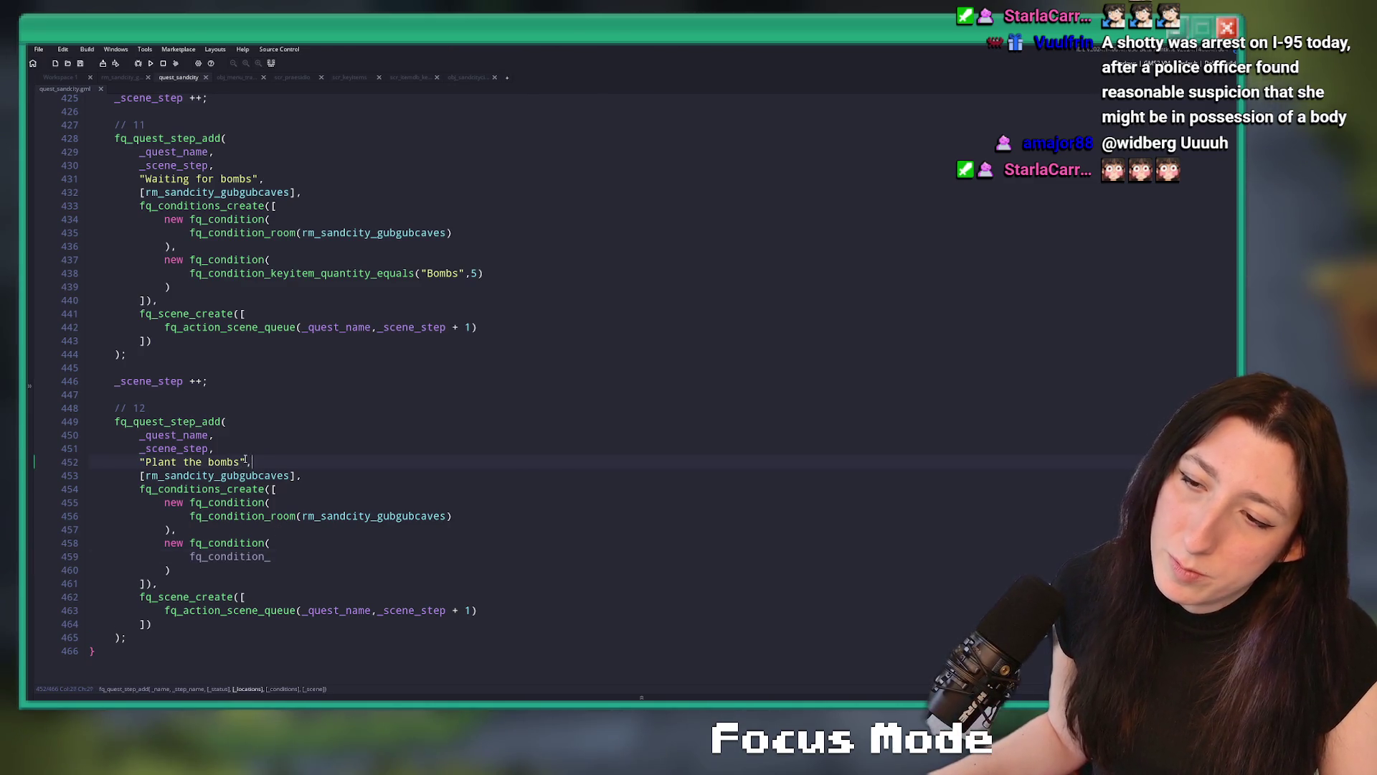
key(Left)
key(Left)
key(Left)
click(151, 463)
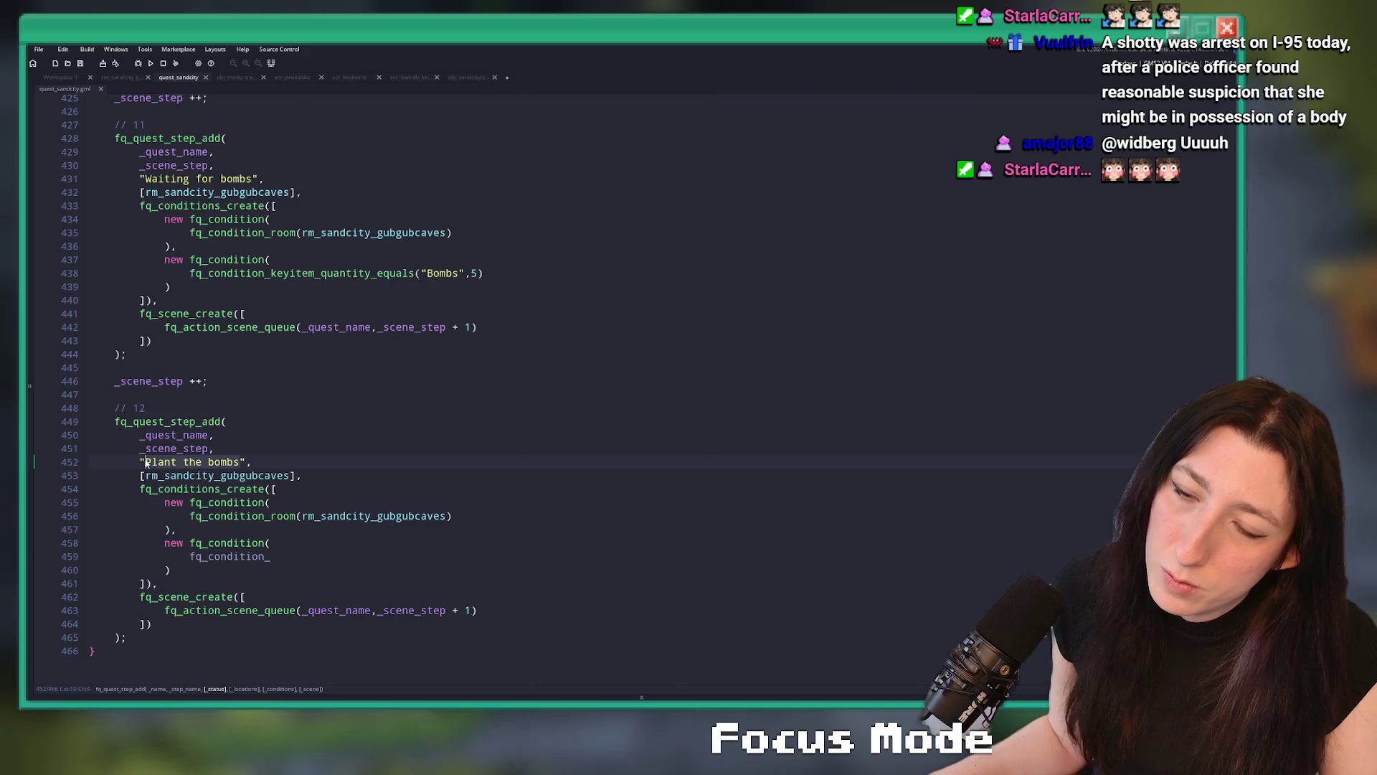
key(ctrl+shift+Right)
key(ctrl+shift+Right)
key(ctrl+shift+Right)
text(ra)
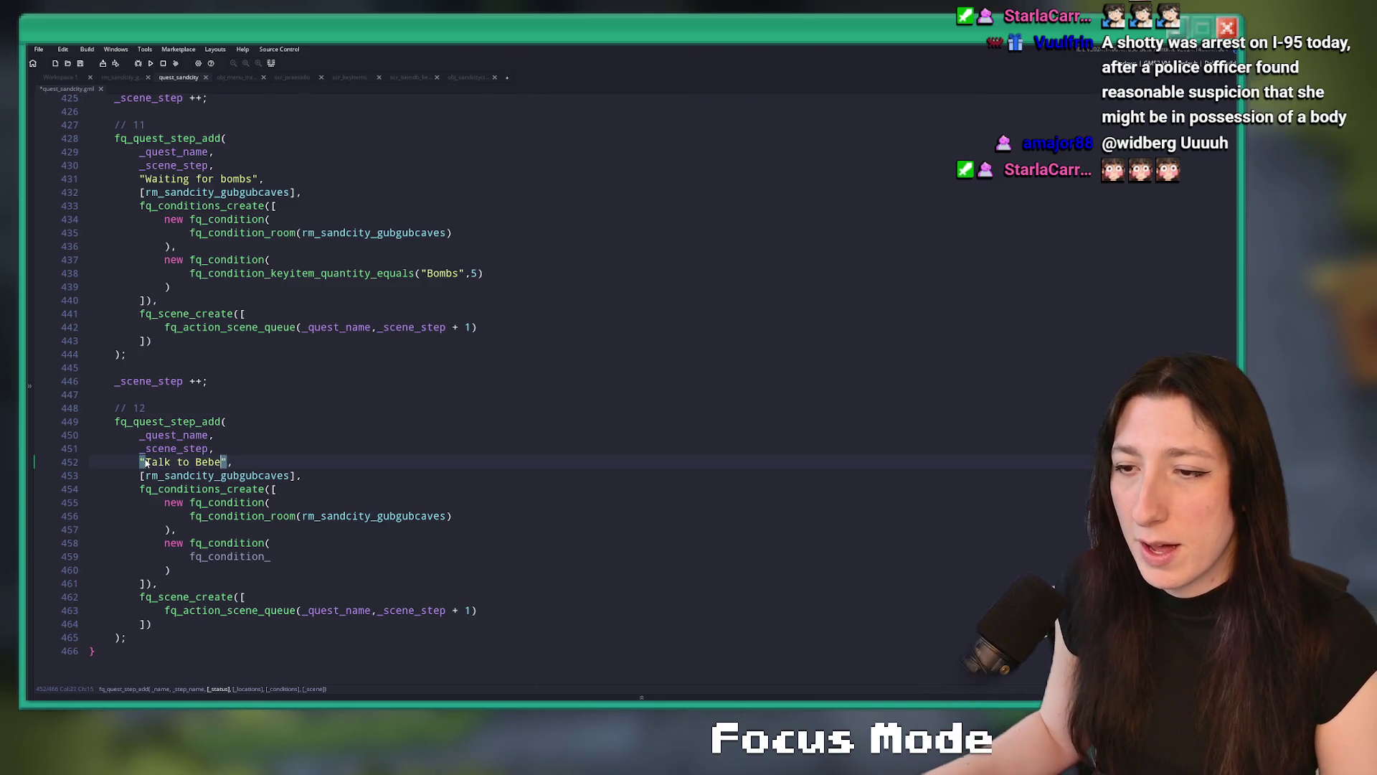
text(e)
Look over the earlier quest steps, then bring up the rm_sandcity_gubgubcaves room editor
scroll(217, 467, up, 19)
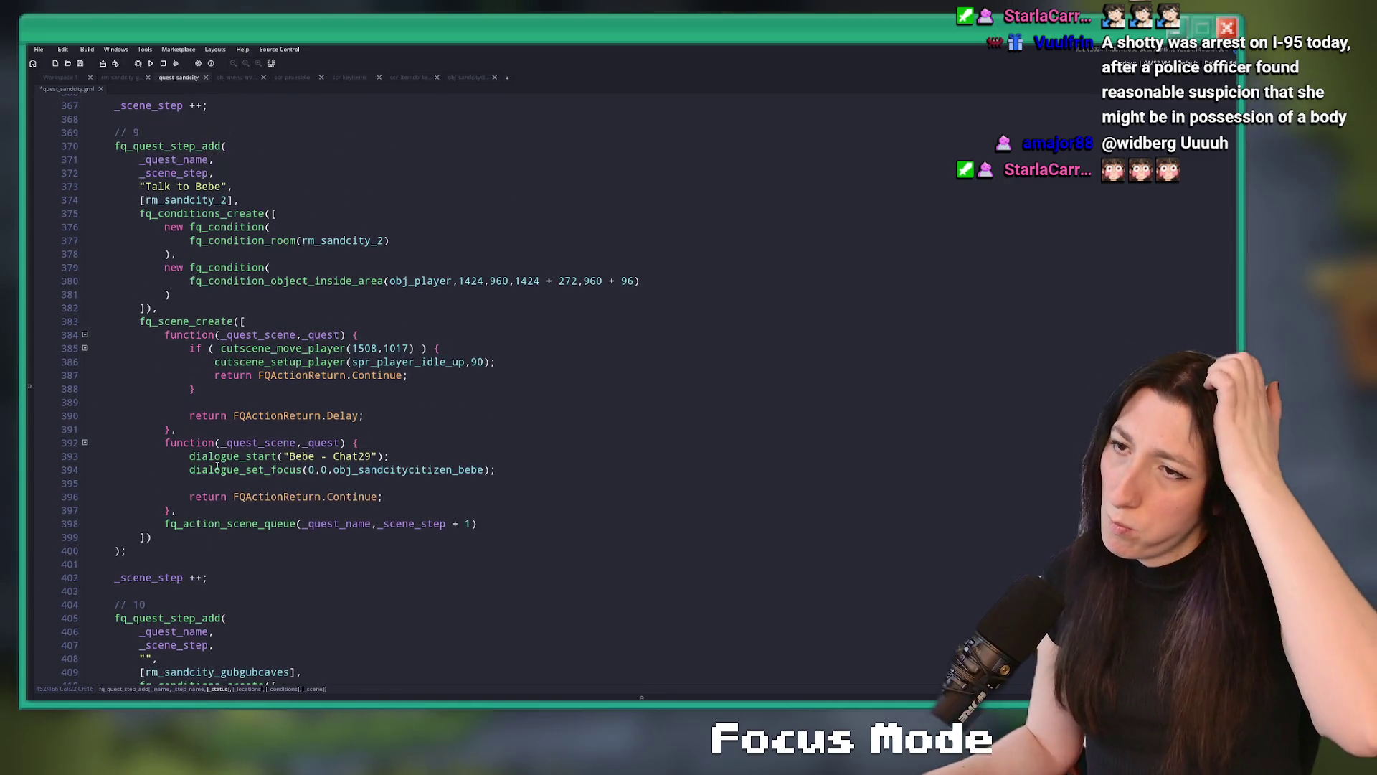
scroll(218, 467, up, 11)
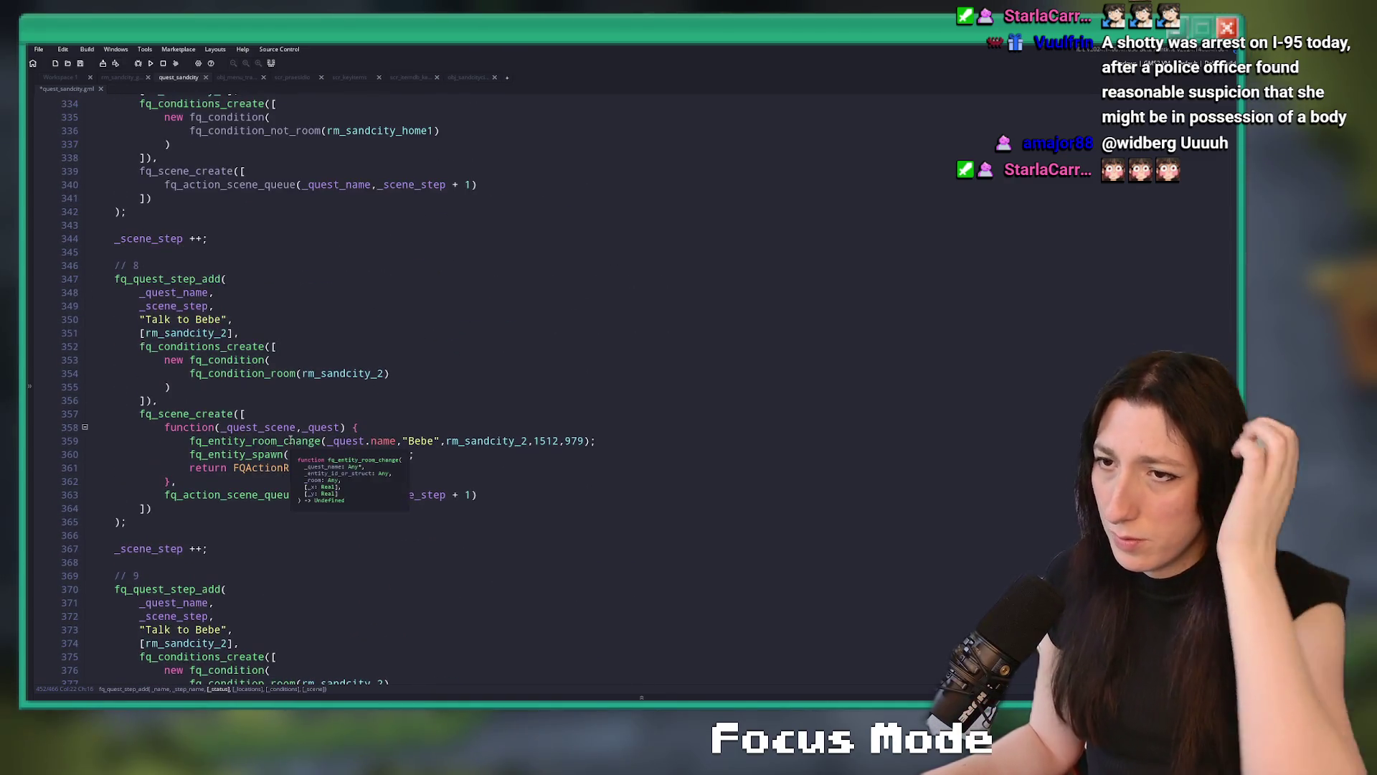
scroll(290, 439, down, 20)
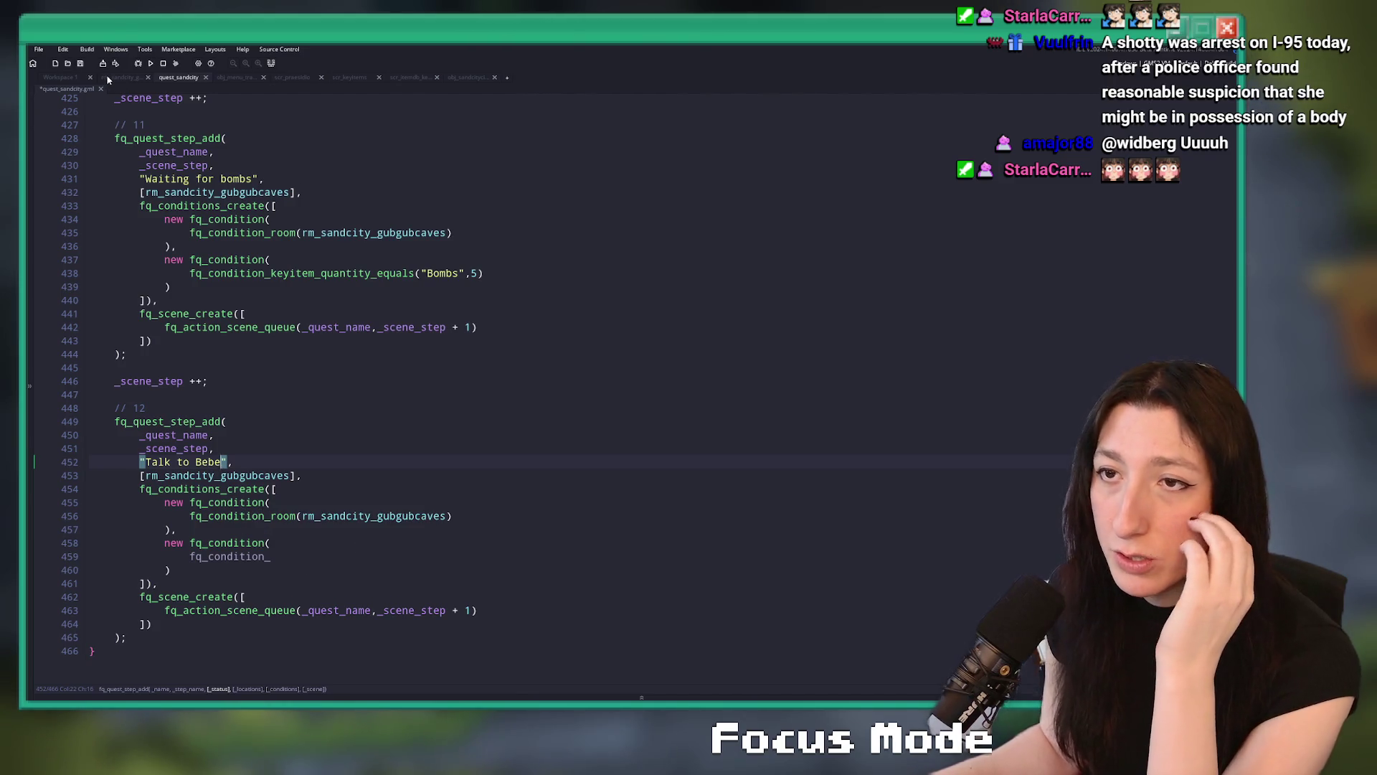
key(ctrl+Tab)
Find obj_level_collision_nobake and place an instance in the cave passage on the Events layer
click(826, 76)
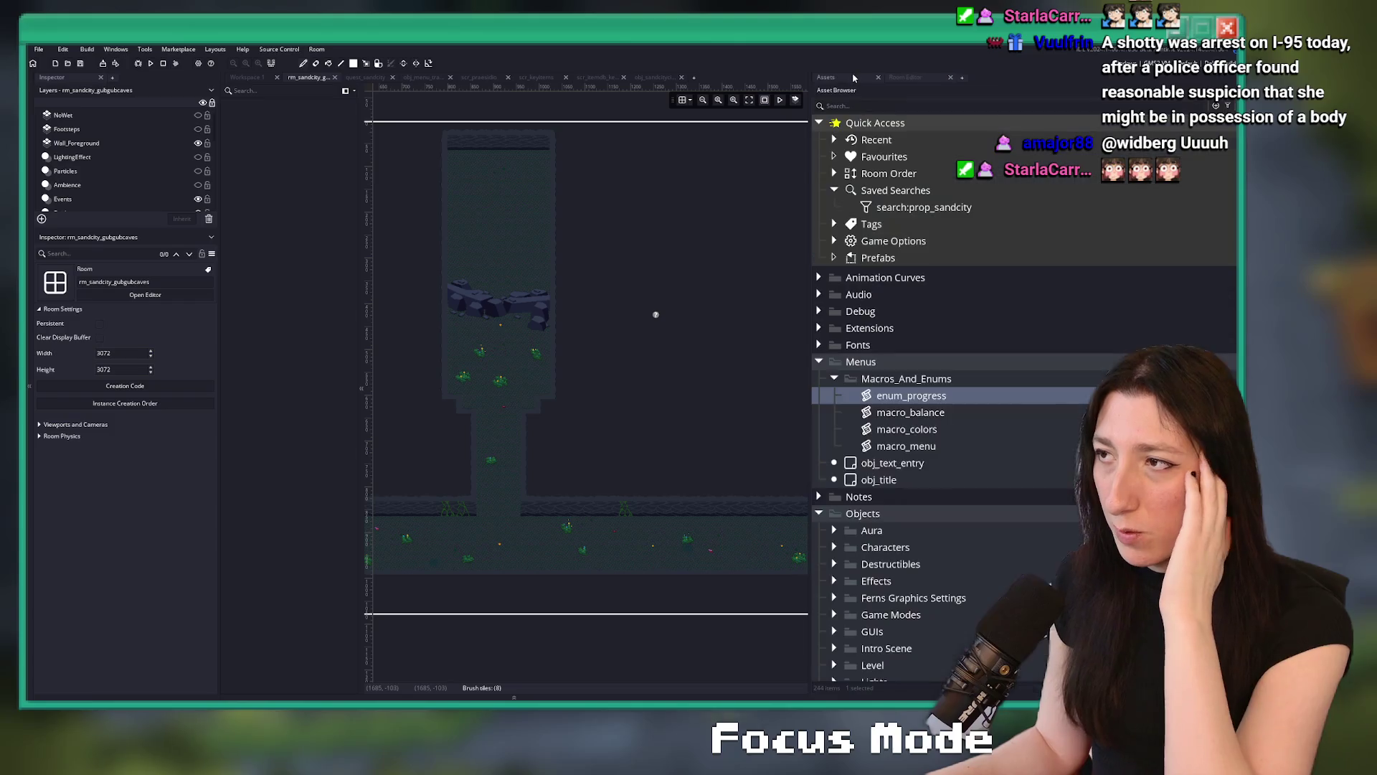
click(919, 102)
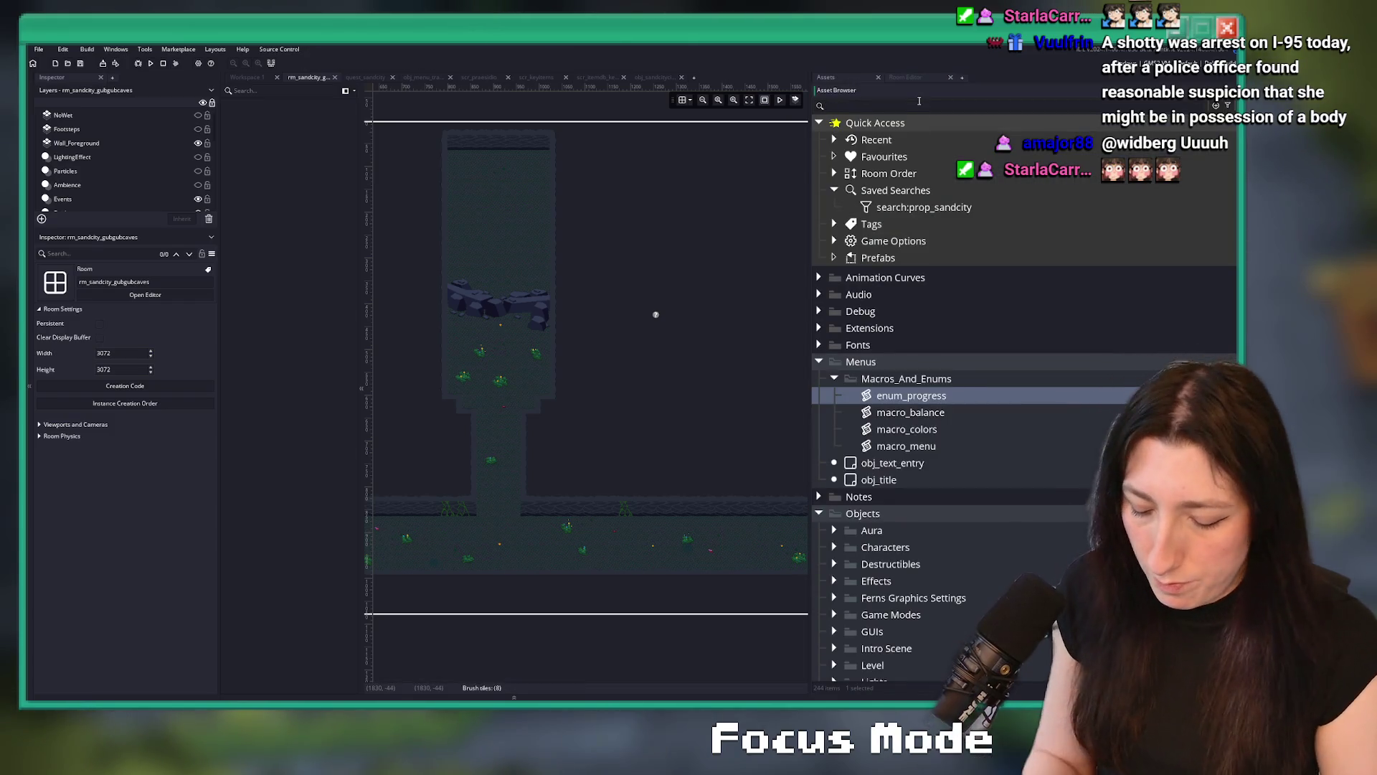
text(nobak)
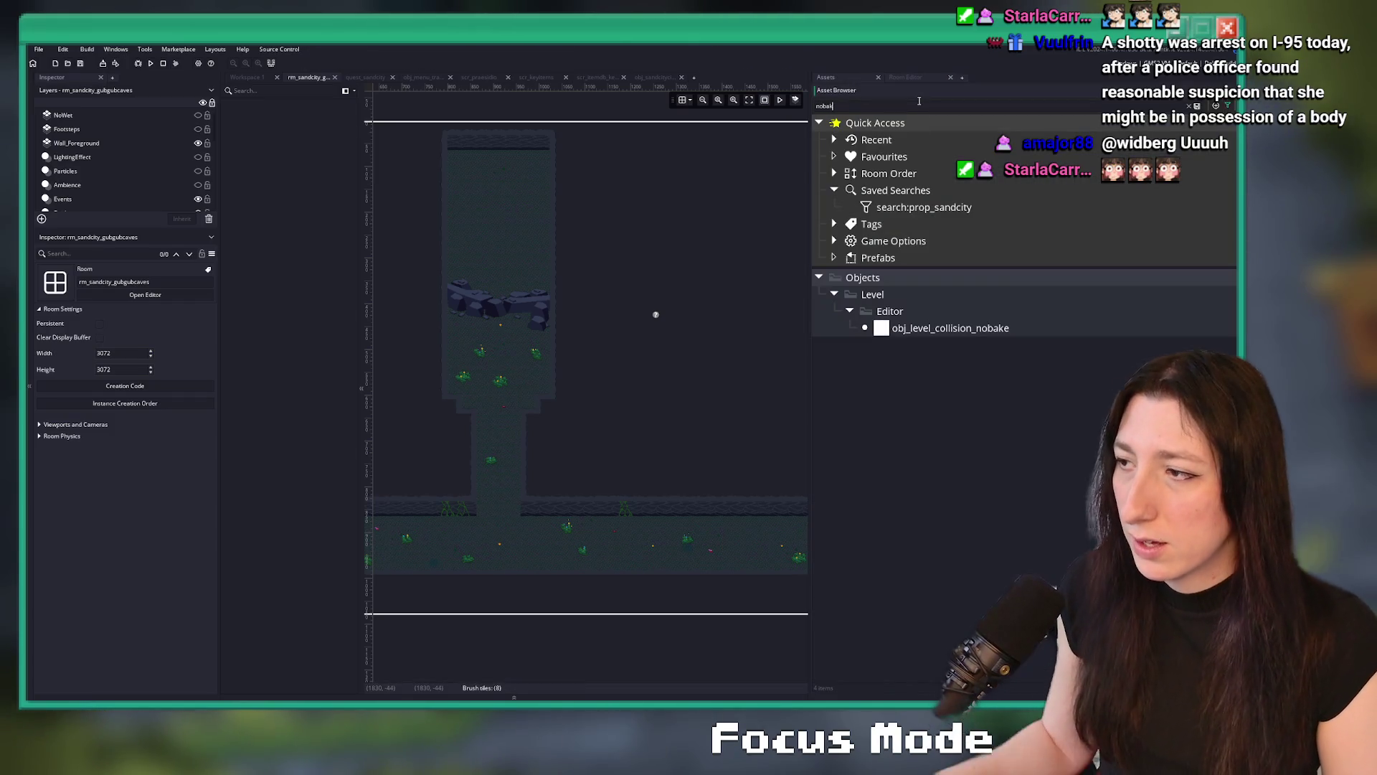
click(912, 328)
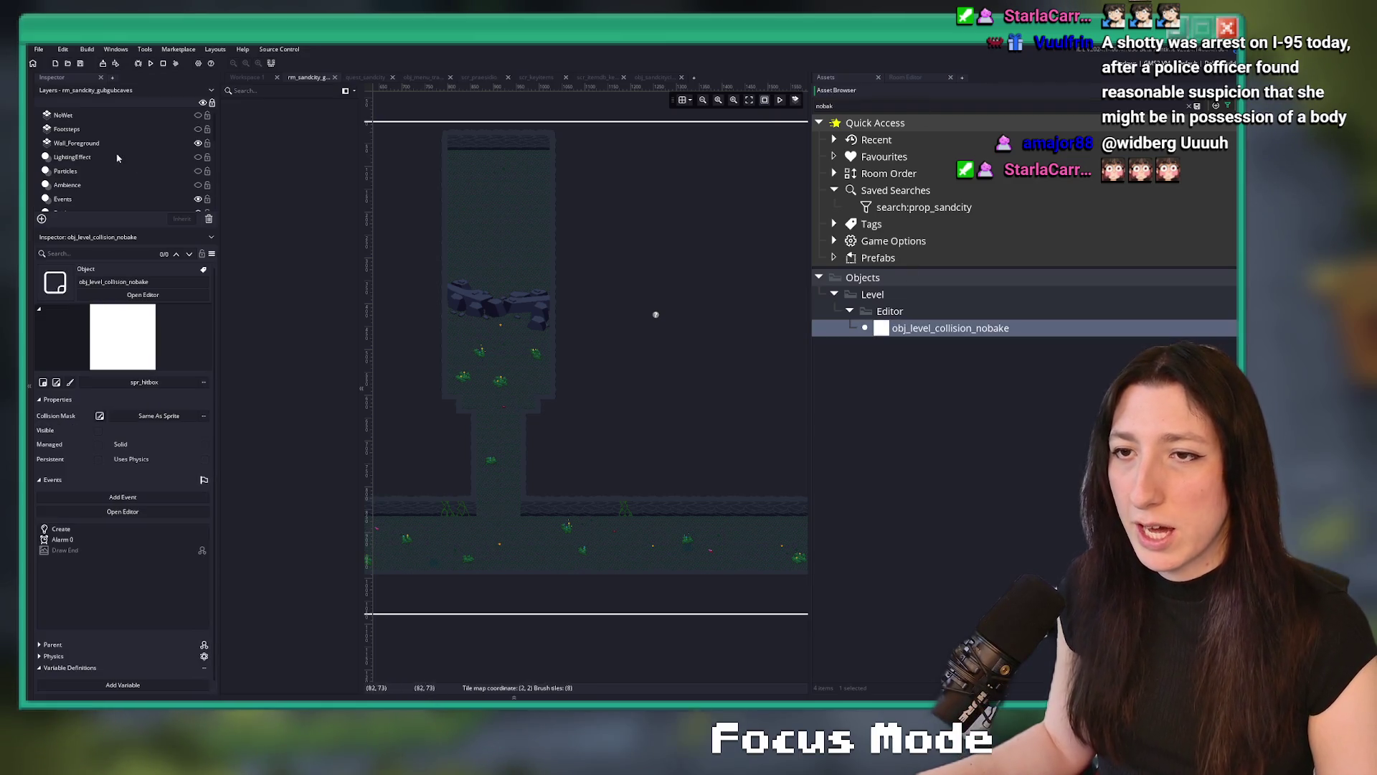
click(108, 198)
scroll(623, 397, up, 5)
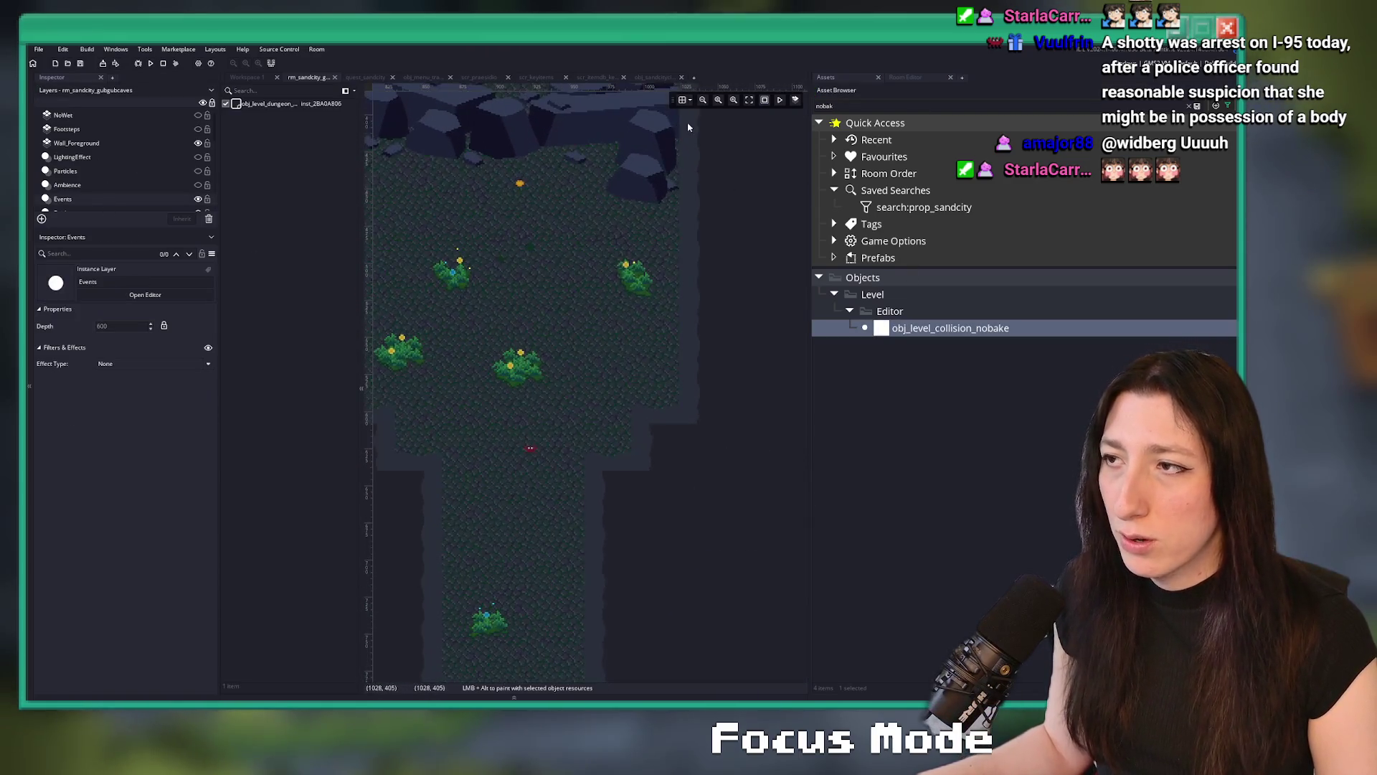
alt+click(481, 289)
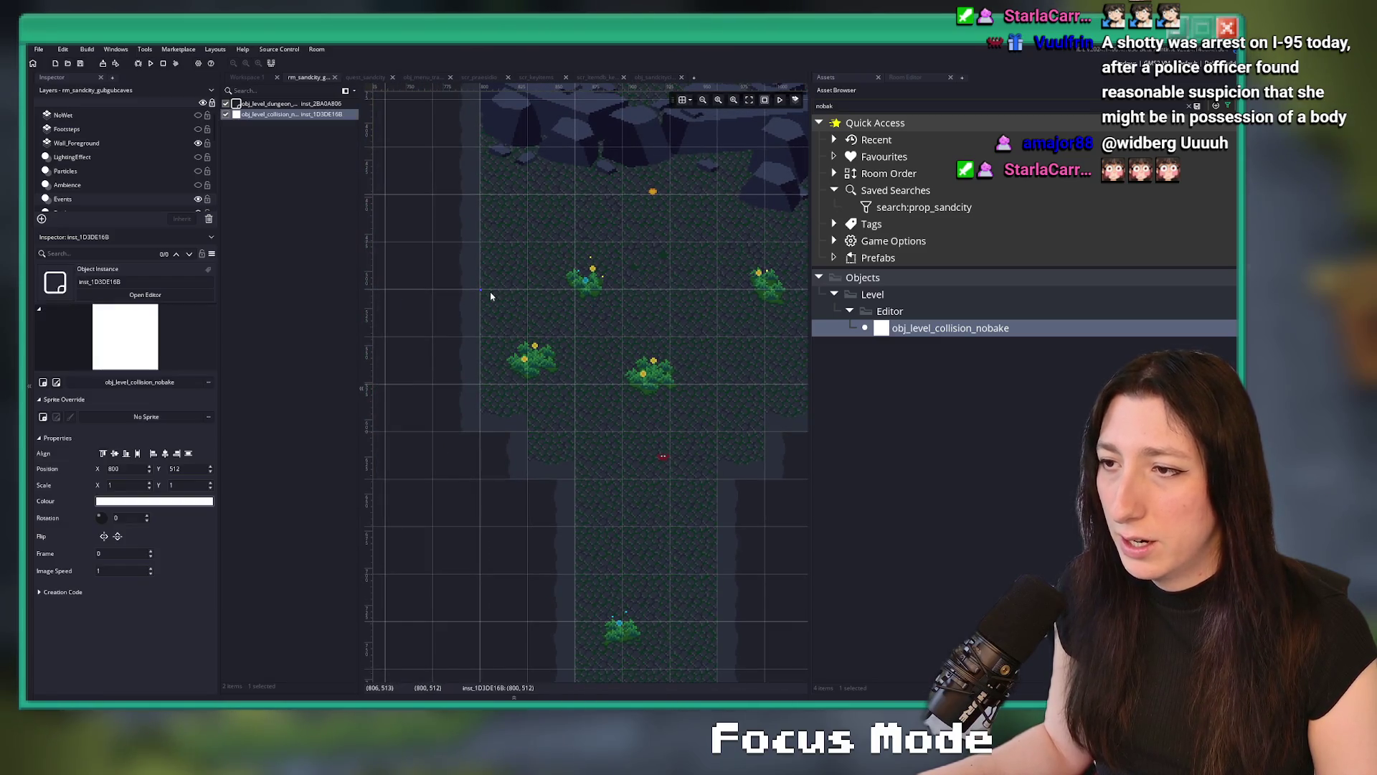
Scale the collision block to 224 by 64 and nudge it down one cell to 800, 544
click(181, 484)
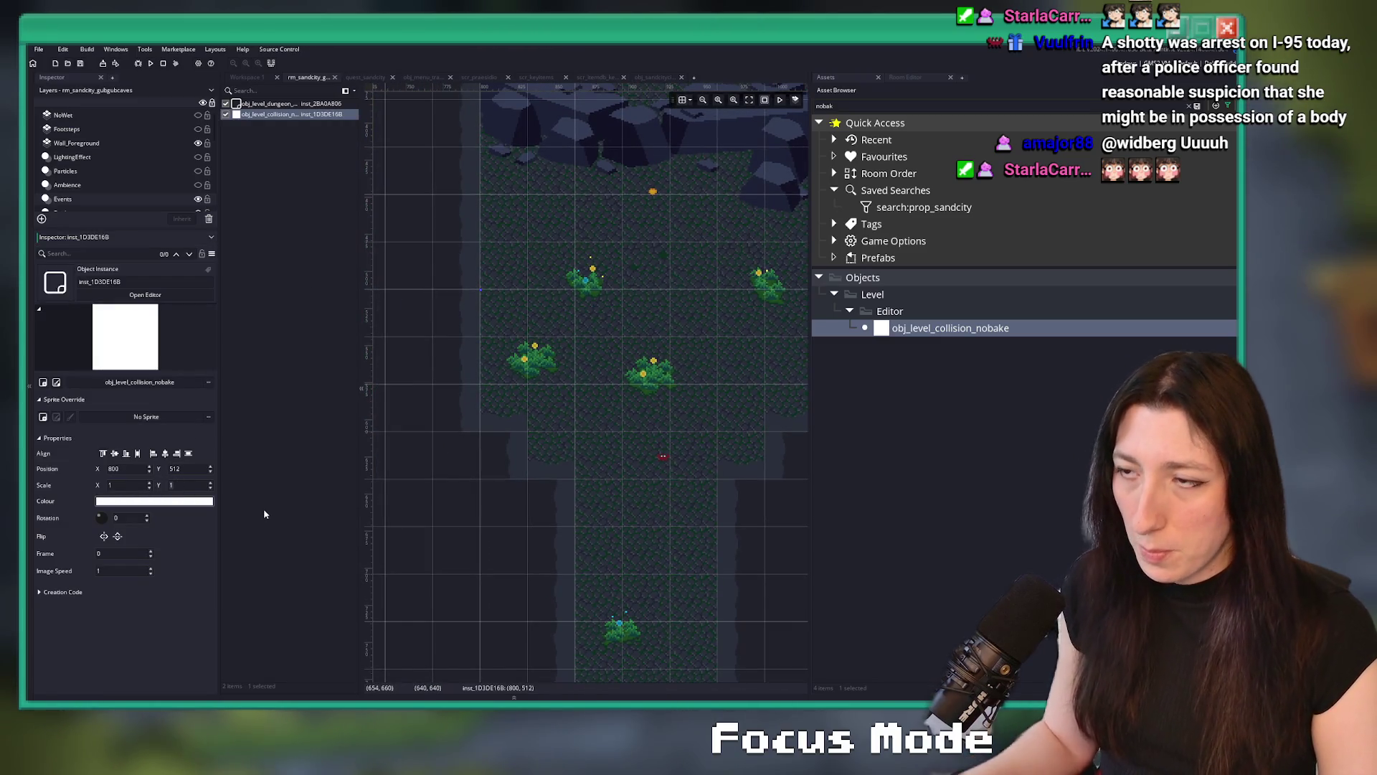
text(64)
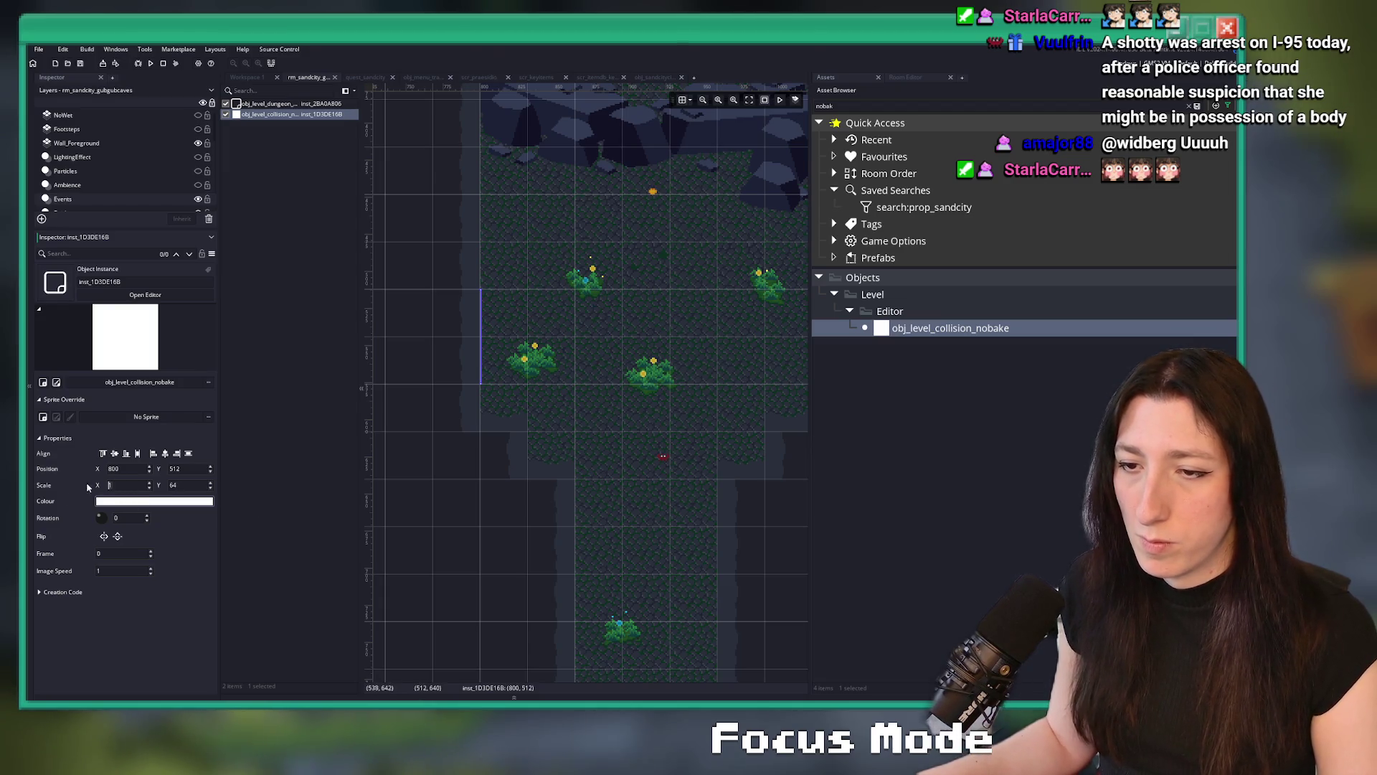
text(64)
key(BackSpace)
key(BackSpace)
text(128)
drag(689, 334, 757, 334)
scroll(566, 347, down, 3)
key(Down)
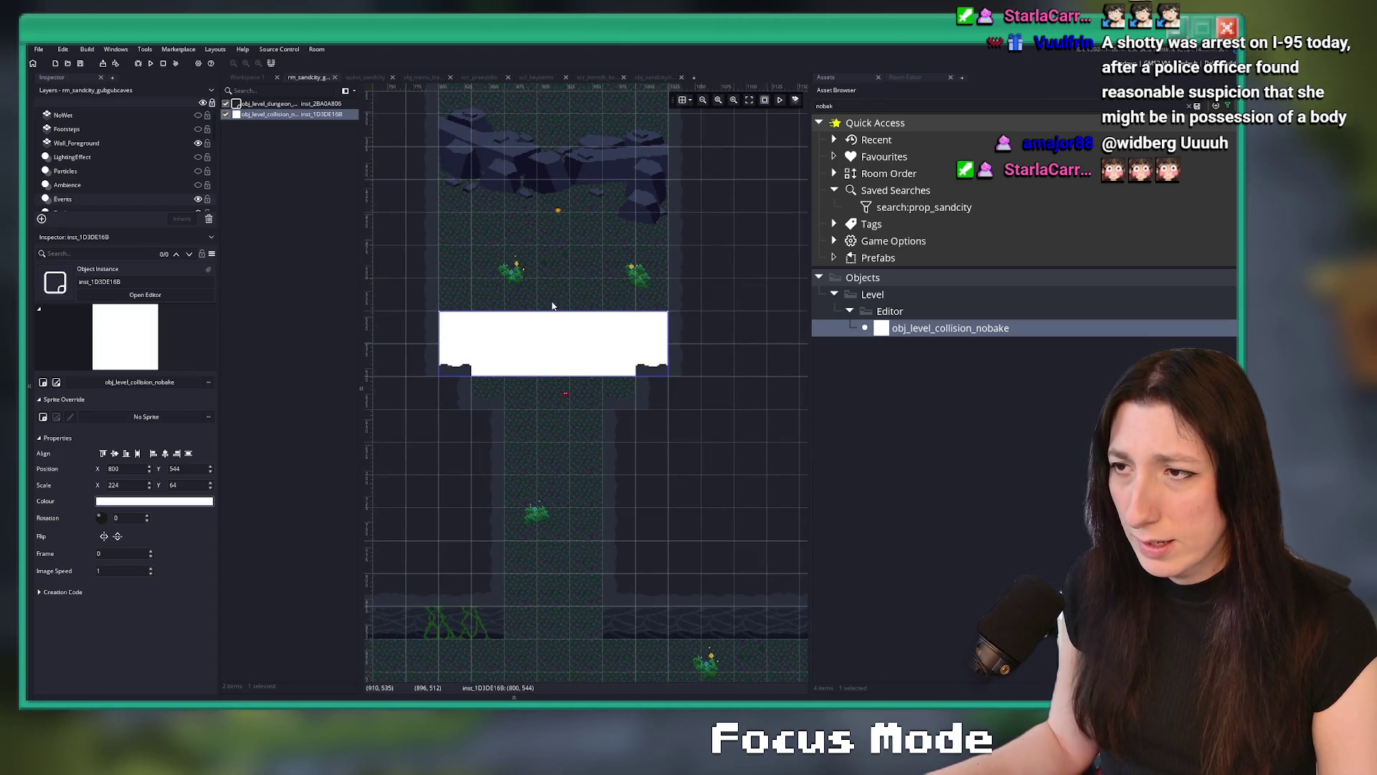
drag(562, 388, 542, 451)
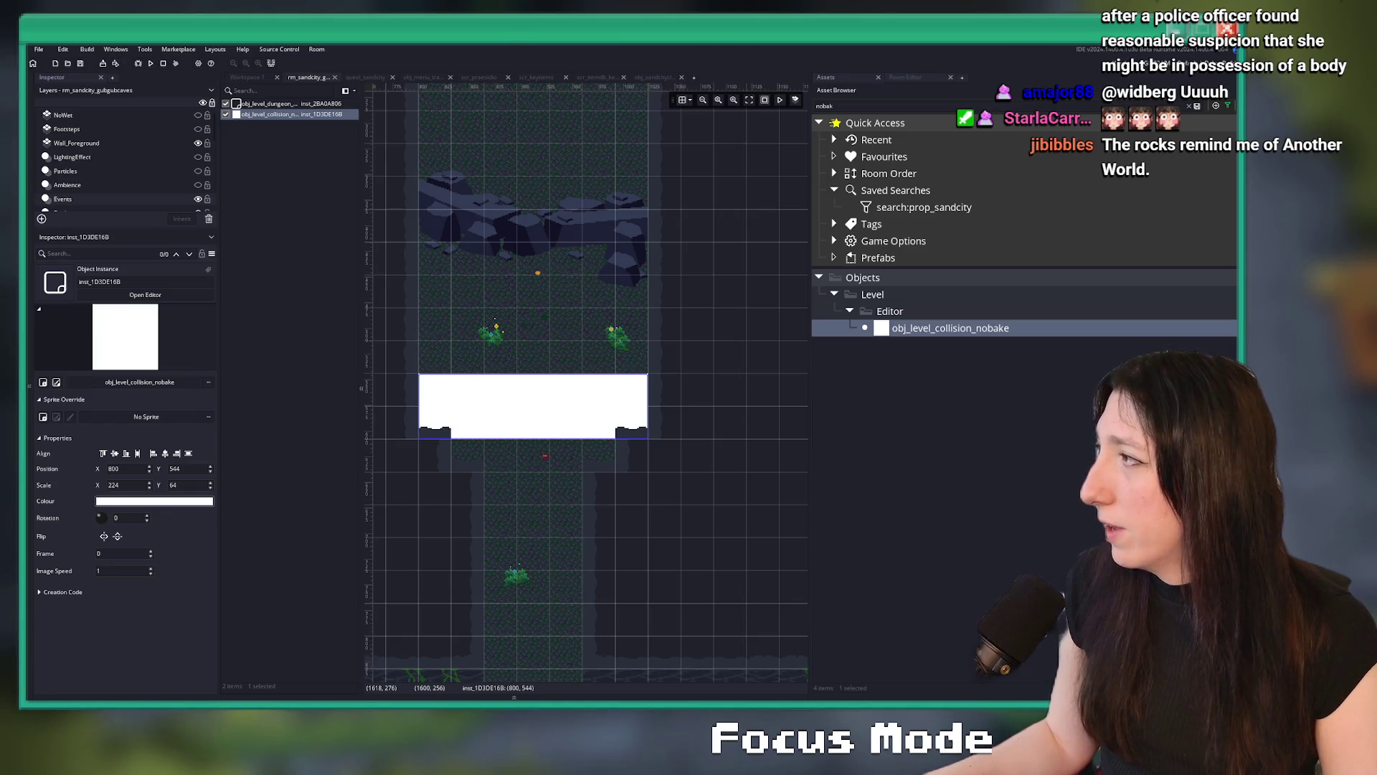
key(alt+Tab)
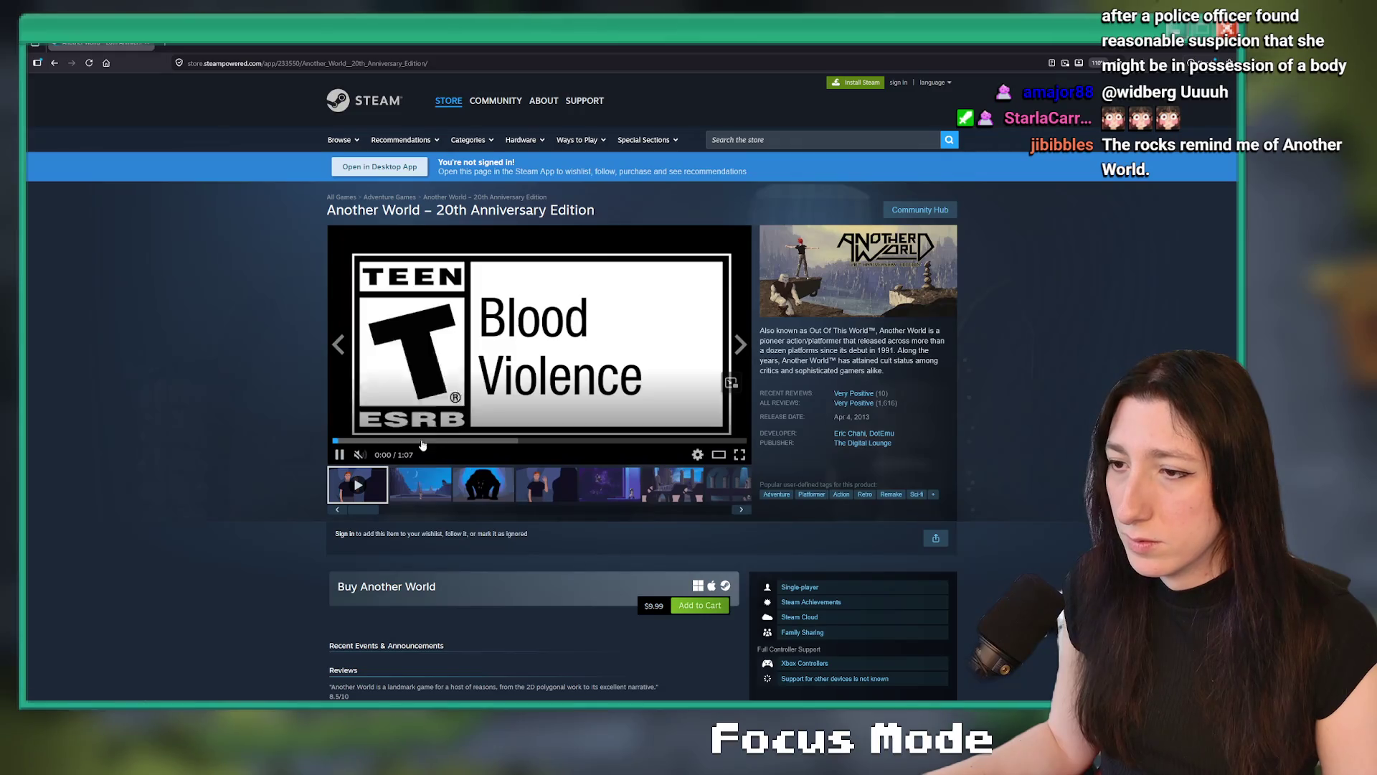
Watch the Another World trailer fullscreen, skipping ahead to the cave scene, then exit fullscreen
click(406, 439)
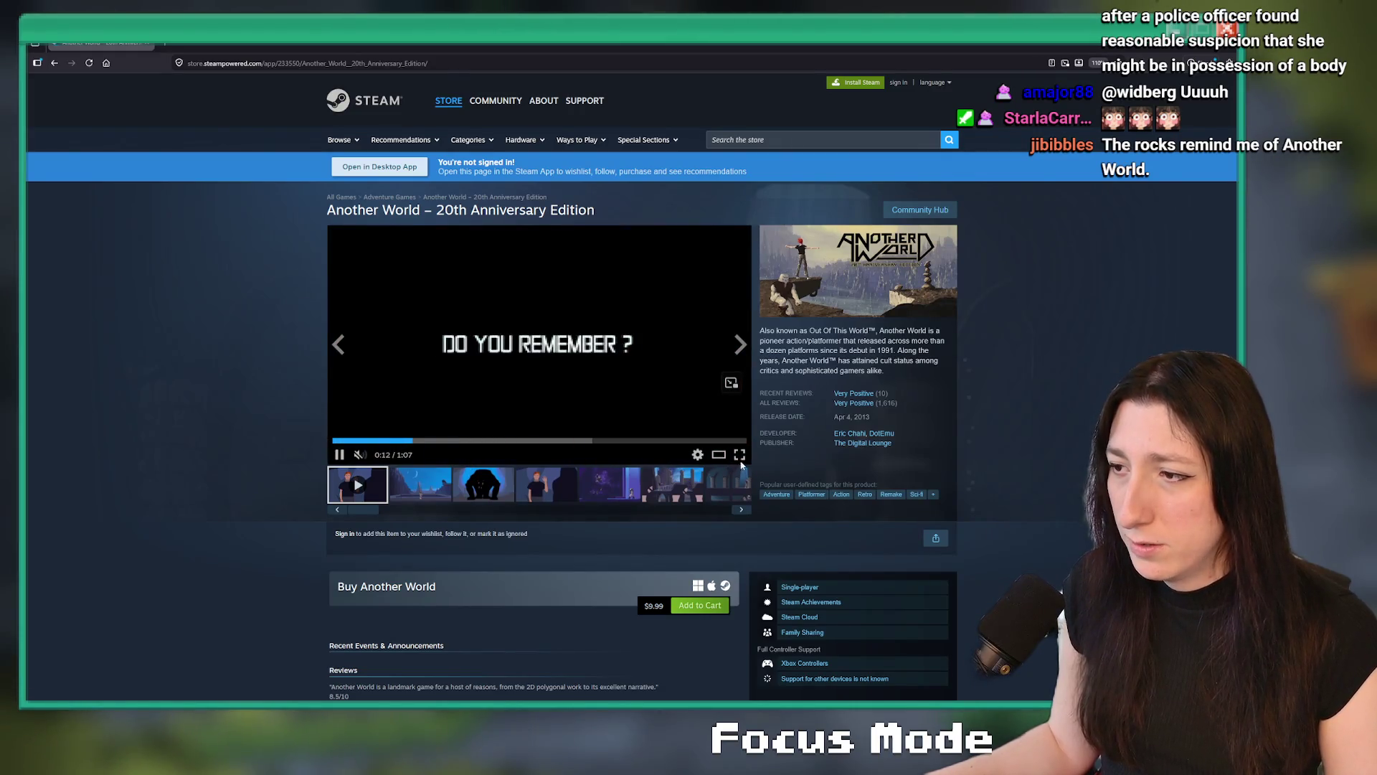
click(741, 456)
click(439, 698)
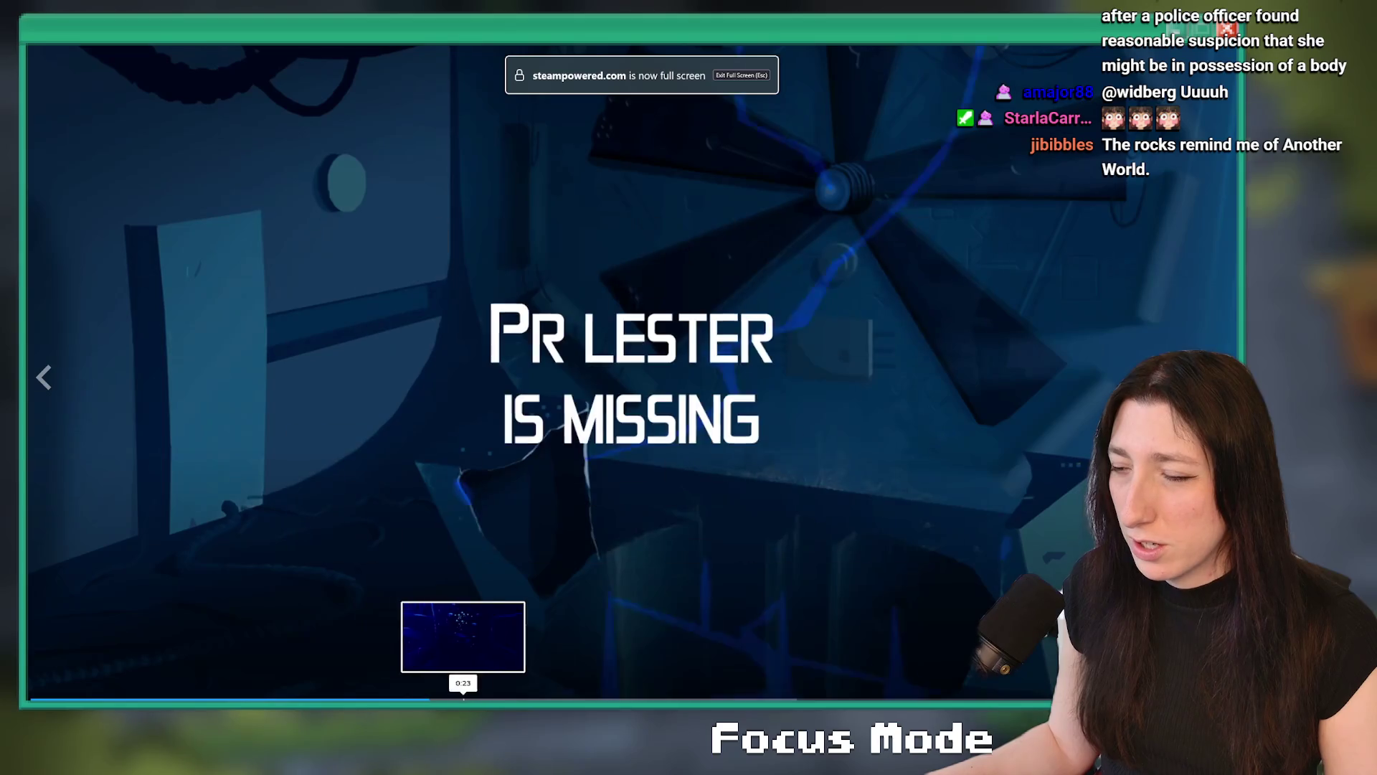
click(566, 698)
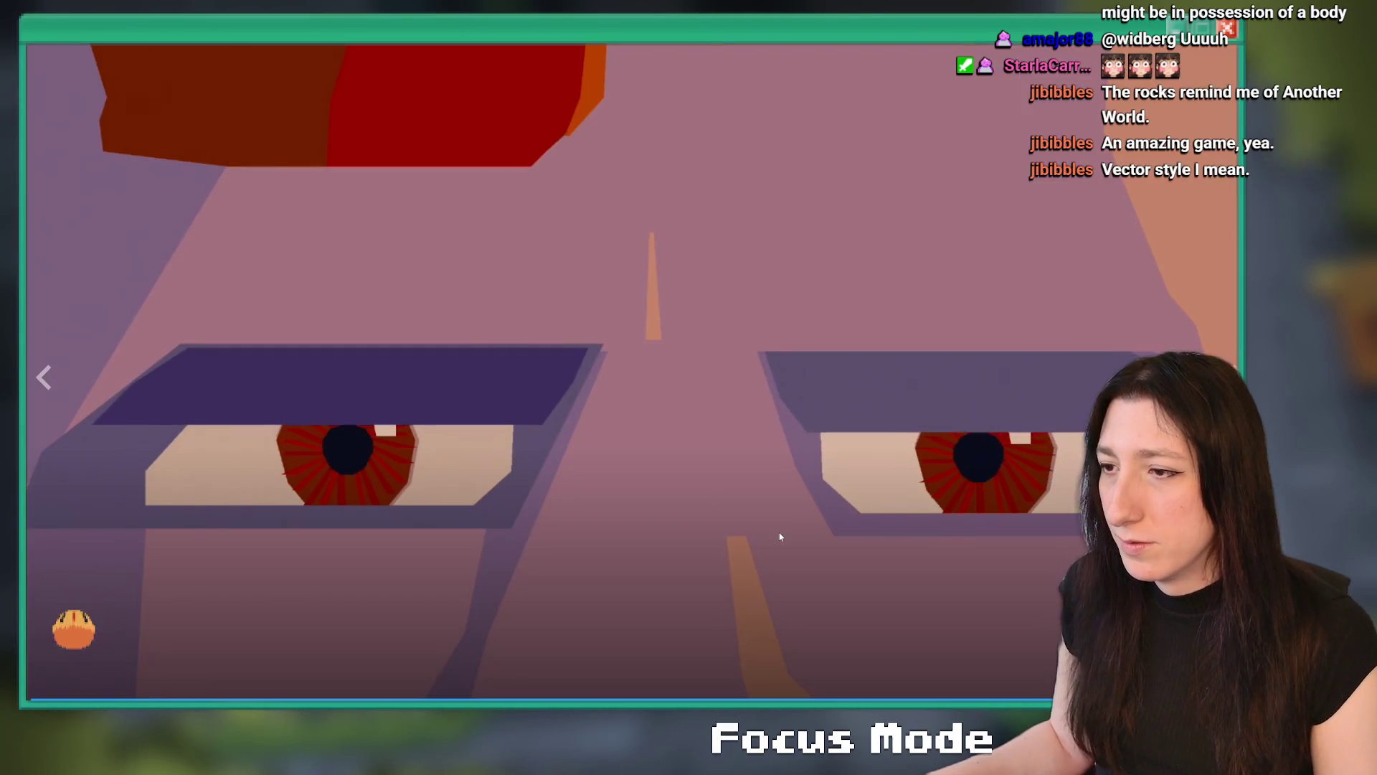
key(Escape)
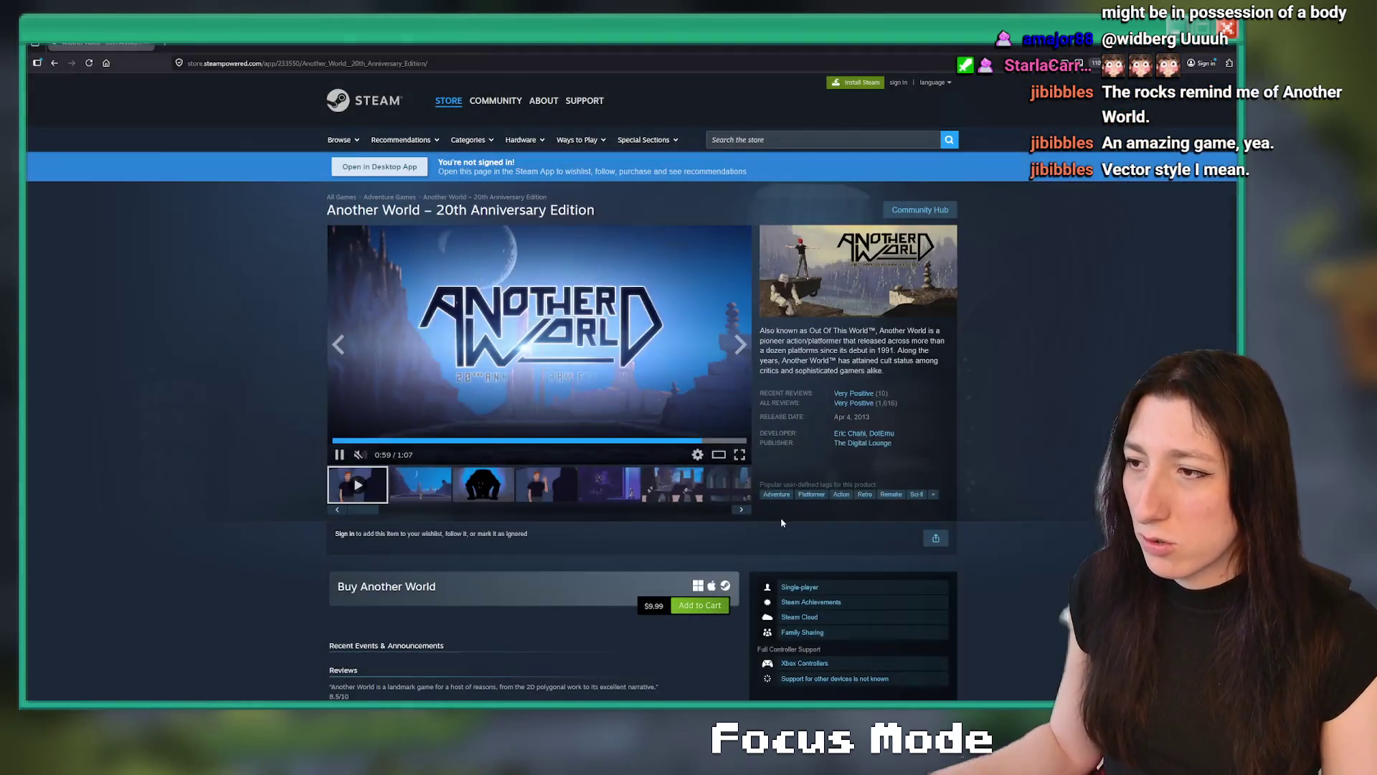
Browse the store page's screenshot gallery and scroll the reviews before returning to GameMaker
click(437, 483)
click(483, 484)
click(609, 484)
click(725, 495)
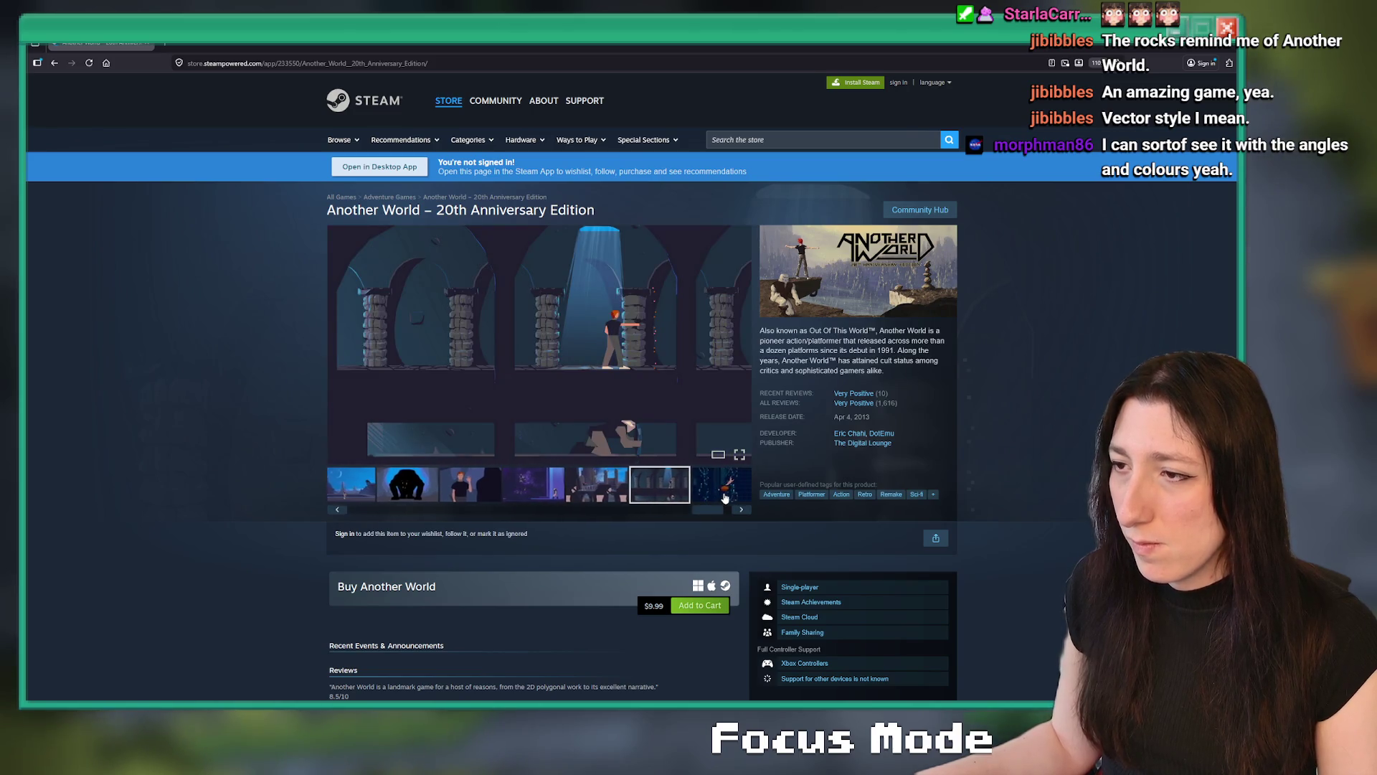
click(724, 497)
scroll(468, 389, down, 6)
scroll(457, 321, down, 12)
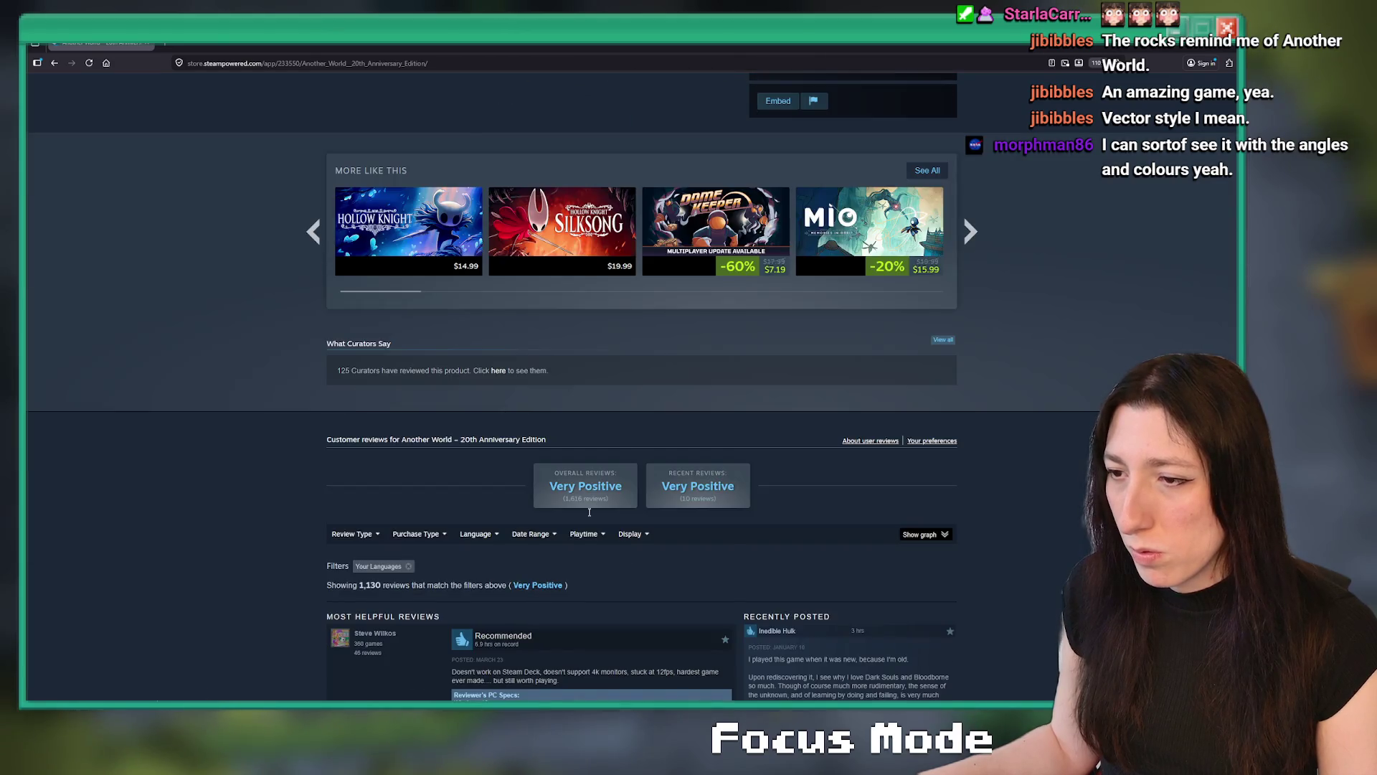
scroll(571, 492, down, 5)
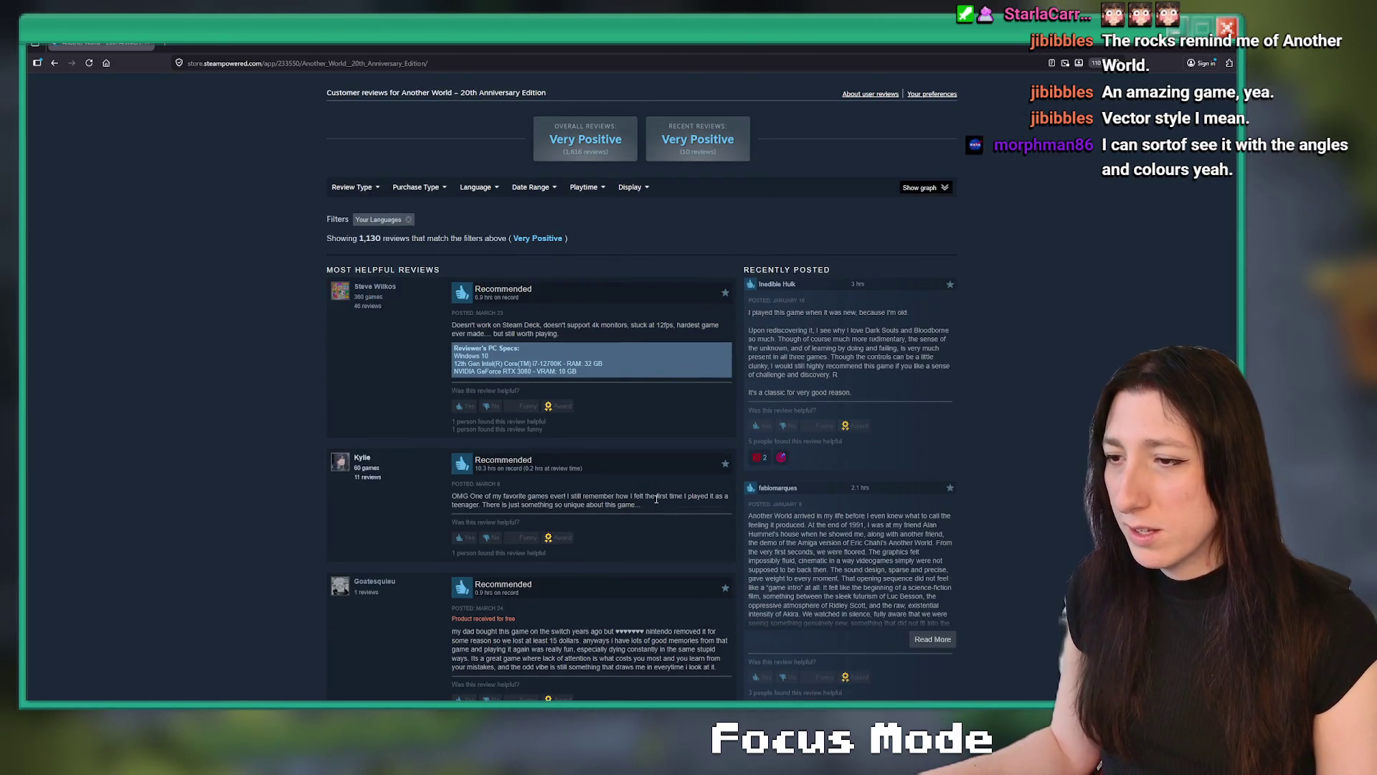
scroll(639, 373, down, 4)
scroll(626, 279, up, 20)
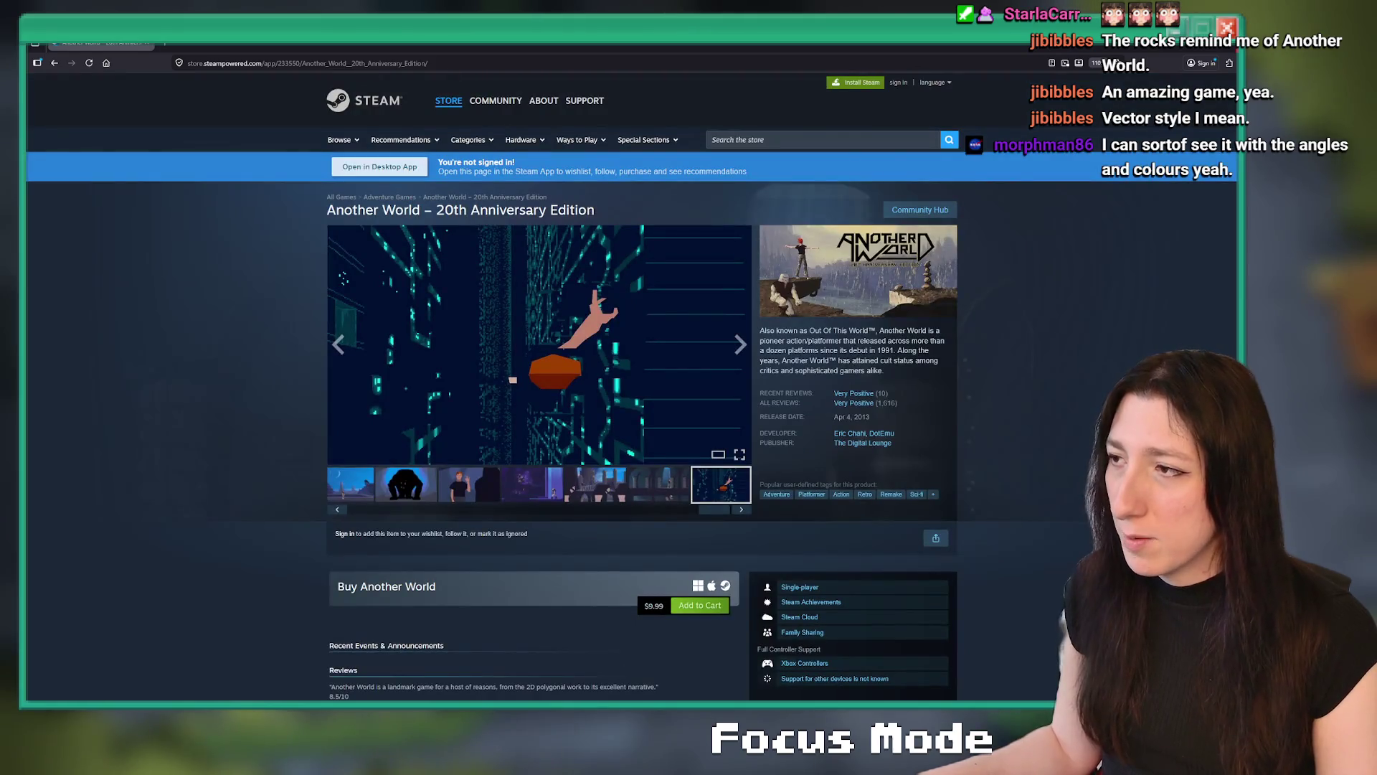
key(alt+Tab)
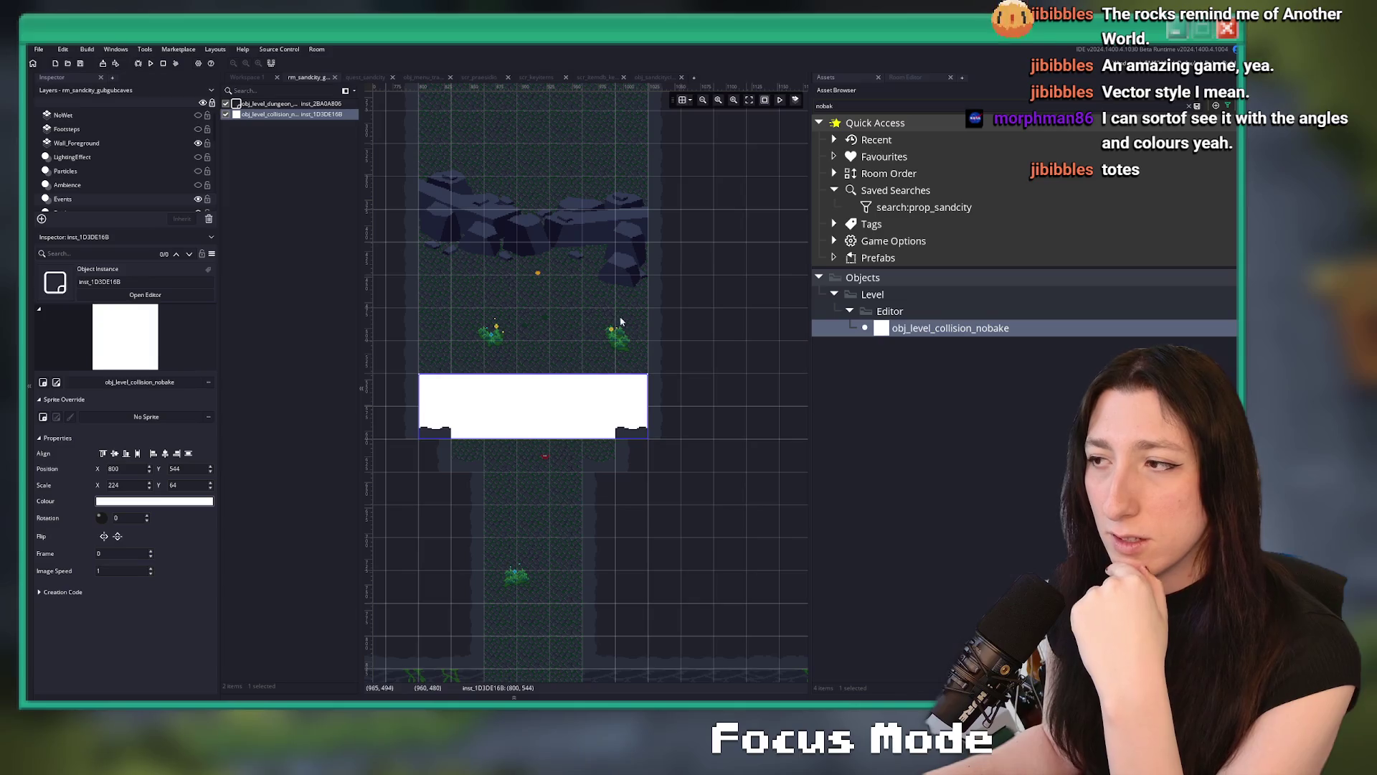
Select the white collision block to read its position, then go back to quest_sandcity
click(445, 449)
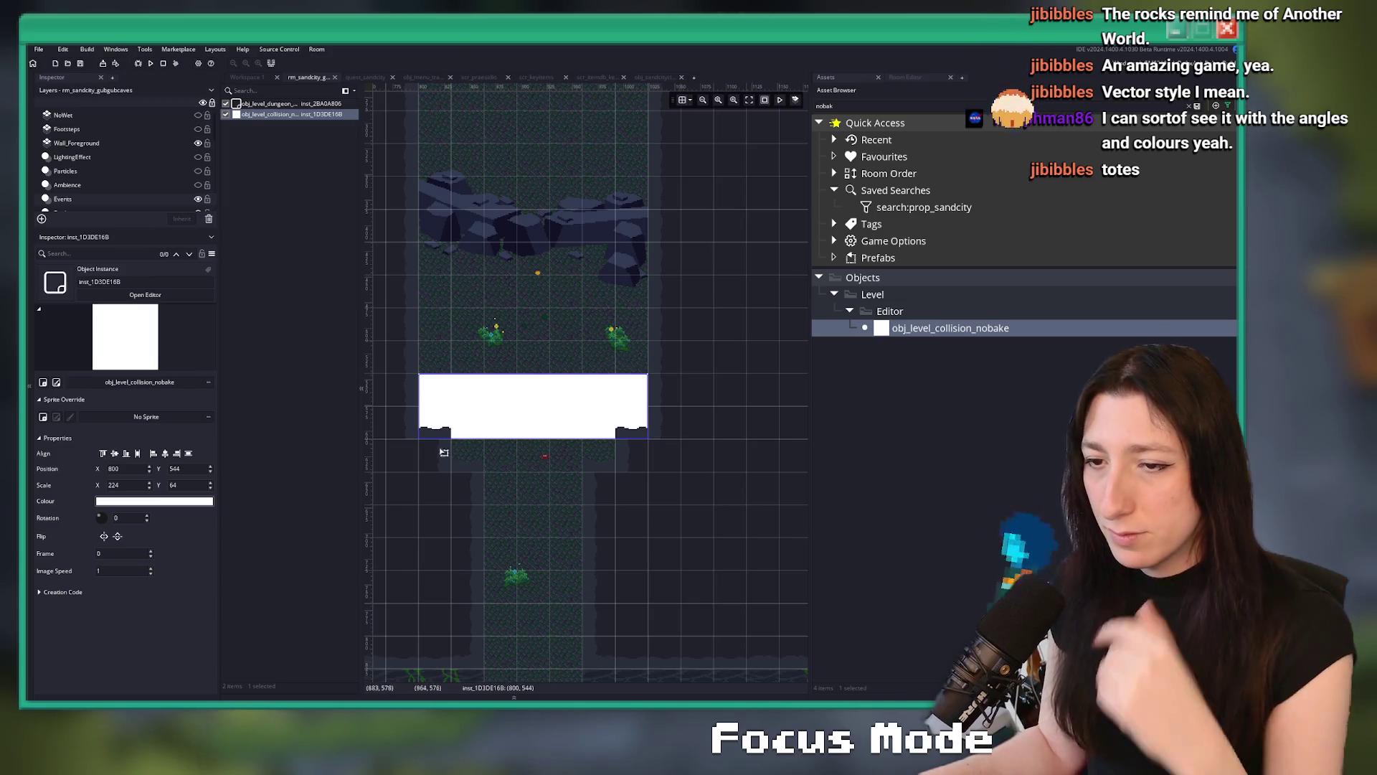
click(490, 380)
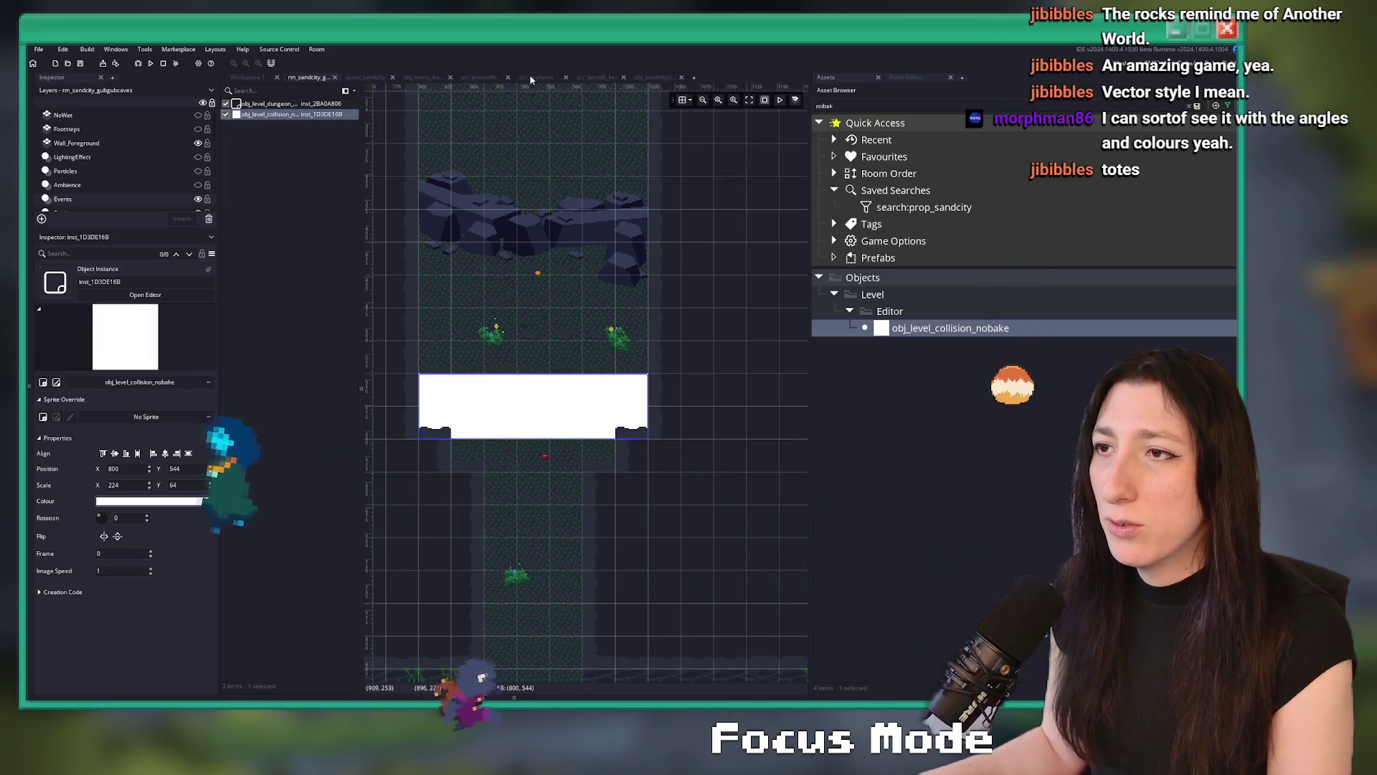
click(358, 78)
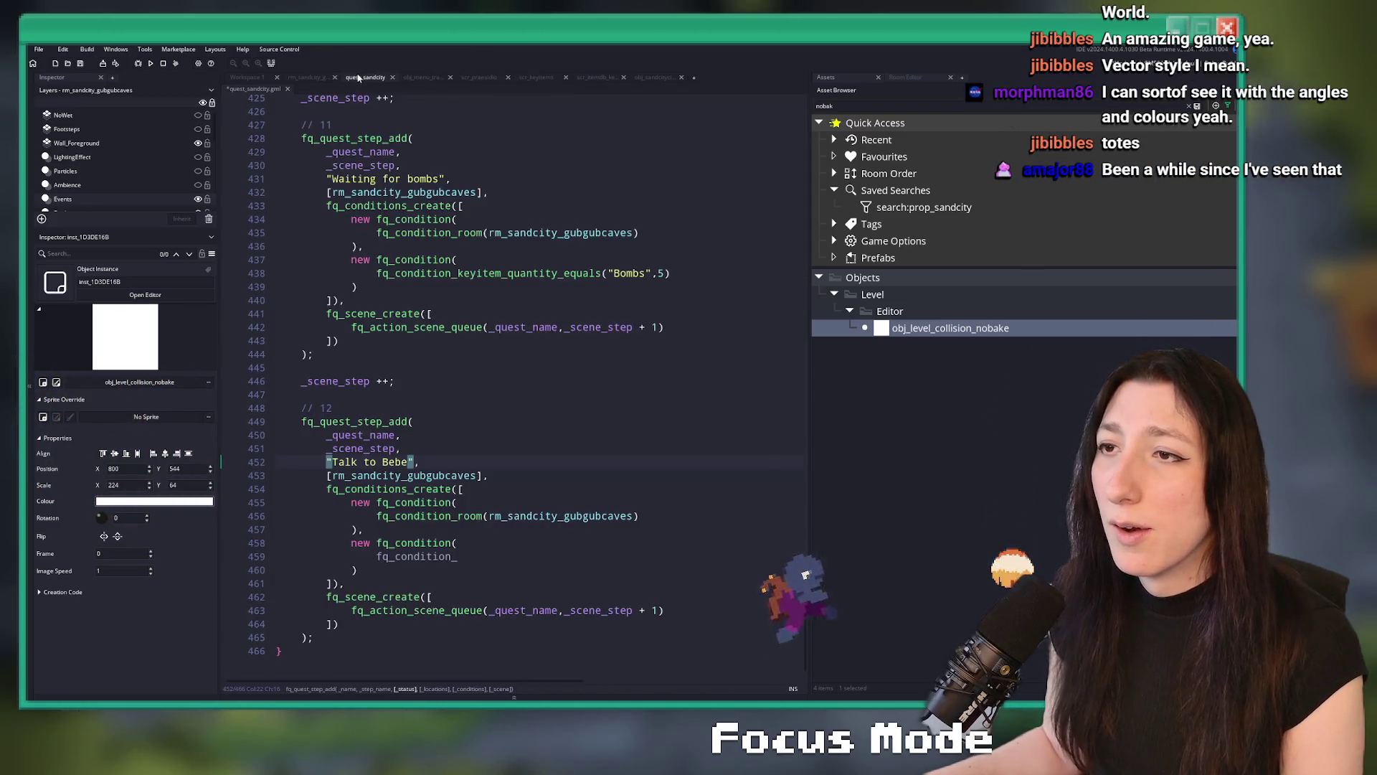
Make step 12's second condition fq_condition_object_inside_area for obj_player, with the area starting at 800,544
click(480, 506)
click(496, 548)
text(p)
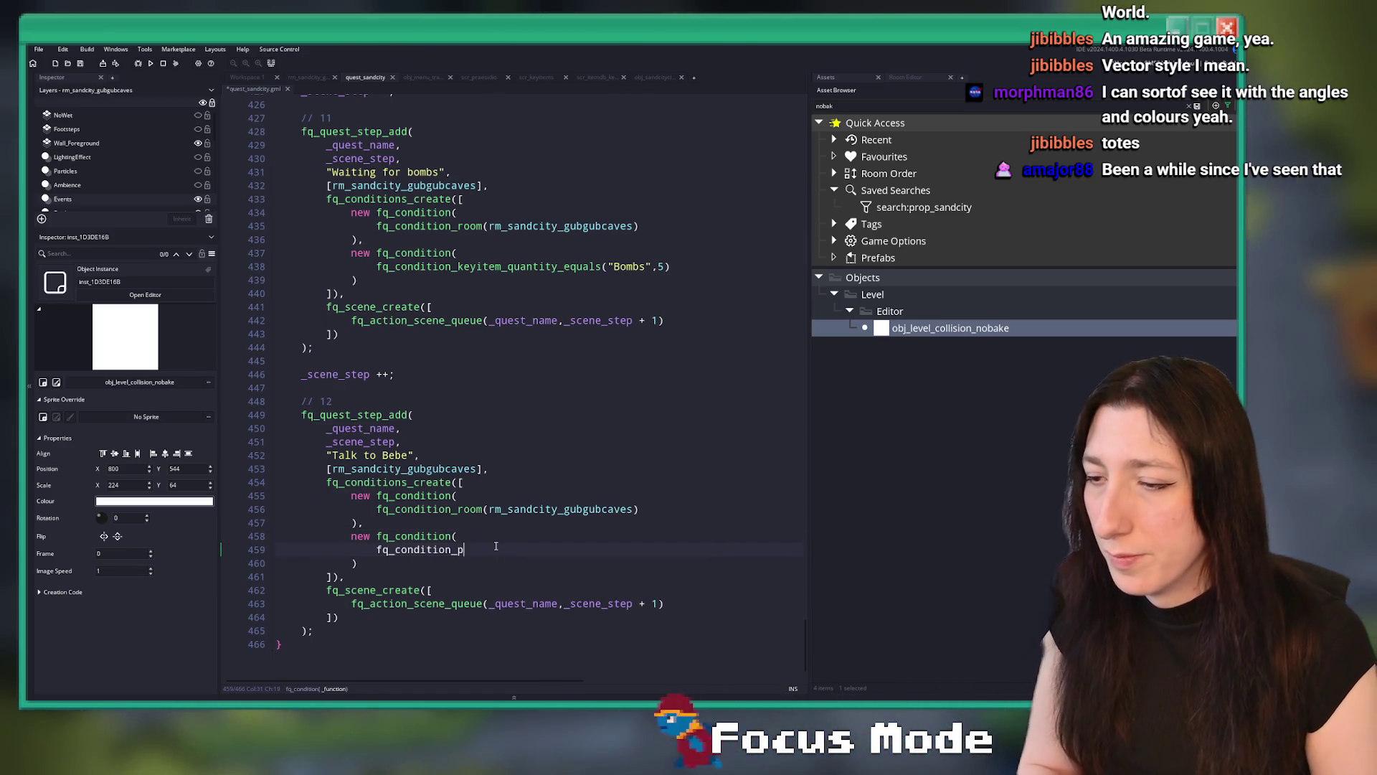
key(BackSpace)
text(obj)
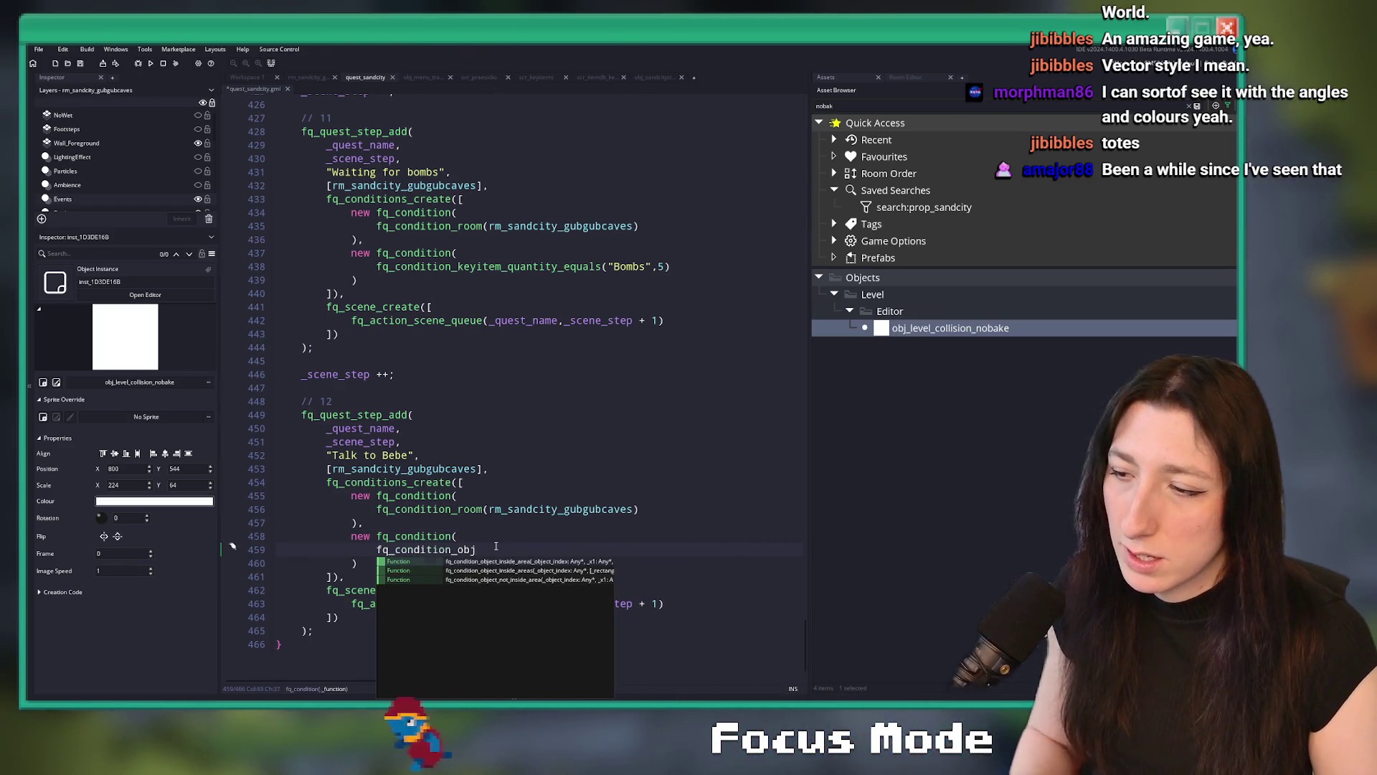
key(Return)
text(obj_player,800,544,800)
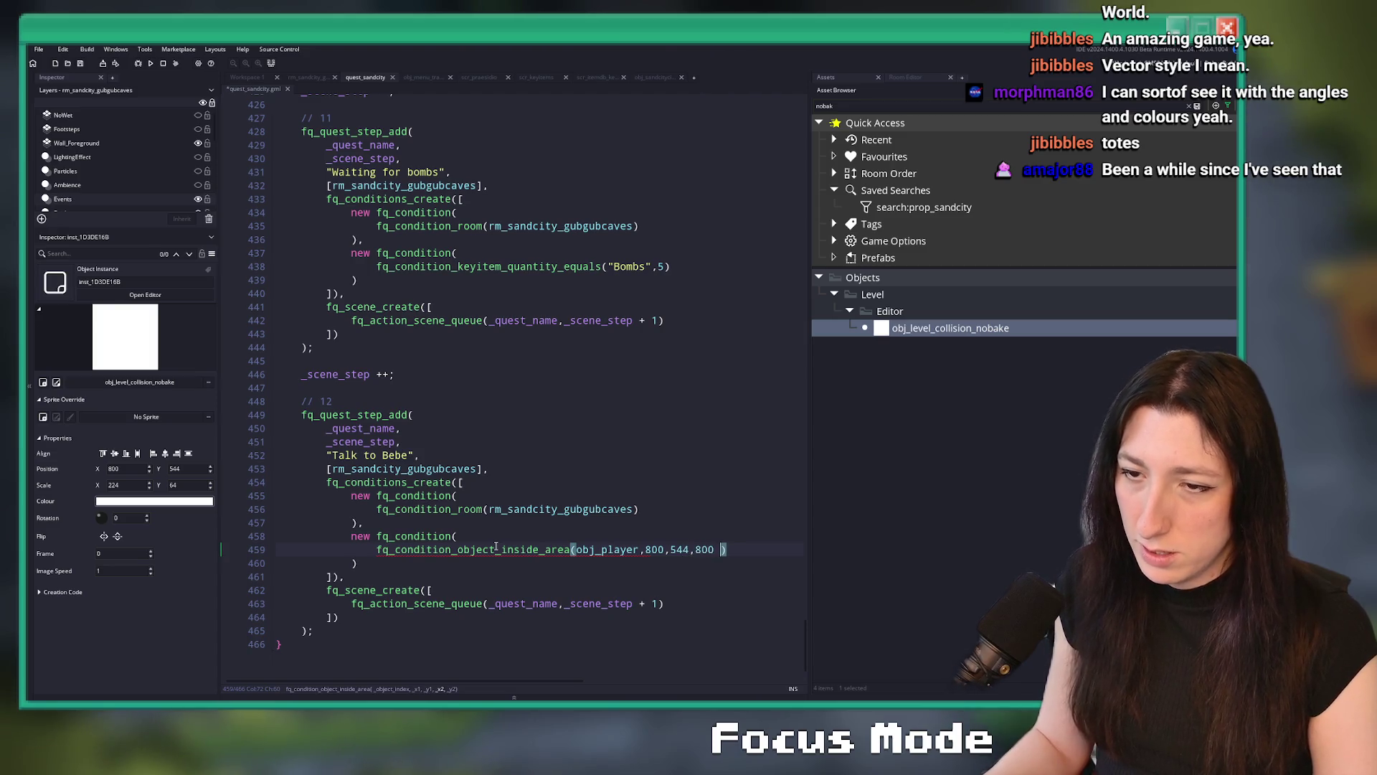
text(44,)
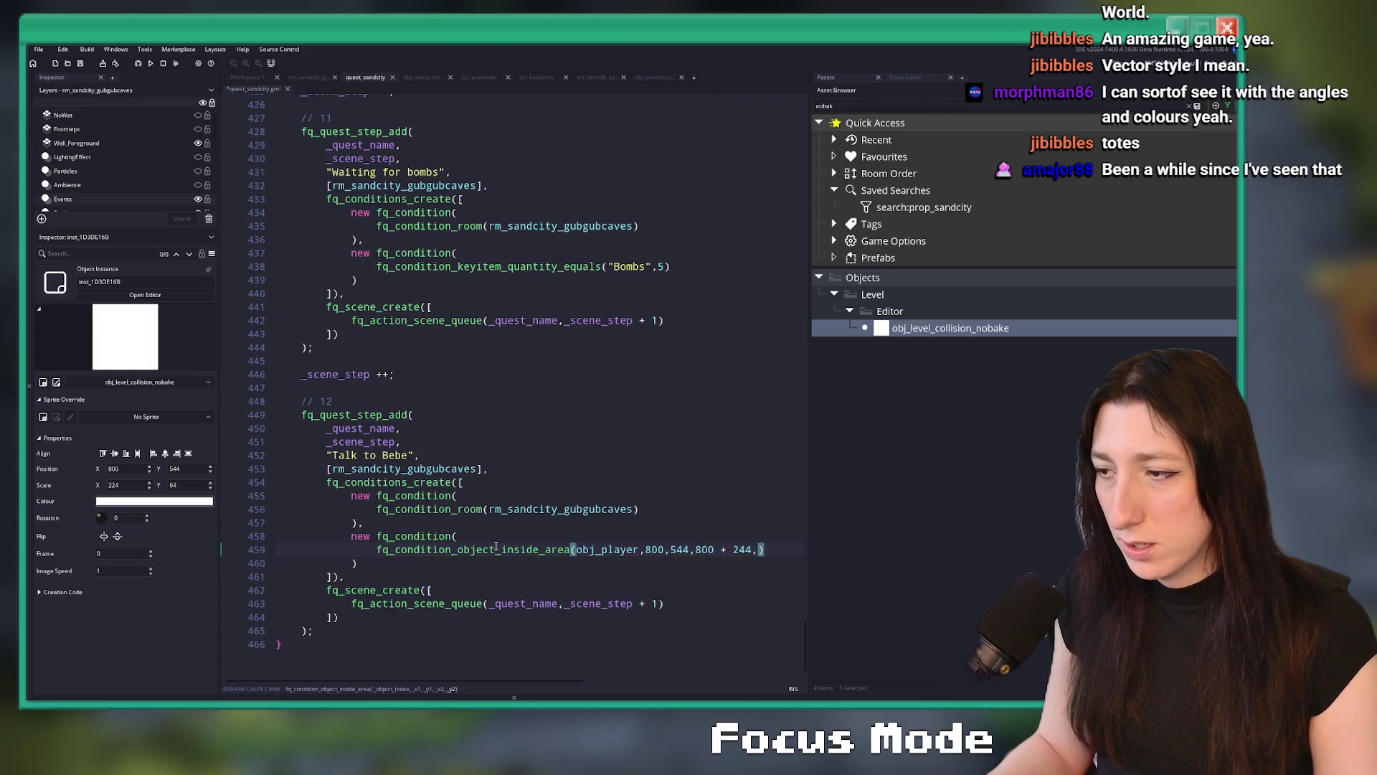
text(544)
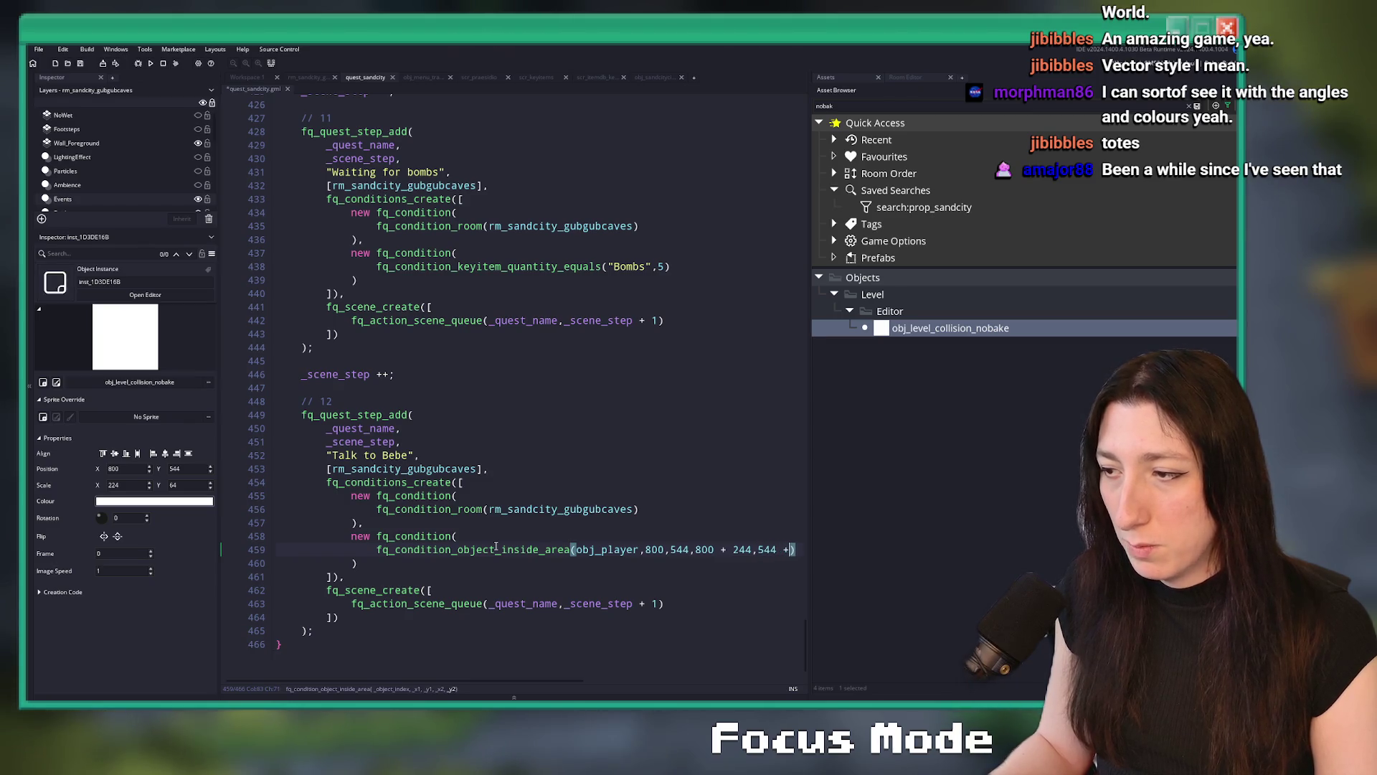
text( + 64)
click(375, 562)
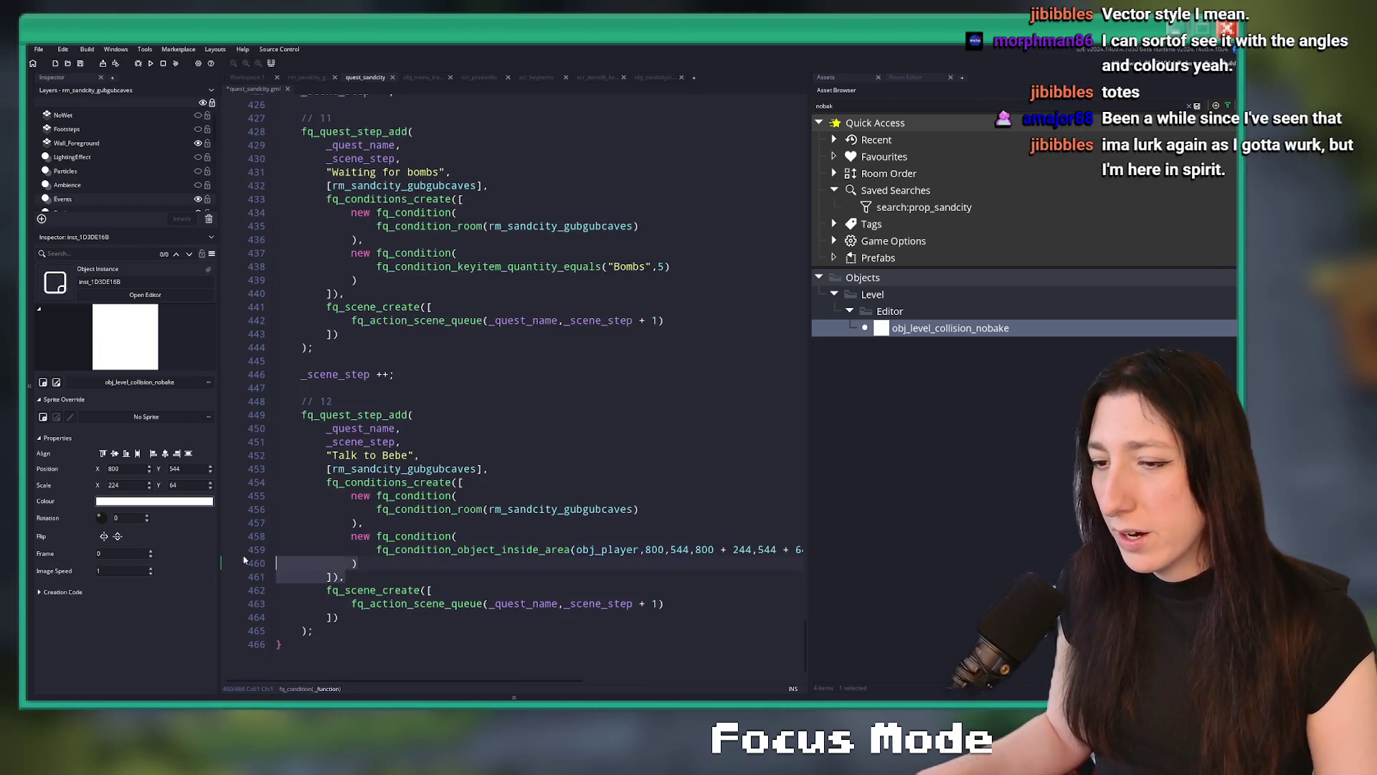
click(669, 587)
scroll(570, 367, up, 1)
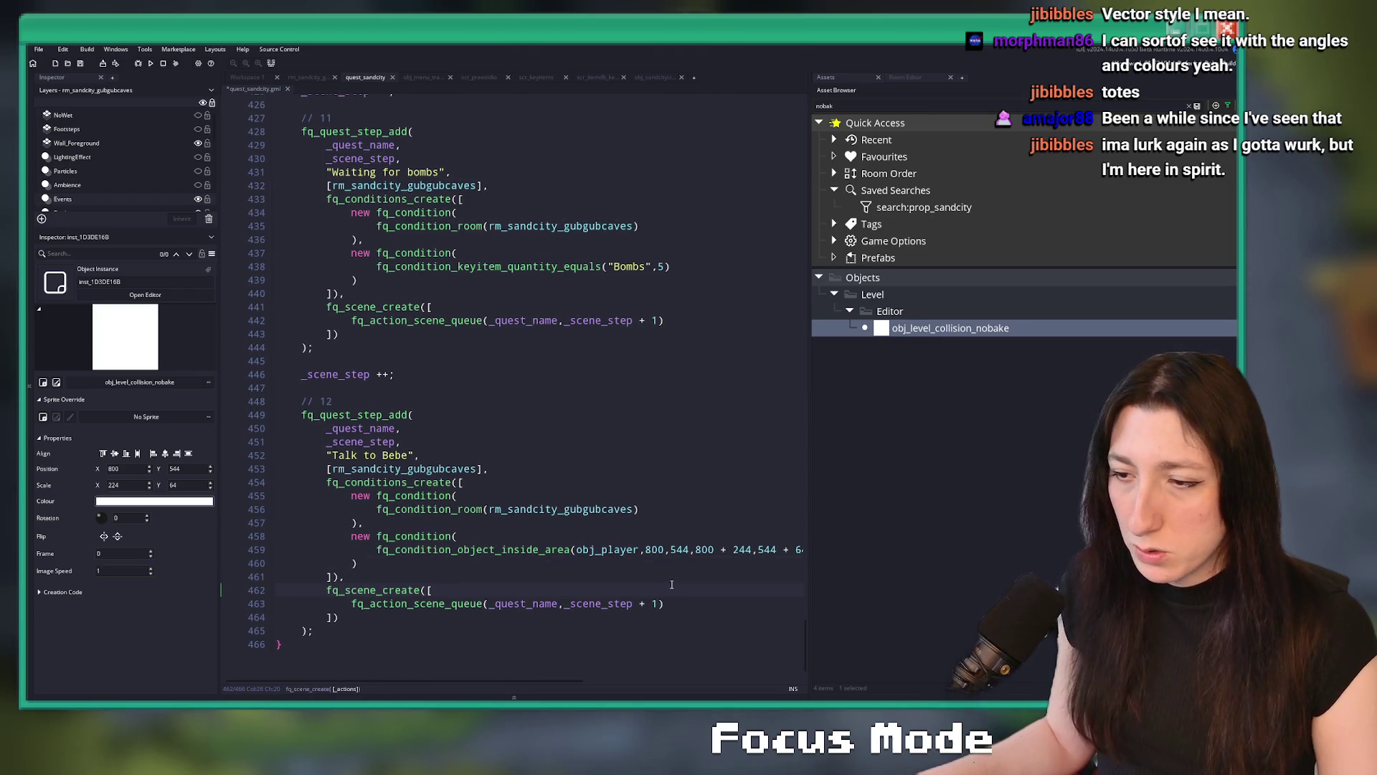
scroll(360, 305, up, 4)
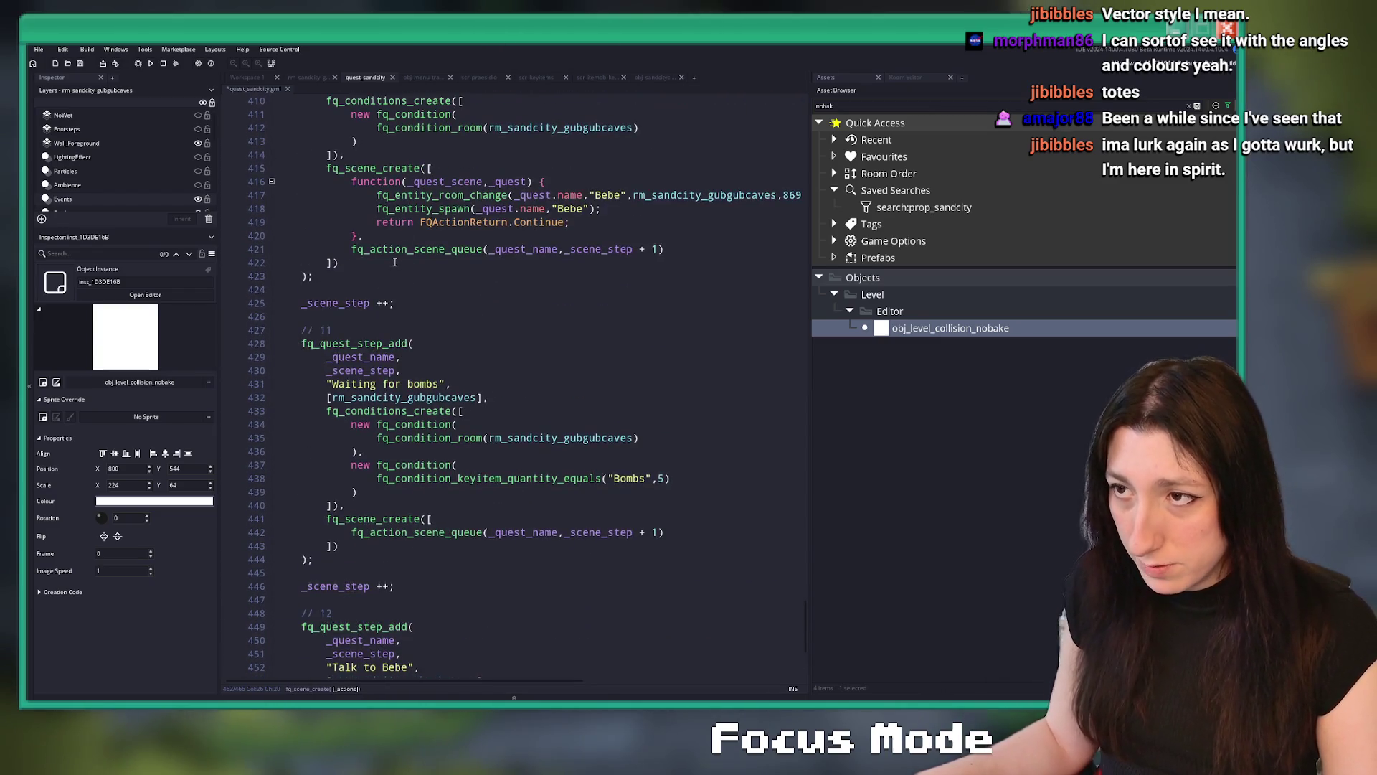
Copy step 9's two Bebe cutscene functions into step 12's fq_scene_create and indent them
scroll(381, 225, up, 19)
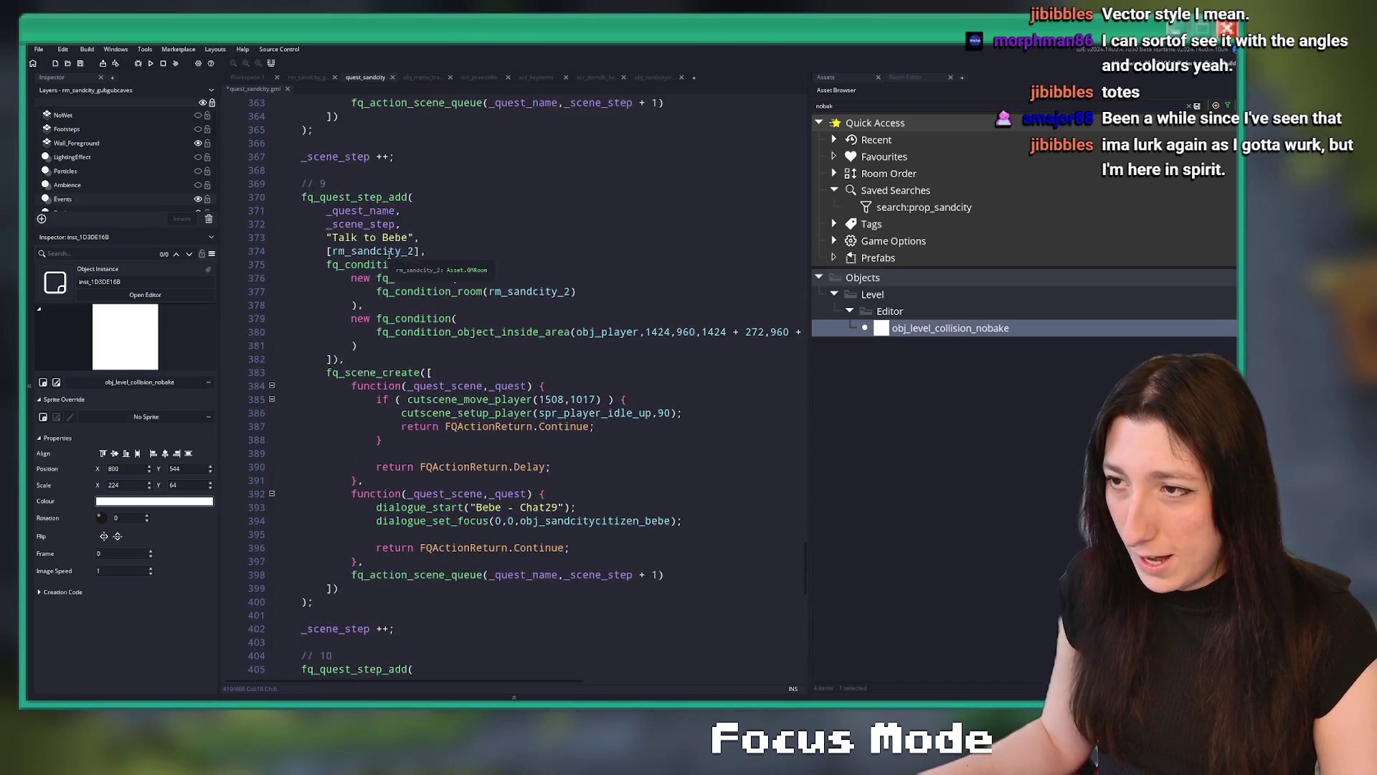
click(391, 244)
key(F12)
scroll(202, 374, down, 5)
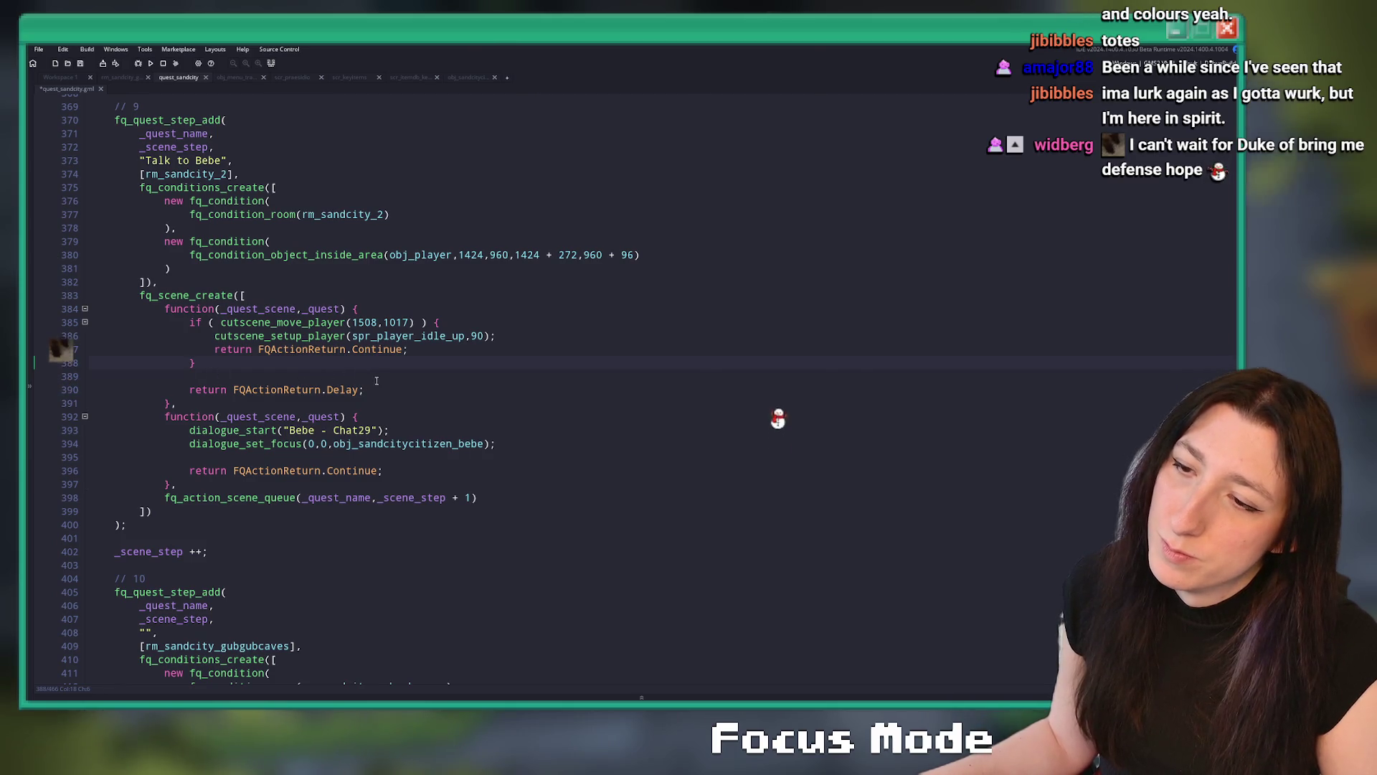
drag(177, 485, 164, 311)
key(ctrl+c)
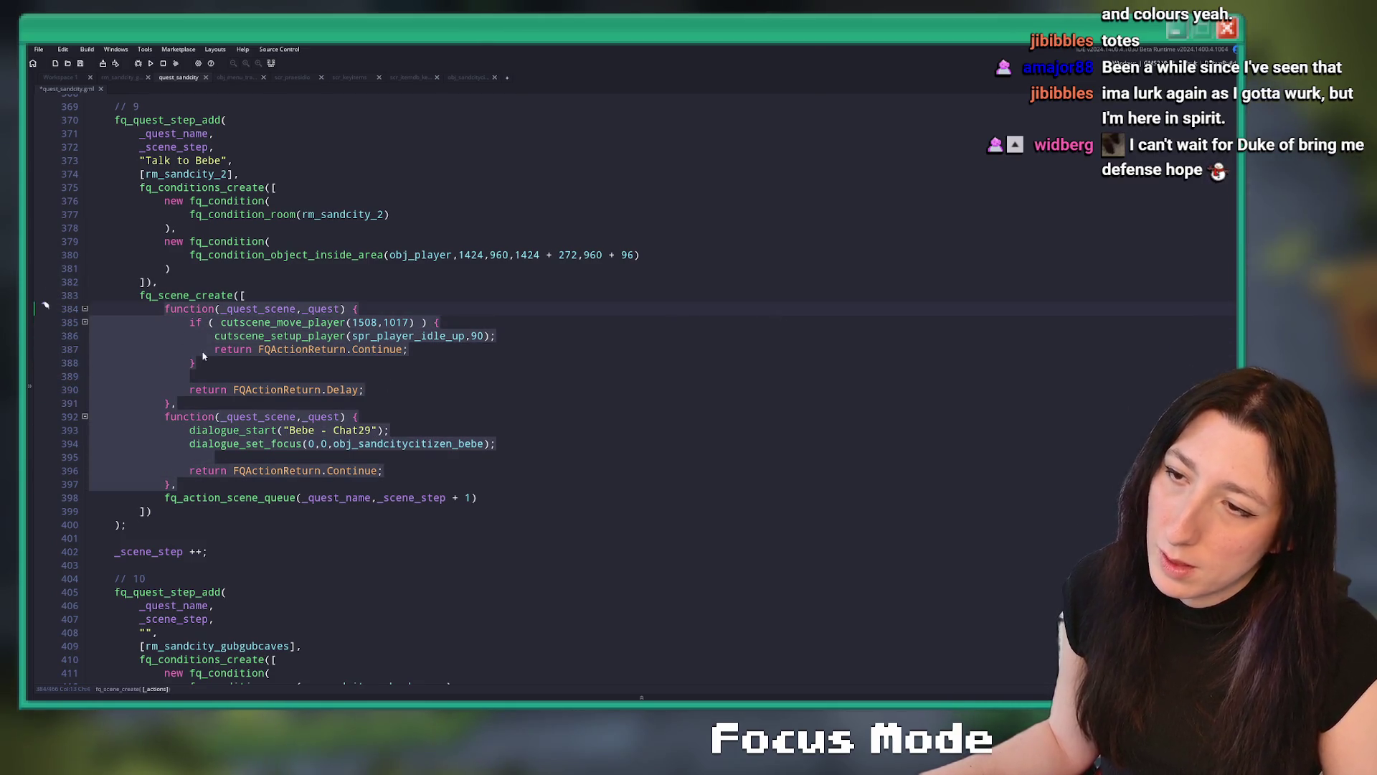
scroll(284, 486, down, 19)
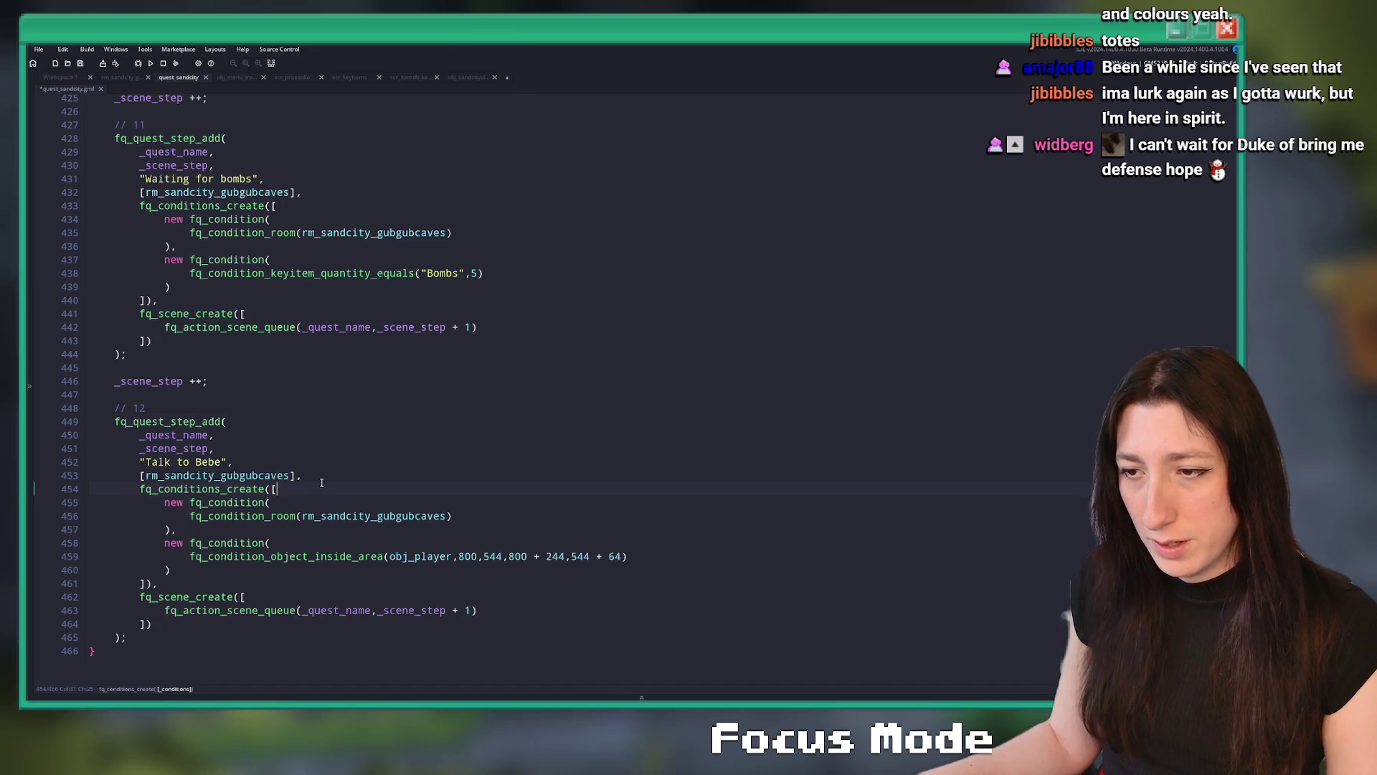
click(139, 610)
key(ctrl+v)
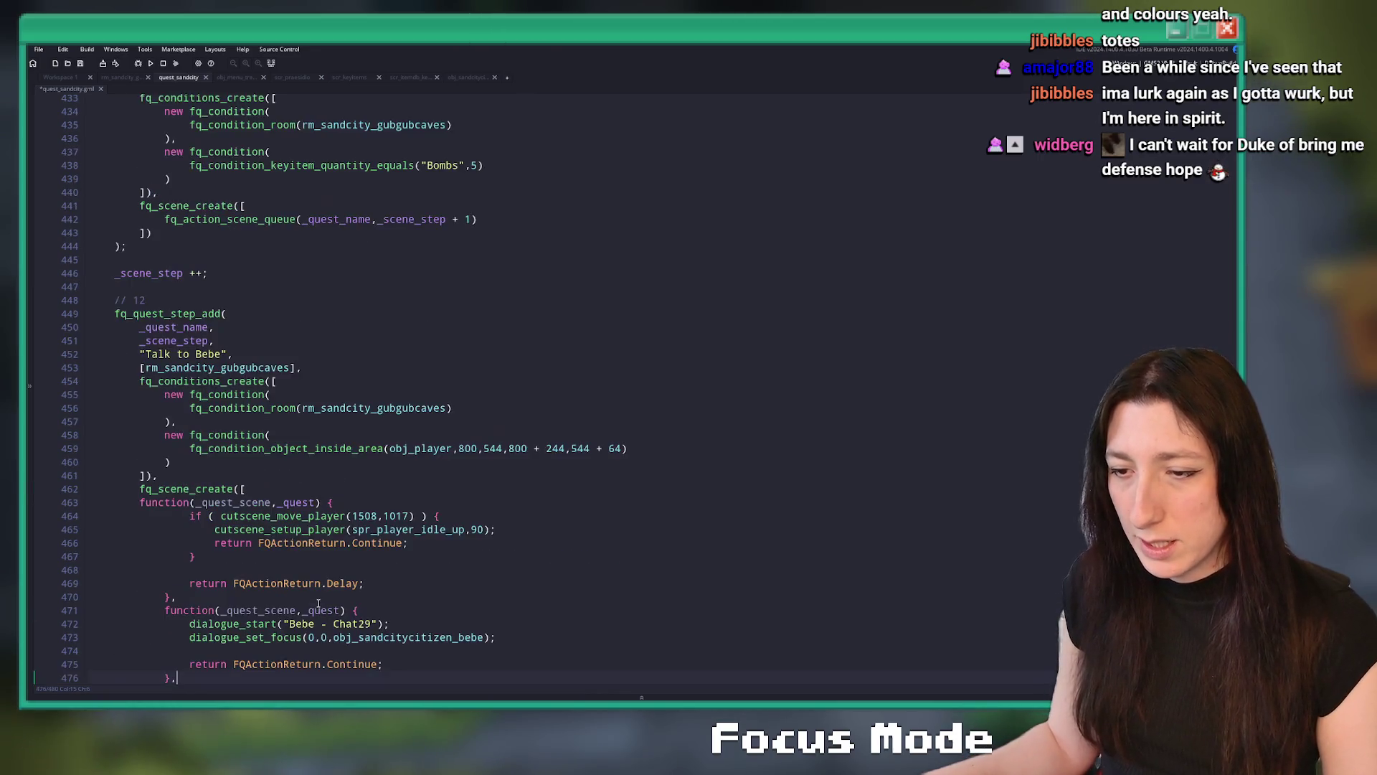
key(Tab)
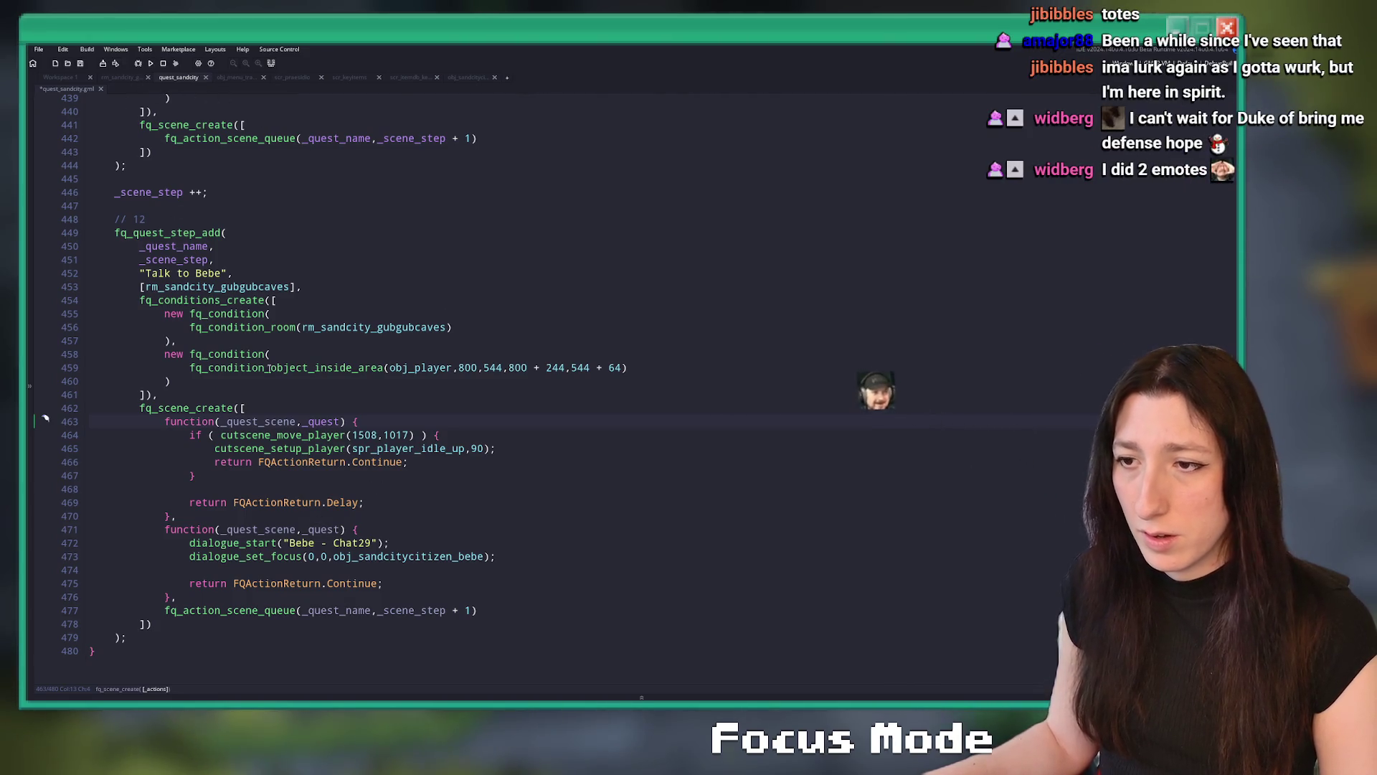
click(139, 77)
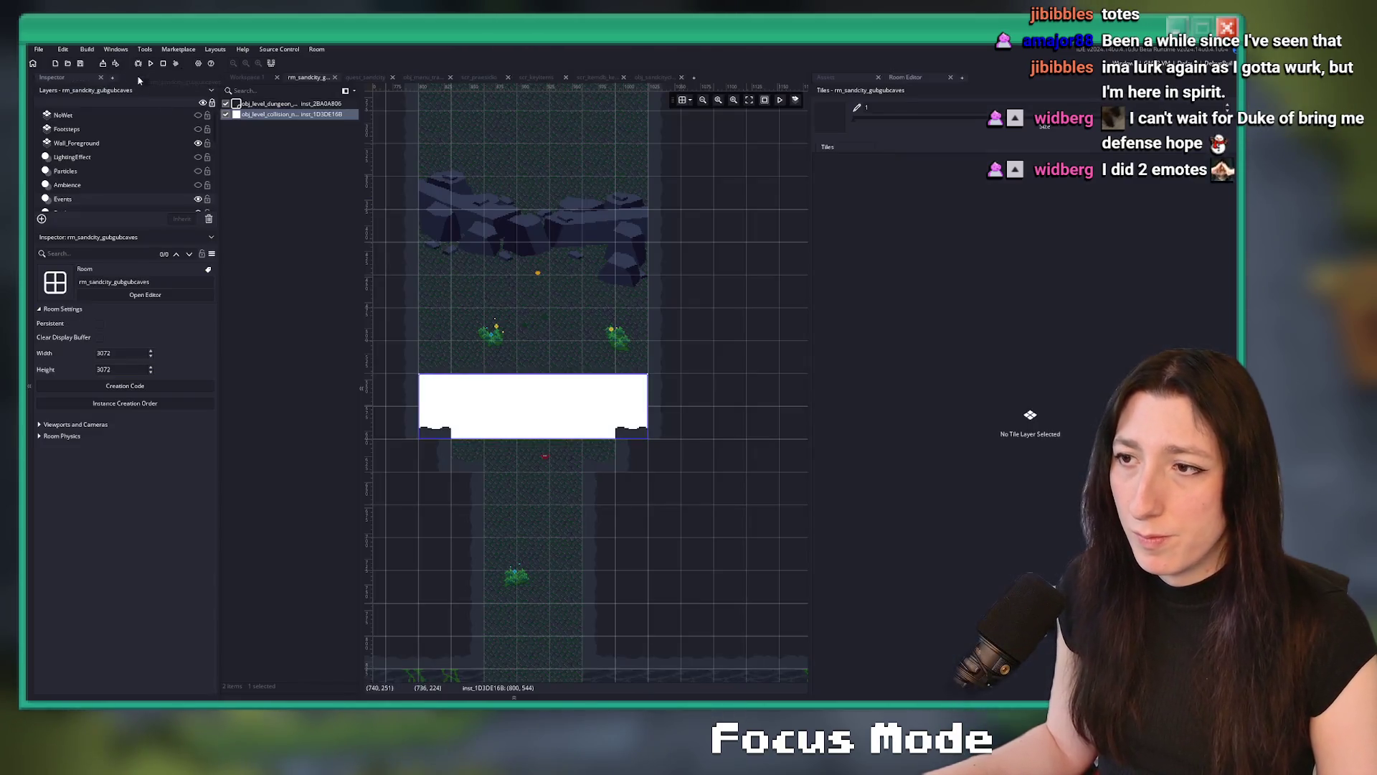
Deselect the collision block, zoom the room view, and show quest_sandcity full-width with docks hidden
click(753, 120)
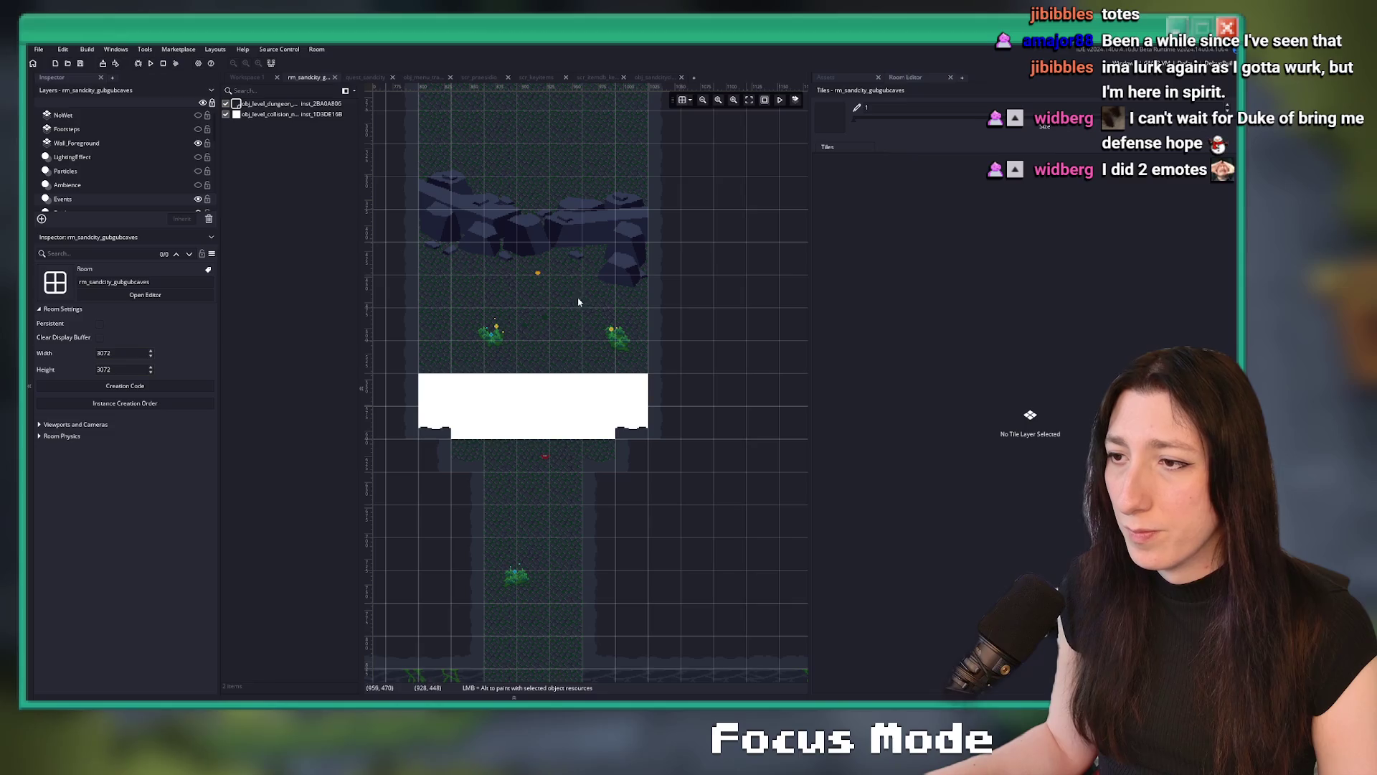
scroll(545, 345, up, 3)
scroll(593, 345, down, 5)
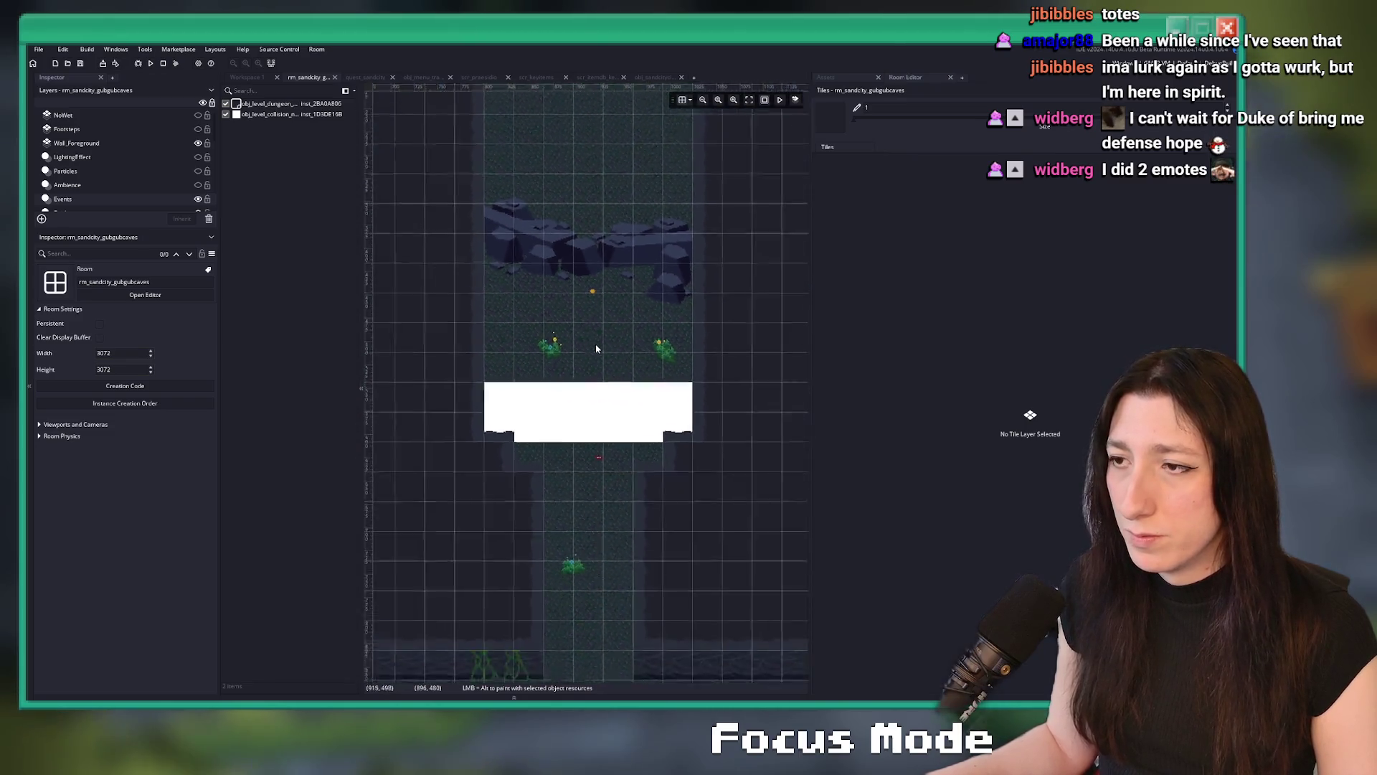
scroll(599, 350, up, 3)
scroll(601, 347, up, 1)
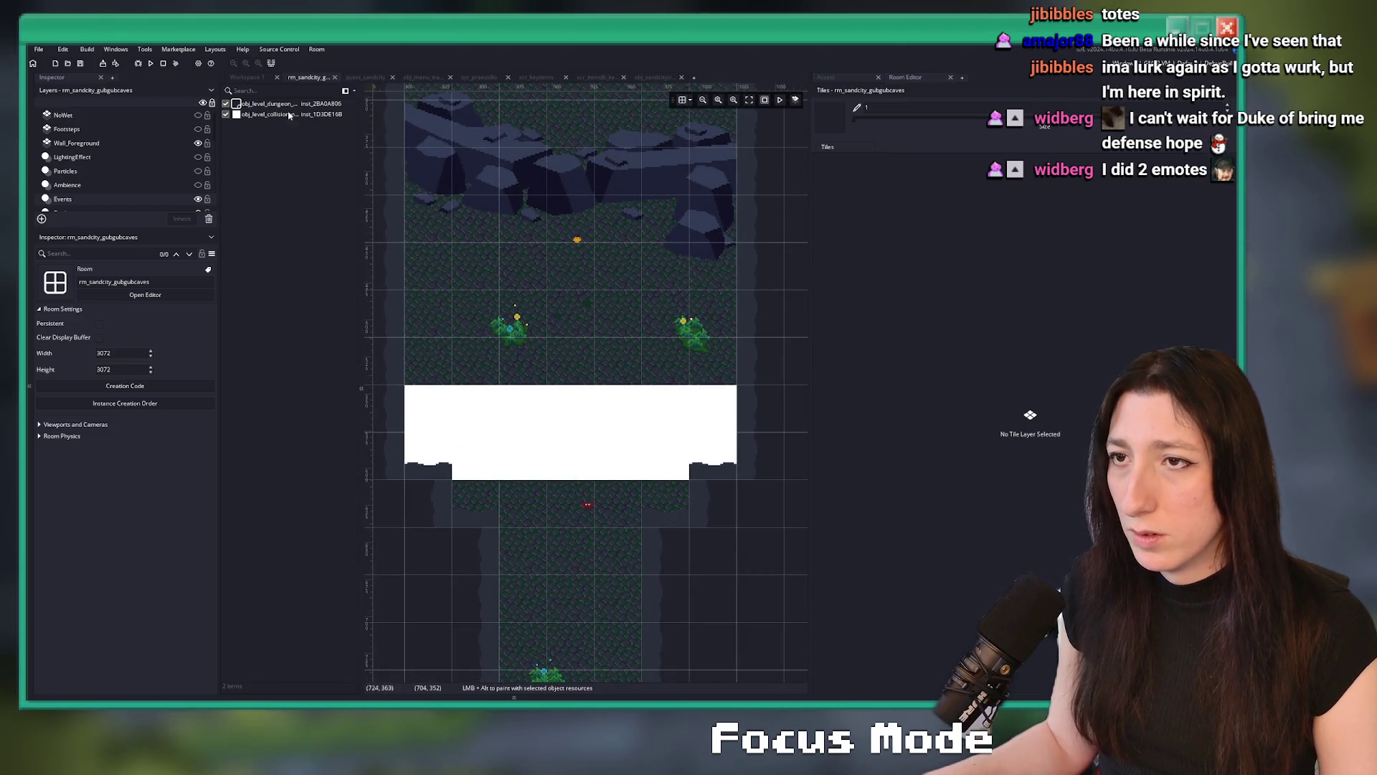
click(256, 77)
click(328, 79)
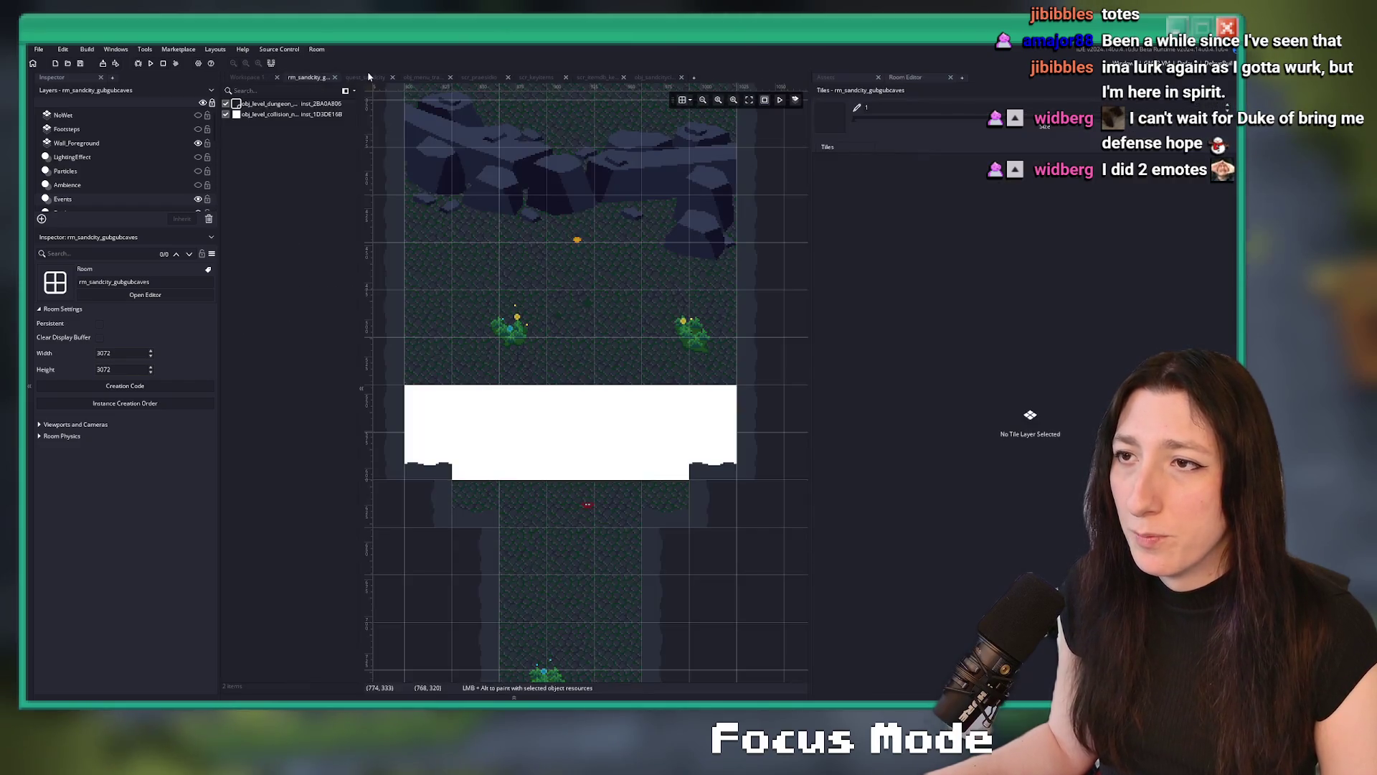
click(366, 76)
key(F12)
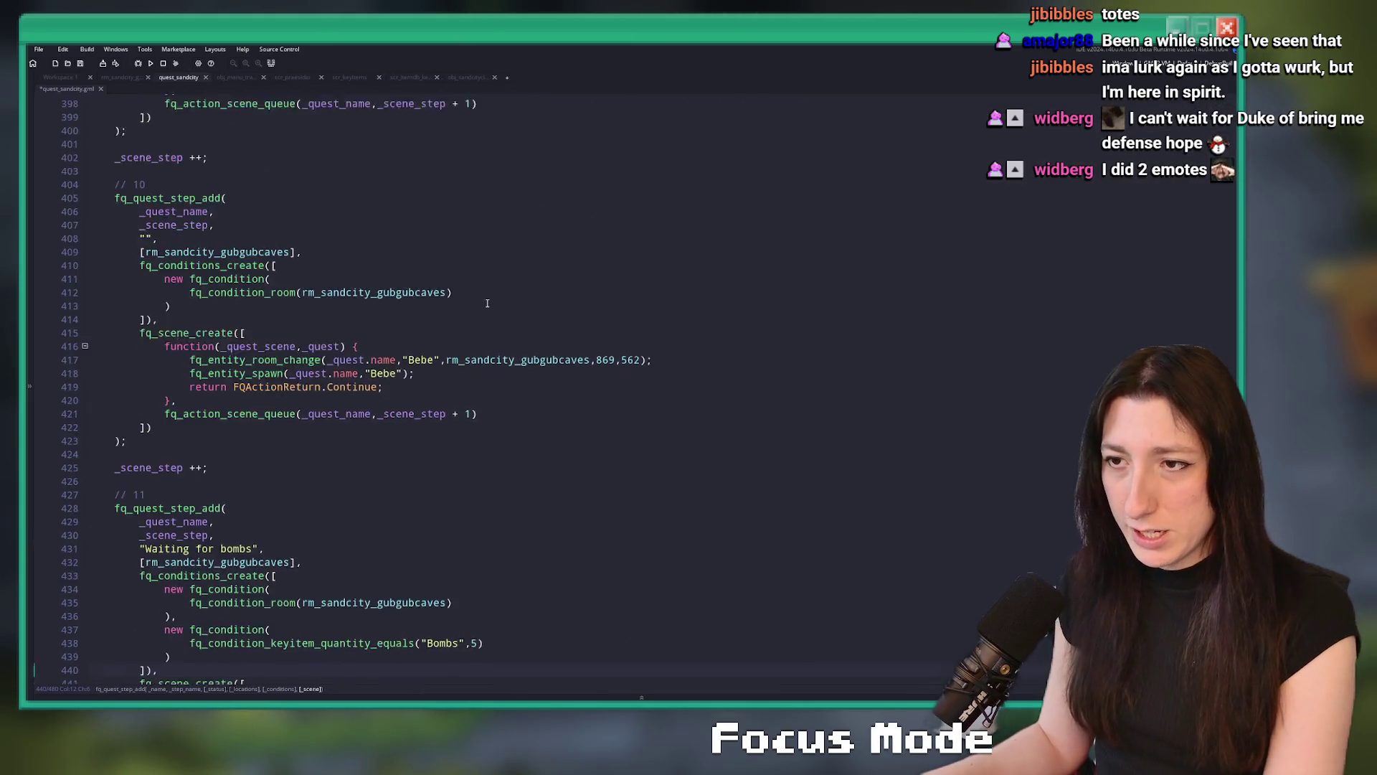
Scroll through quest_sandcity to locate step 12's Talk to Bebe code
scroll(559, 366, up, 20)
scroll(559, 366, up, 13)
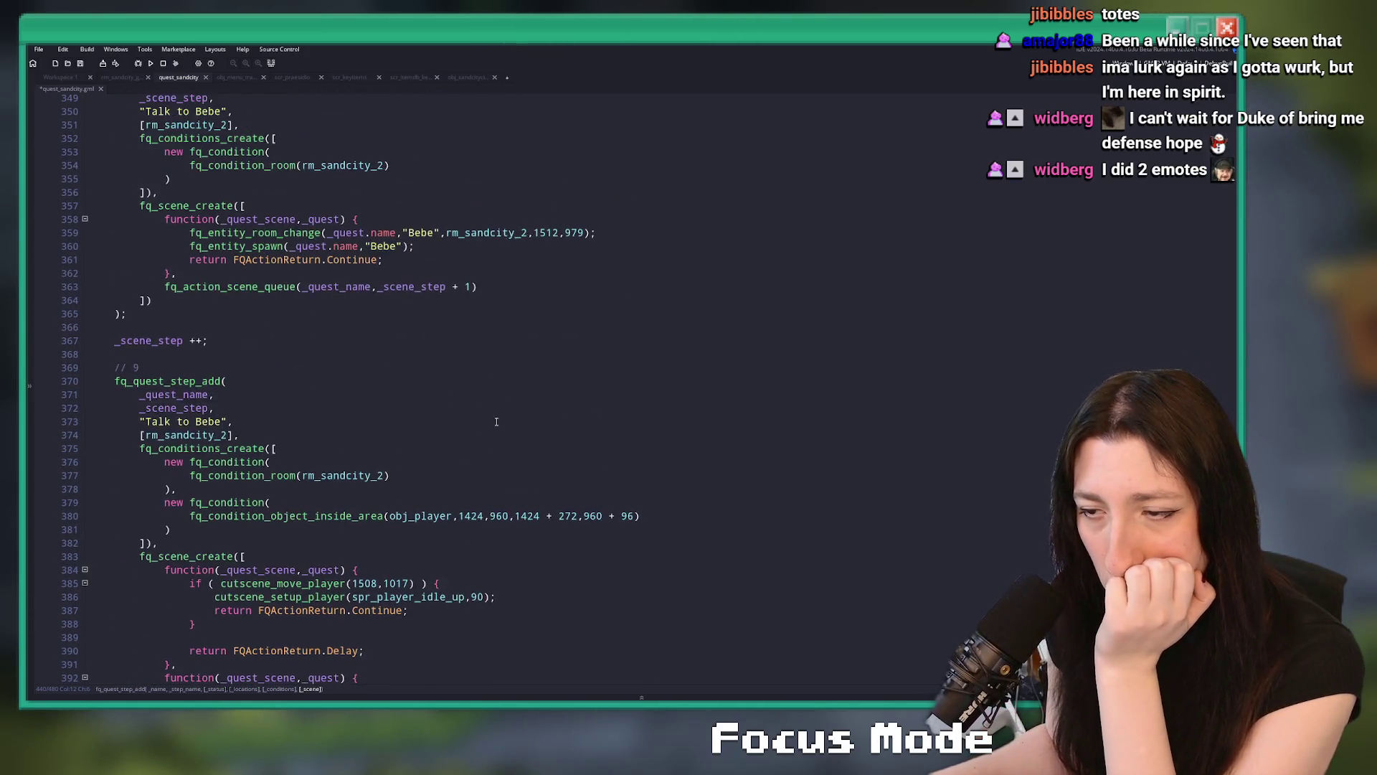
scroll(344, 396, up, 6)
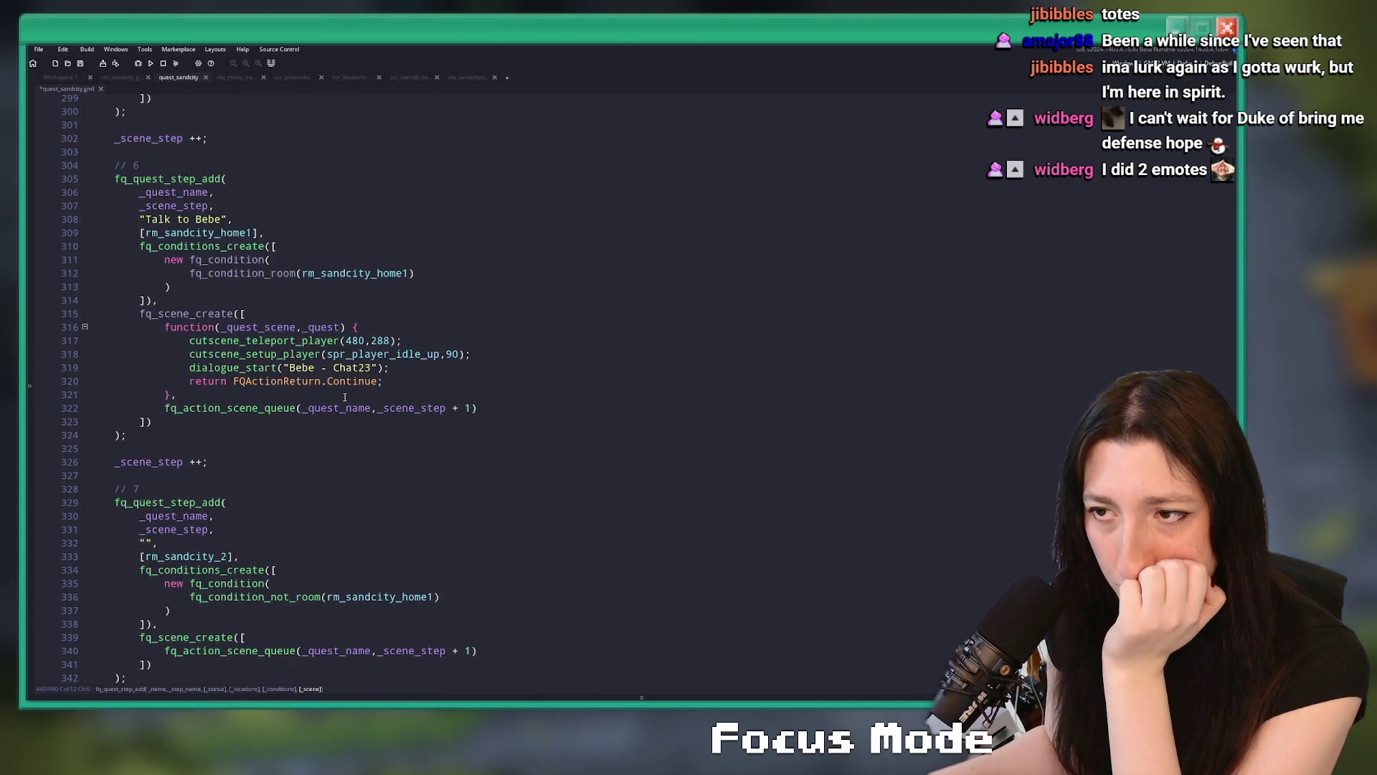
scroll(394, 367, up, 7)
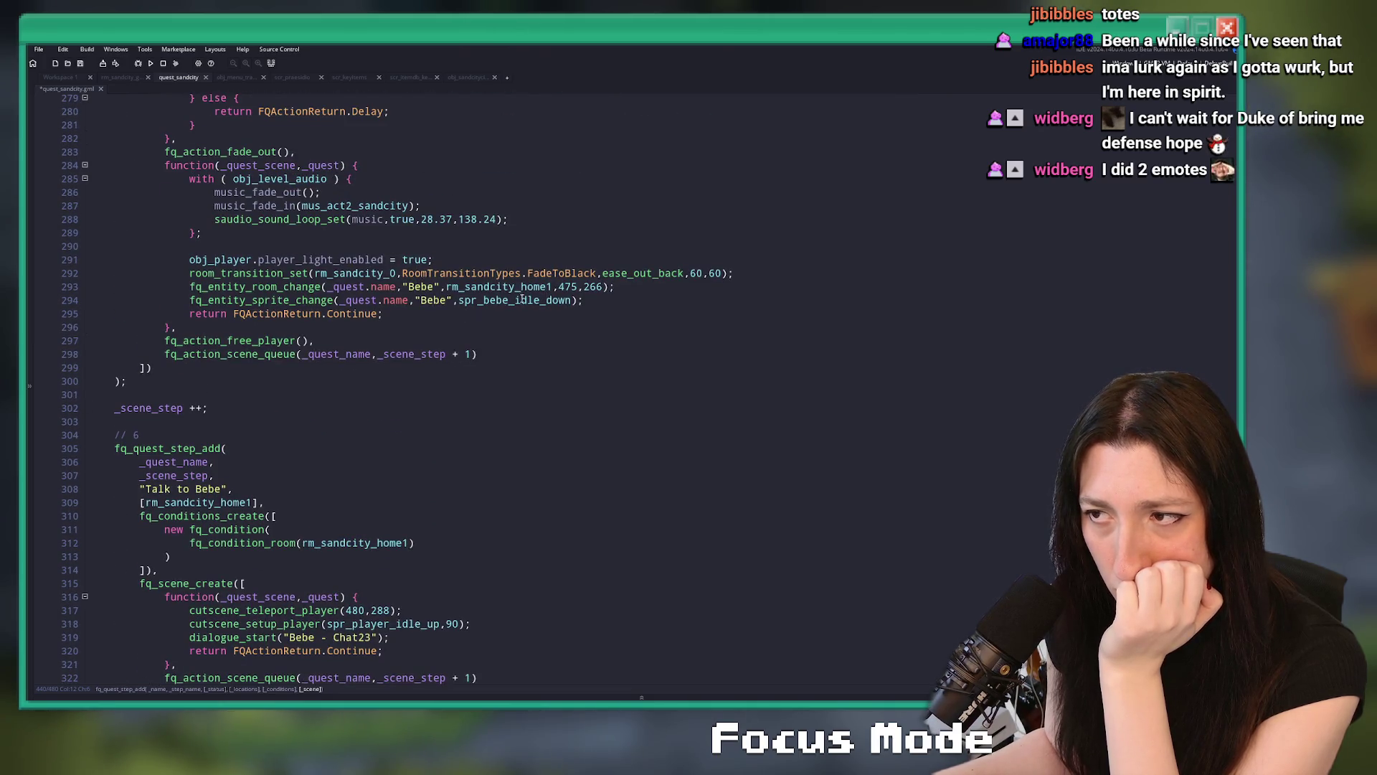
scroll(486, 394, down, 20)
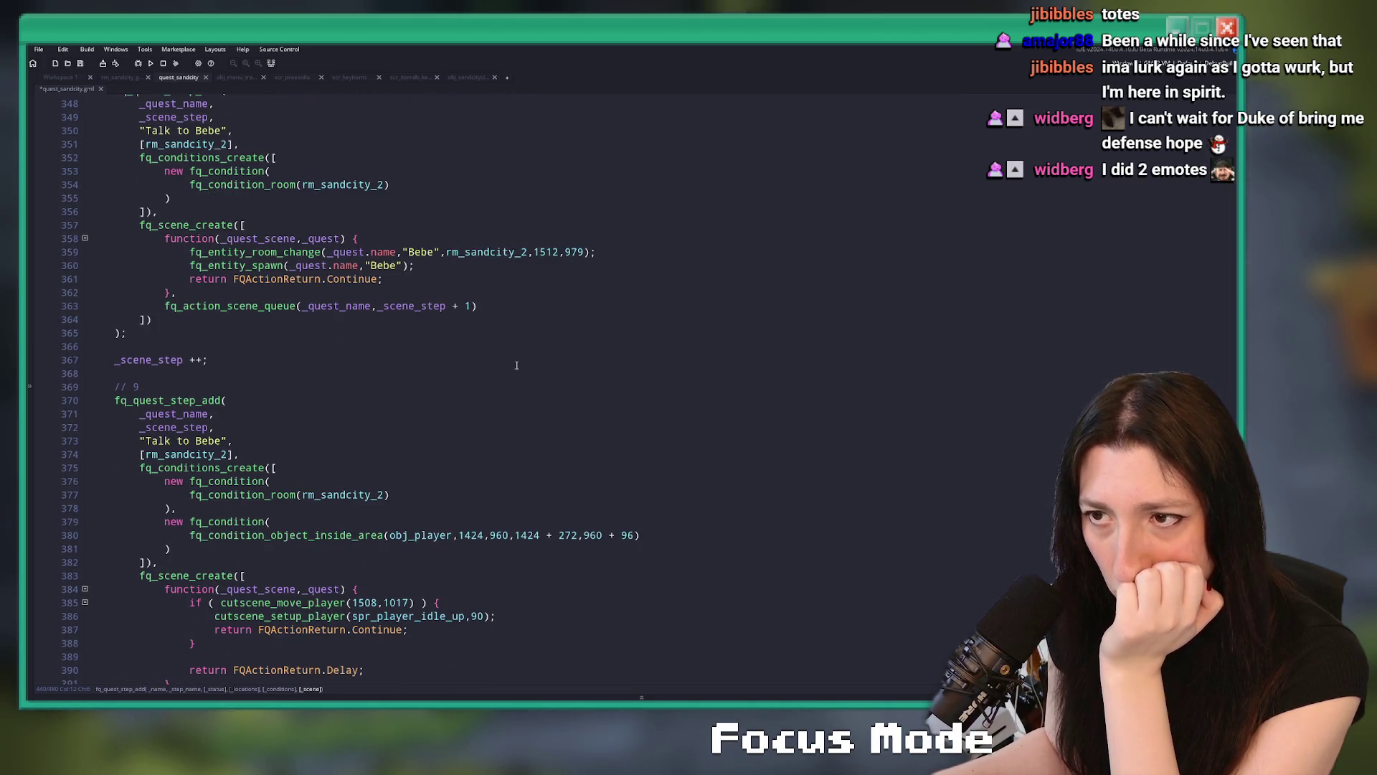
scroll(552, 276, down, 9)
scroll(554, 189, down, 8)
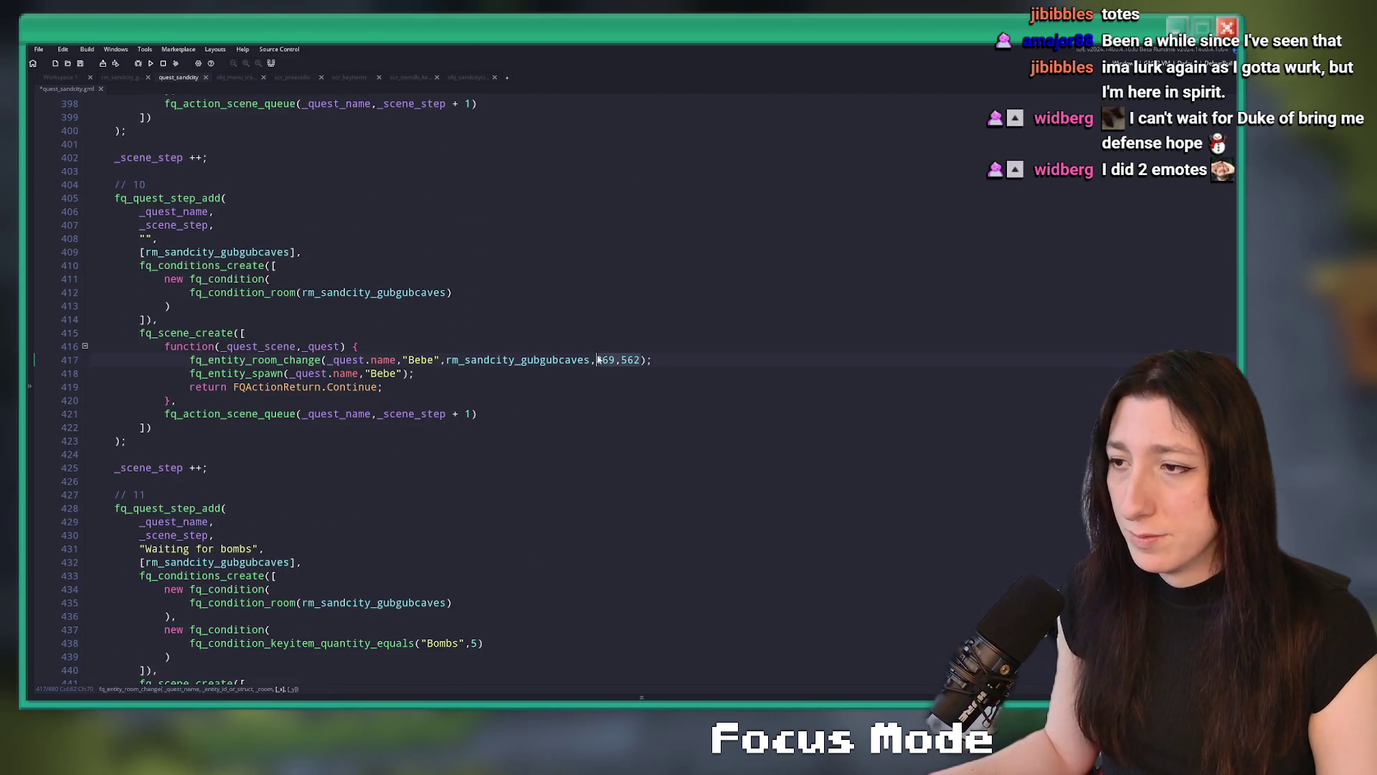
scroll(508, 398, down, 14)
Change step 12's cutscene_move_player target from 1508, 1017 to 869, 602 and save
click(462, 327)
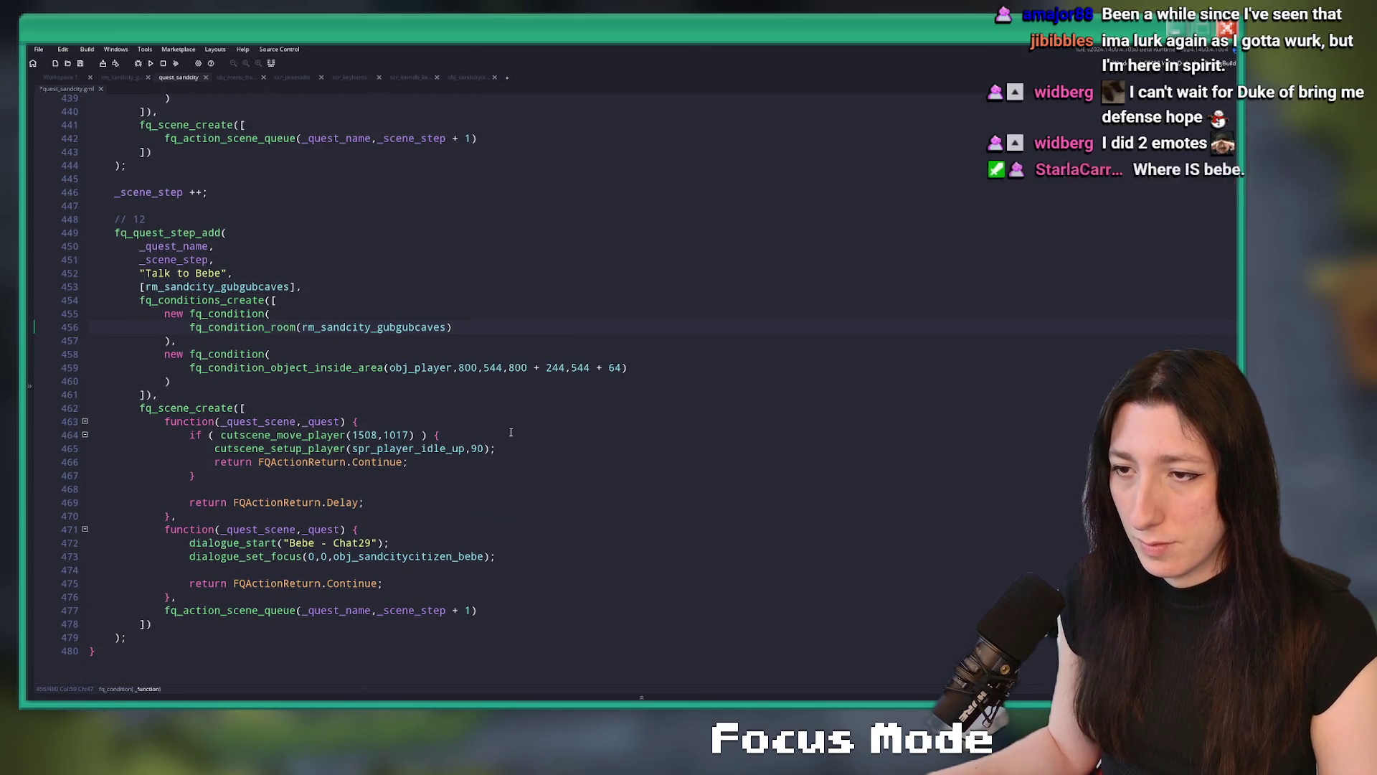
click(353, 436)
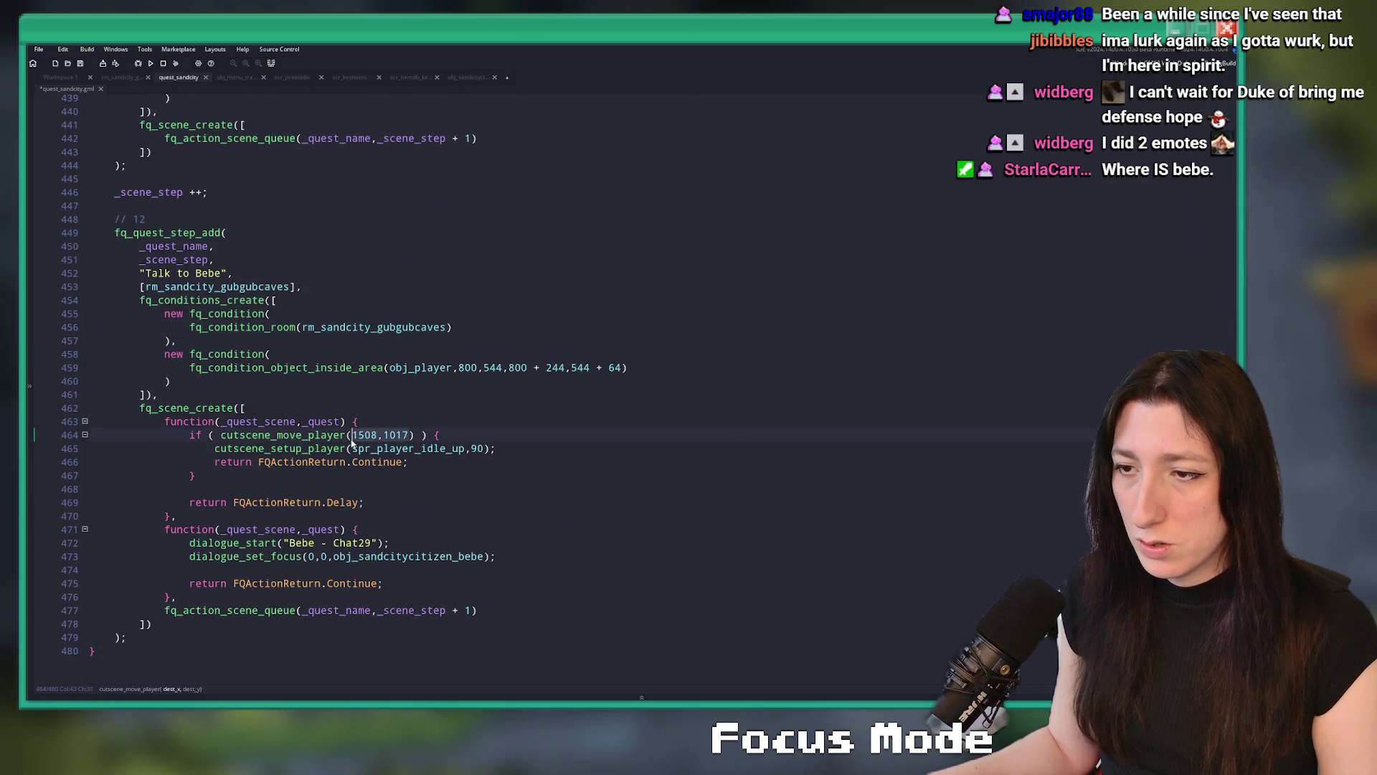
text(869,562)
click(382, 436)
text(69,602)
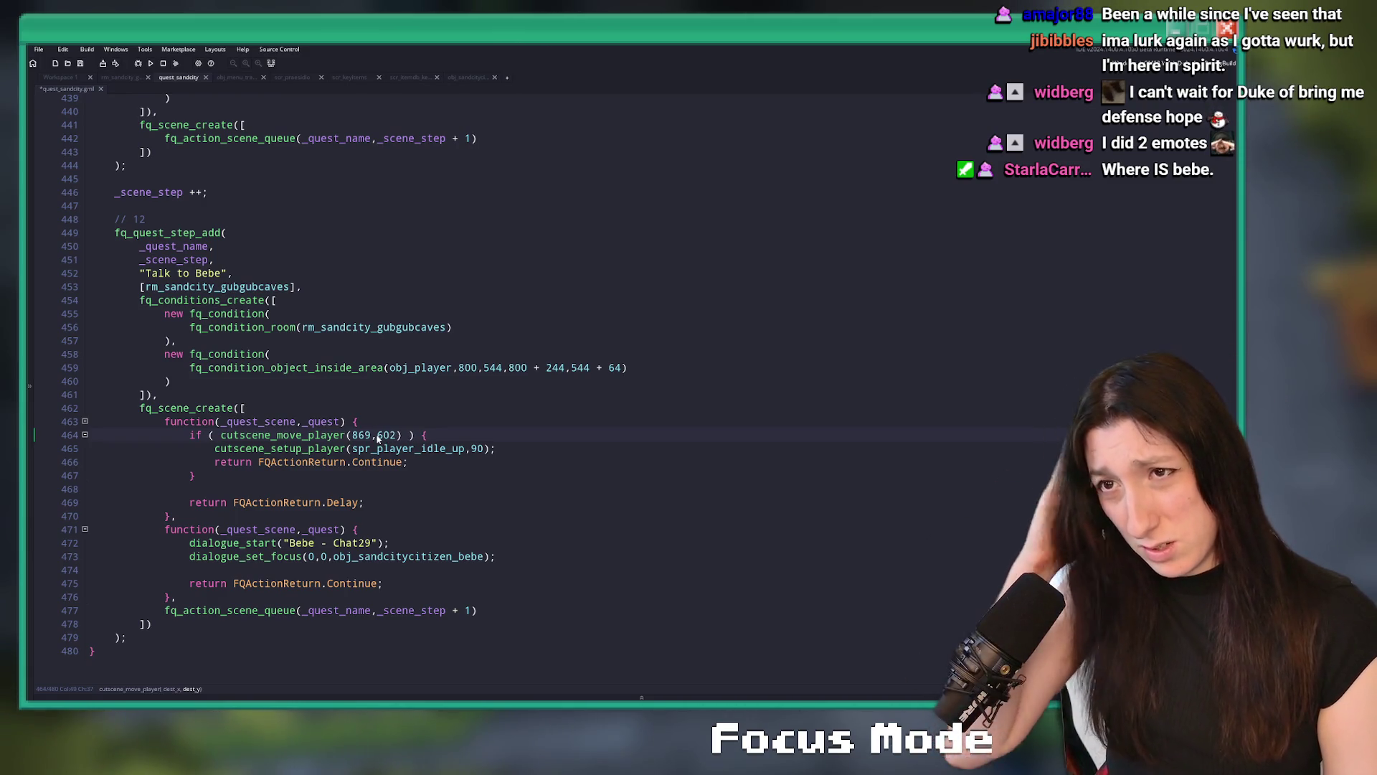
key(ctrl+s)
click(132, 79)
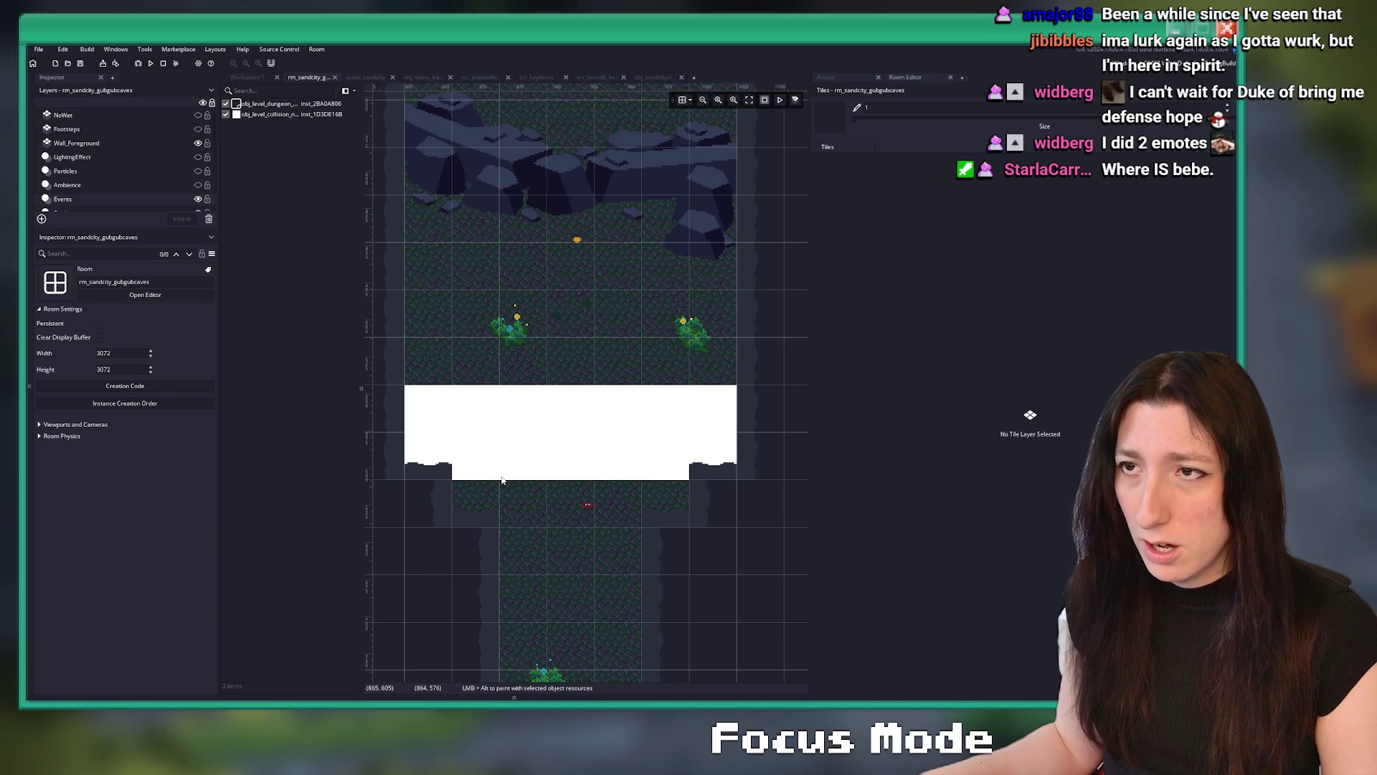
Drag the white collision block one grid step down to Y 576
click(515, 456)
drag(517, 455, 516, 502)
click(529, 394)
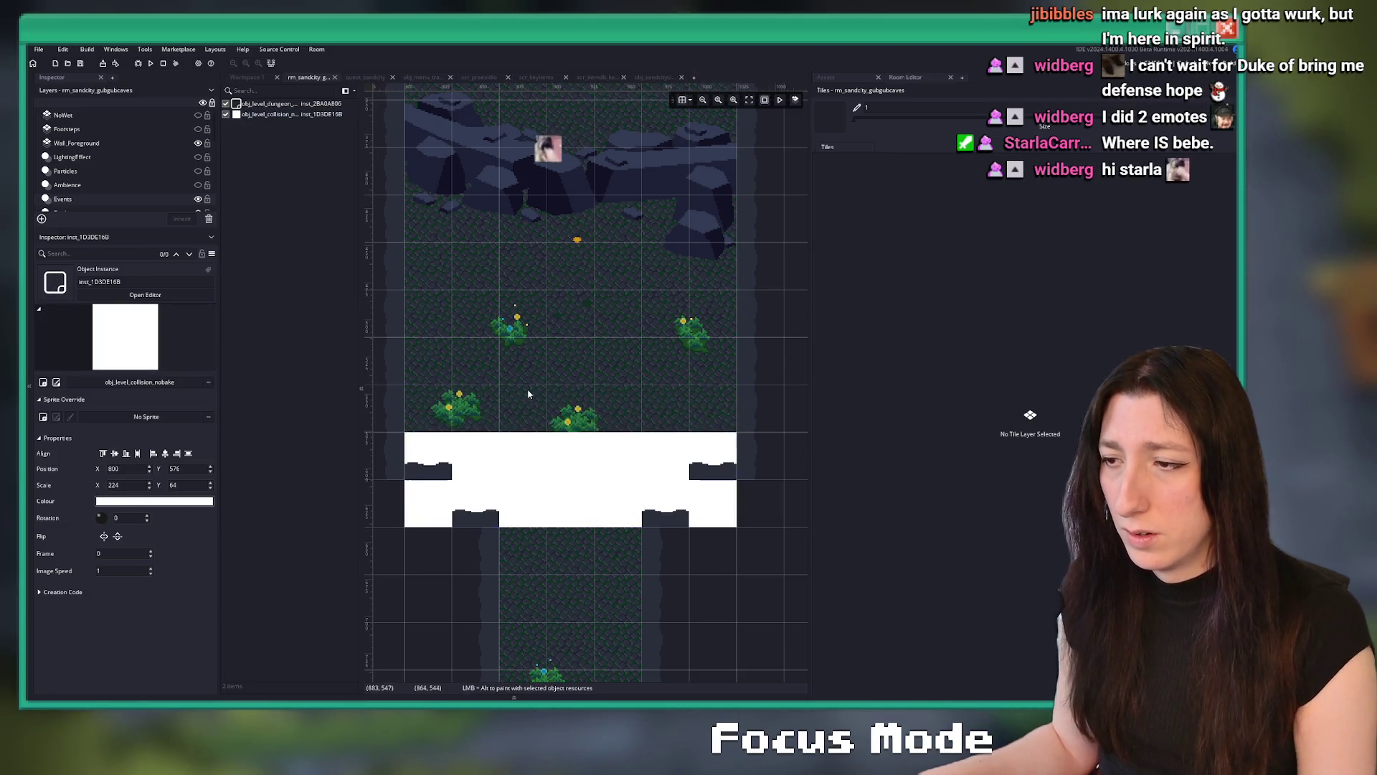
click(642, 77)
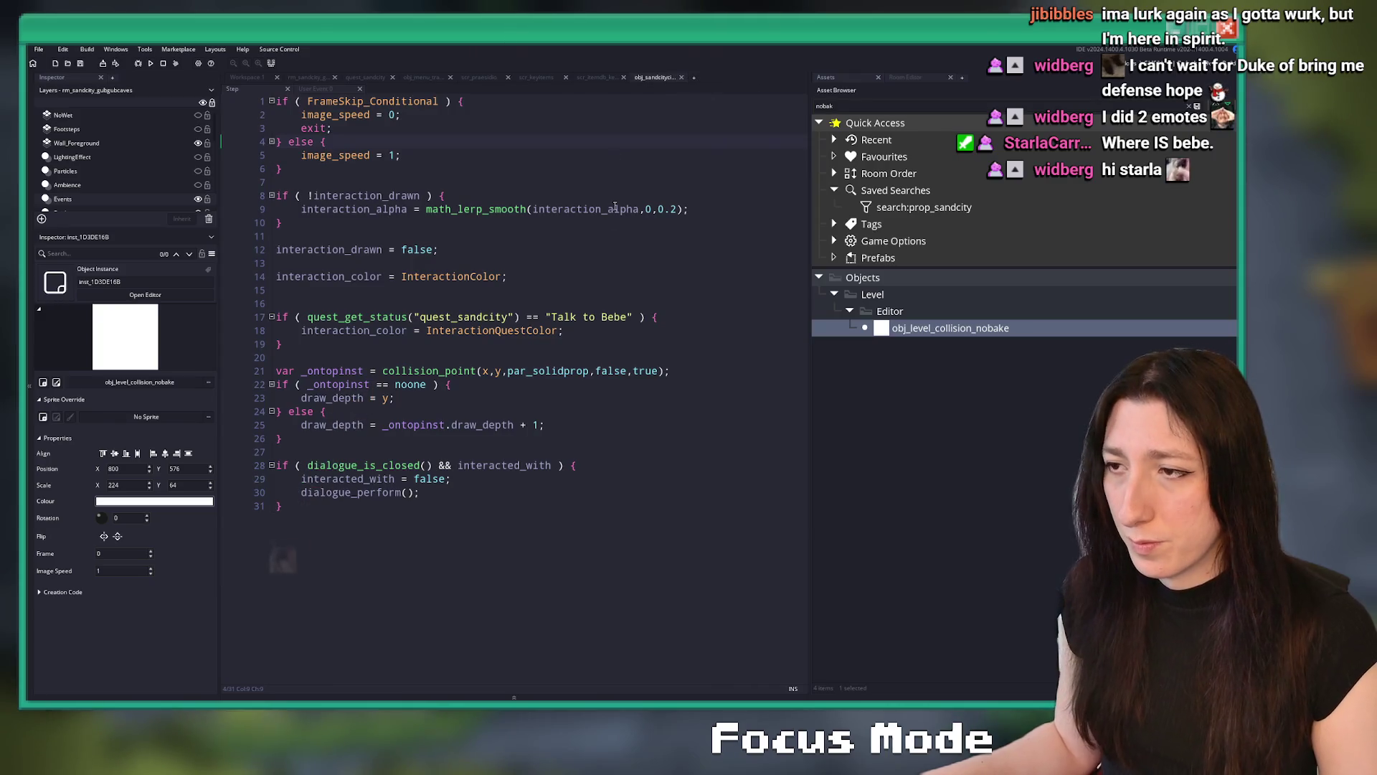
click(535, 77)
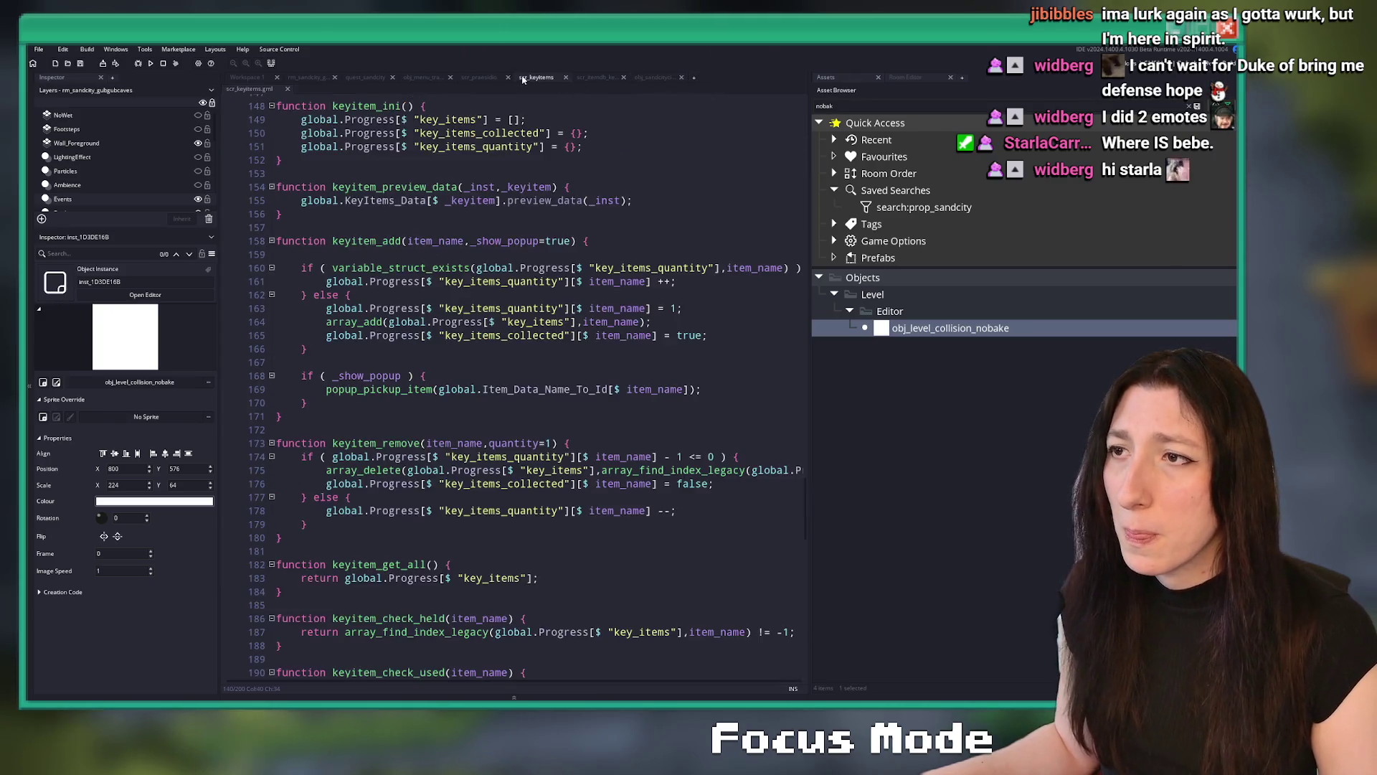
click(343, 79)
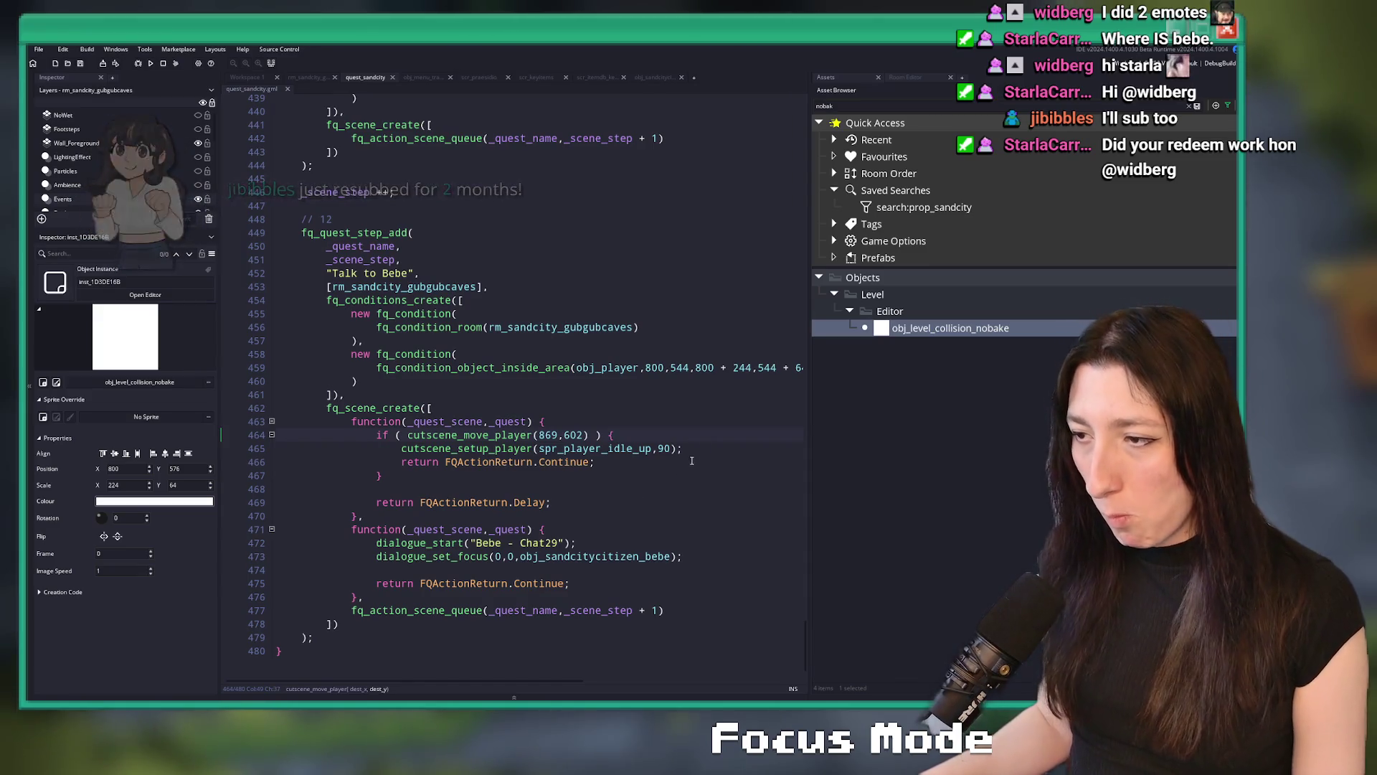
Check the gubgubcaves room and Bebe's object Step code, then return to quest_sandcity full-width
click(718, 434)
key(F12)
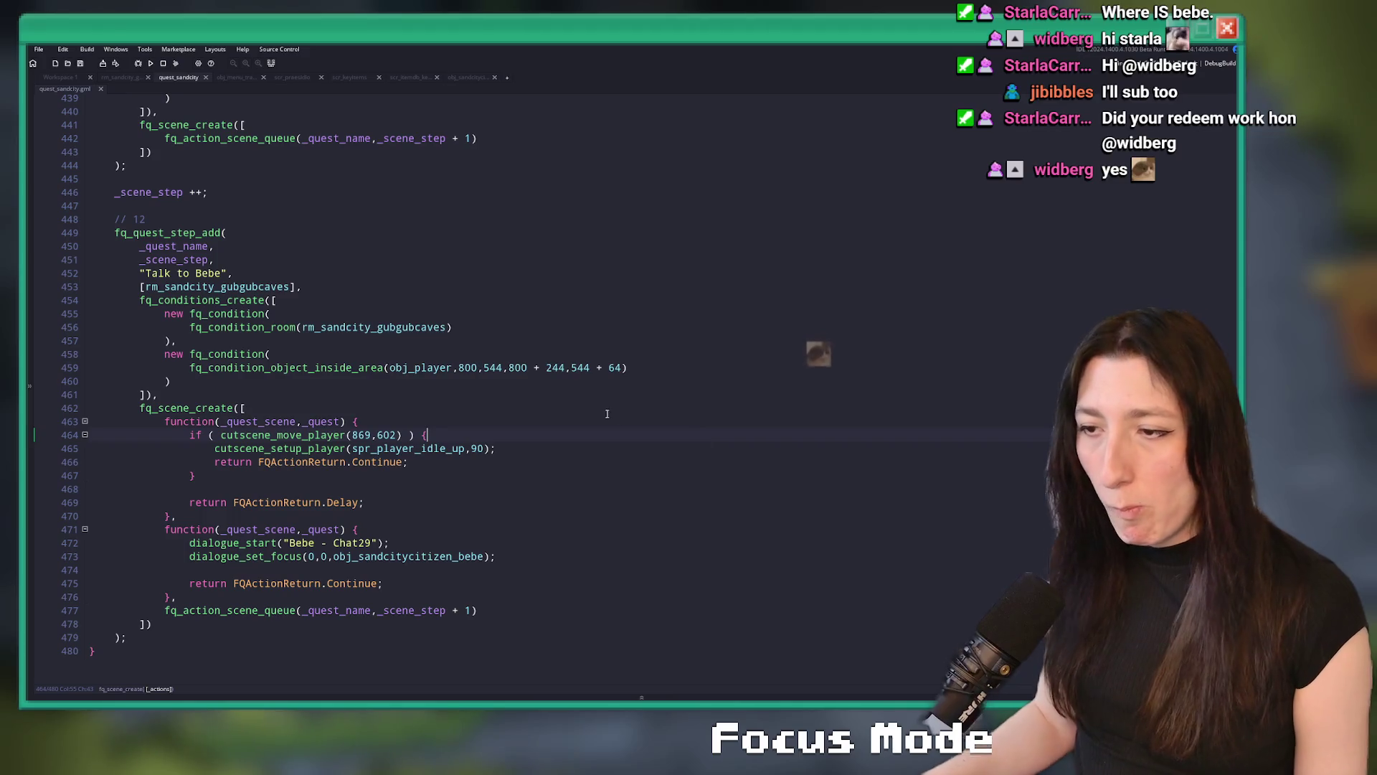
click(122, 76)
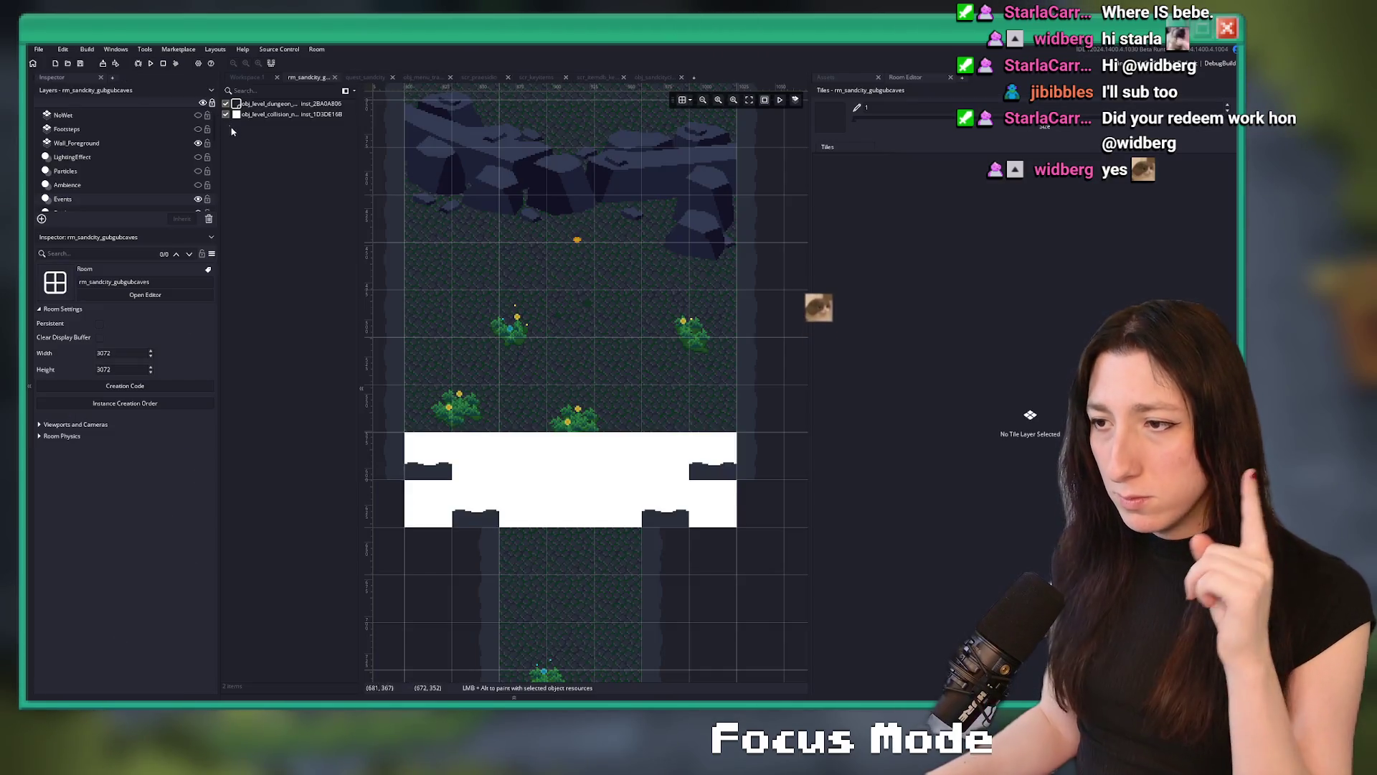
click(660, 78)
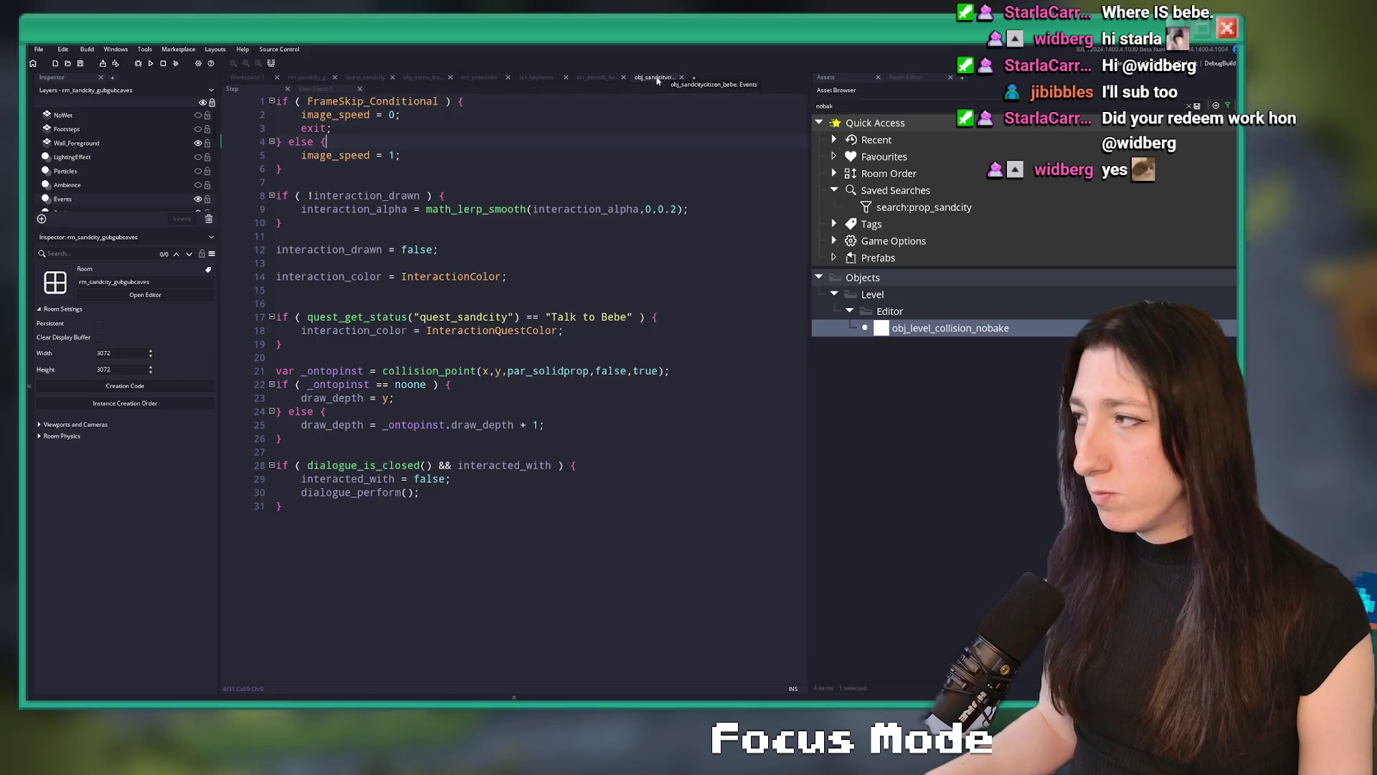
click(377, 77)
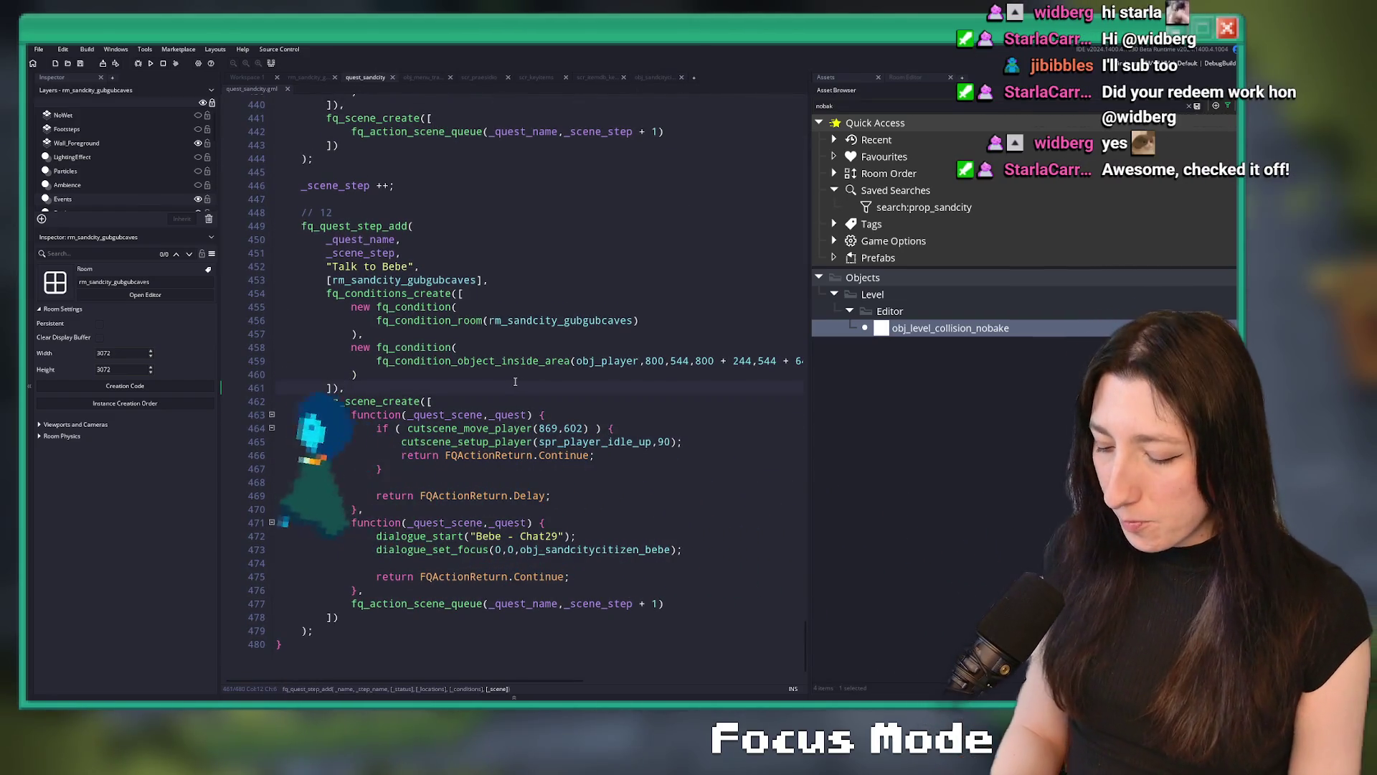
key(F12)
Retype the trailing comma on line 461 and save the quest_sandcity script
key(BackSpace)
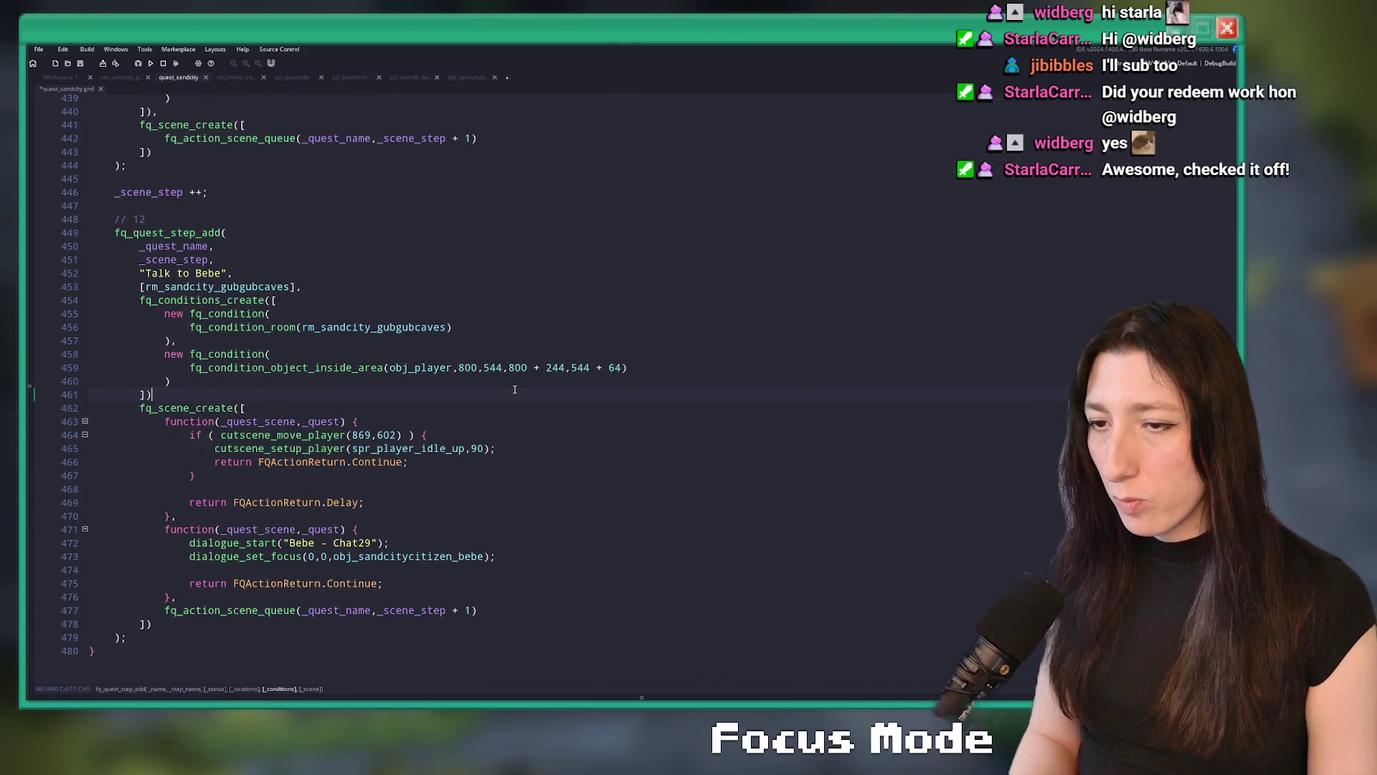
text(,)
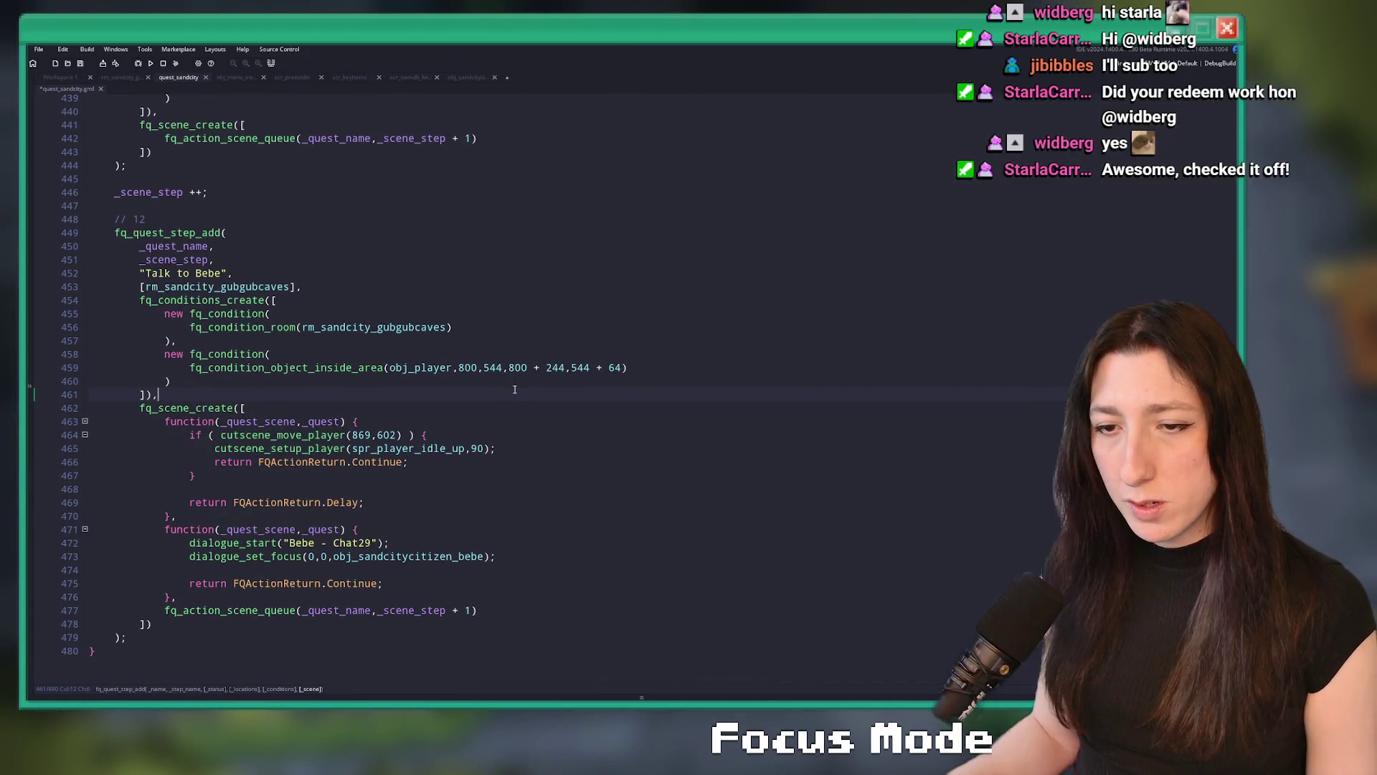
key(ctrl+s)
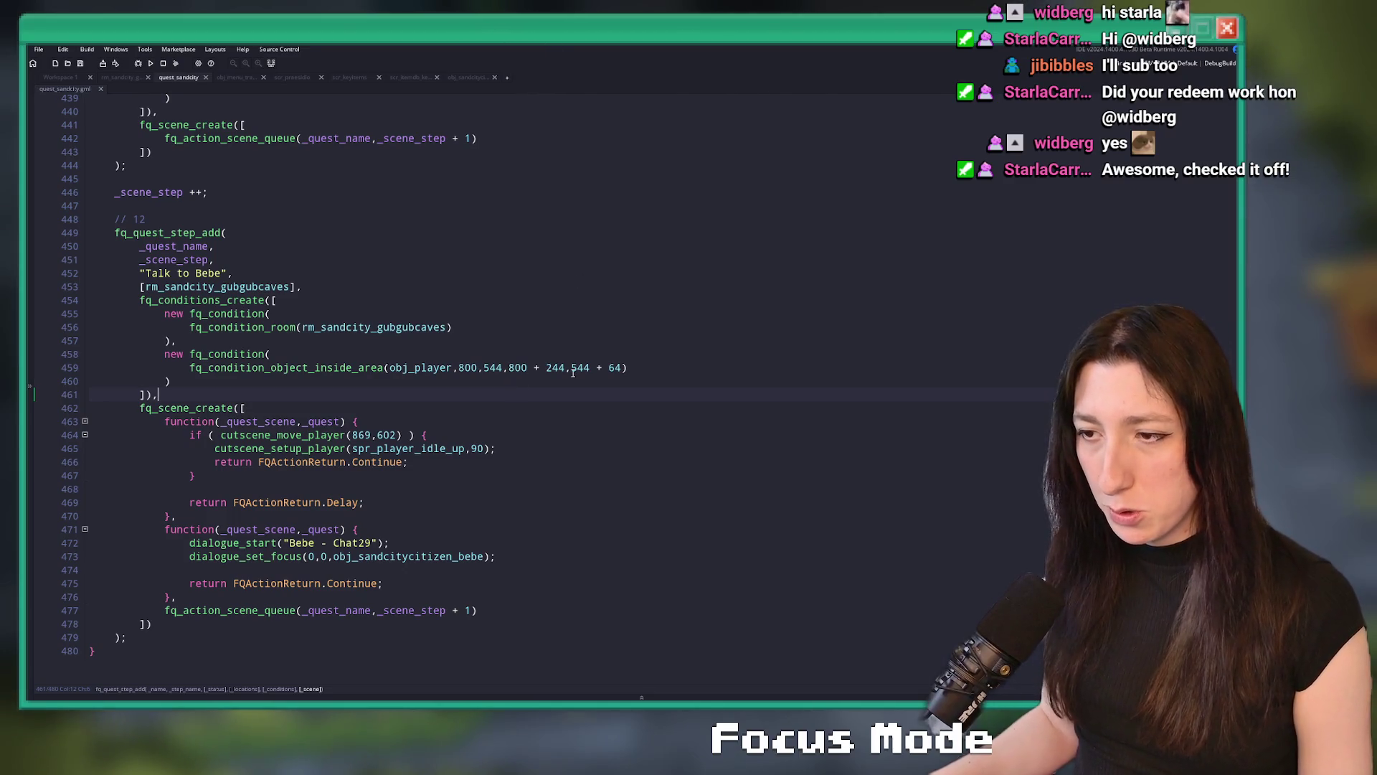
scroll(424, 287, up, 1)
scroll(410, 495, down, 1)
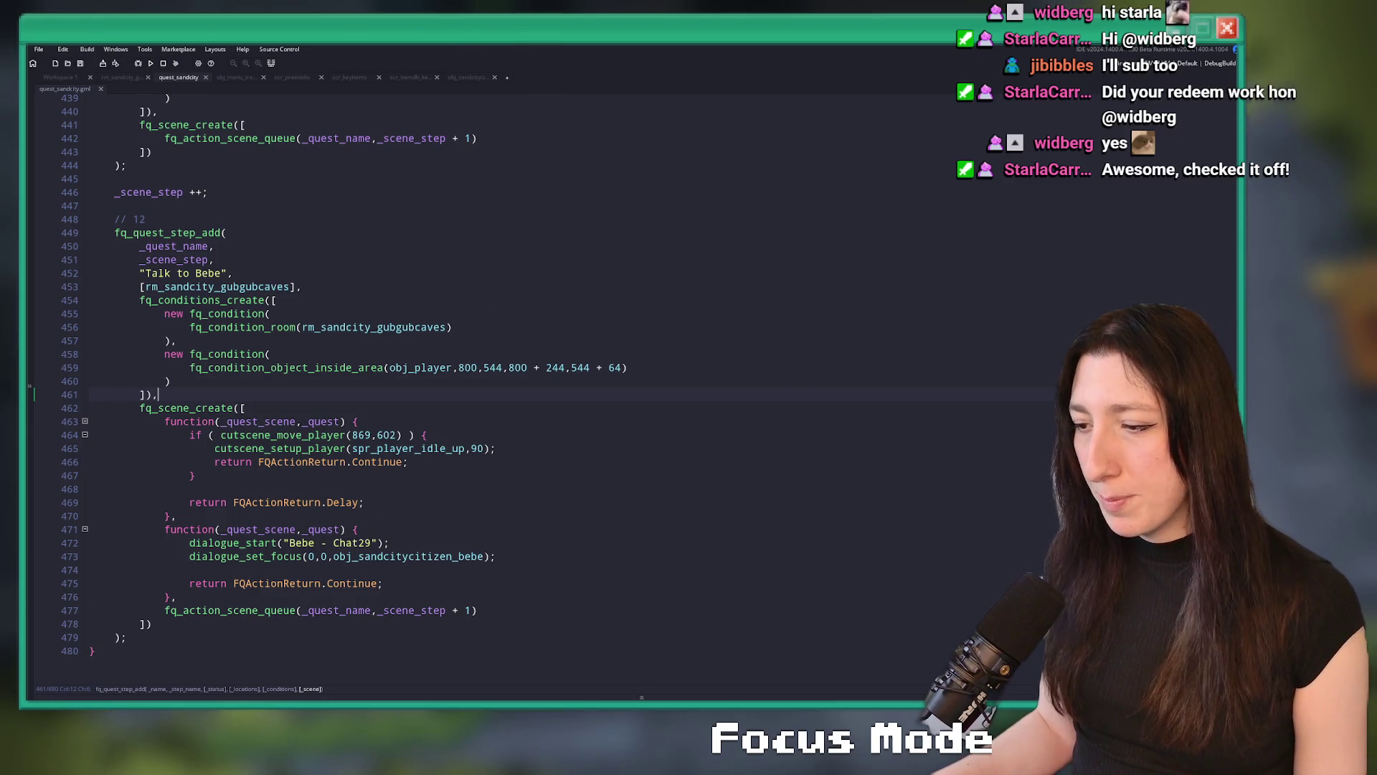
key(alt+Tab)
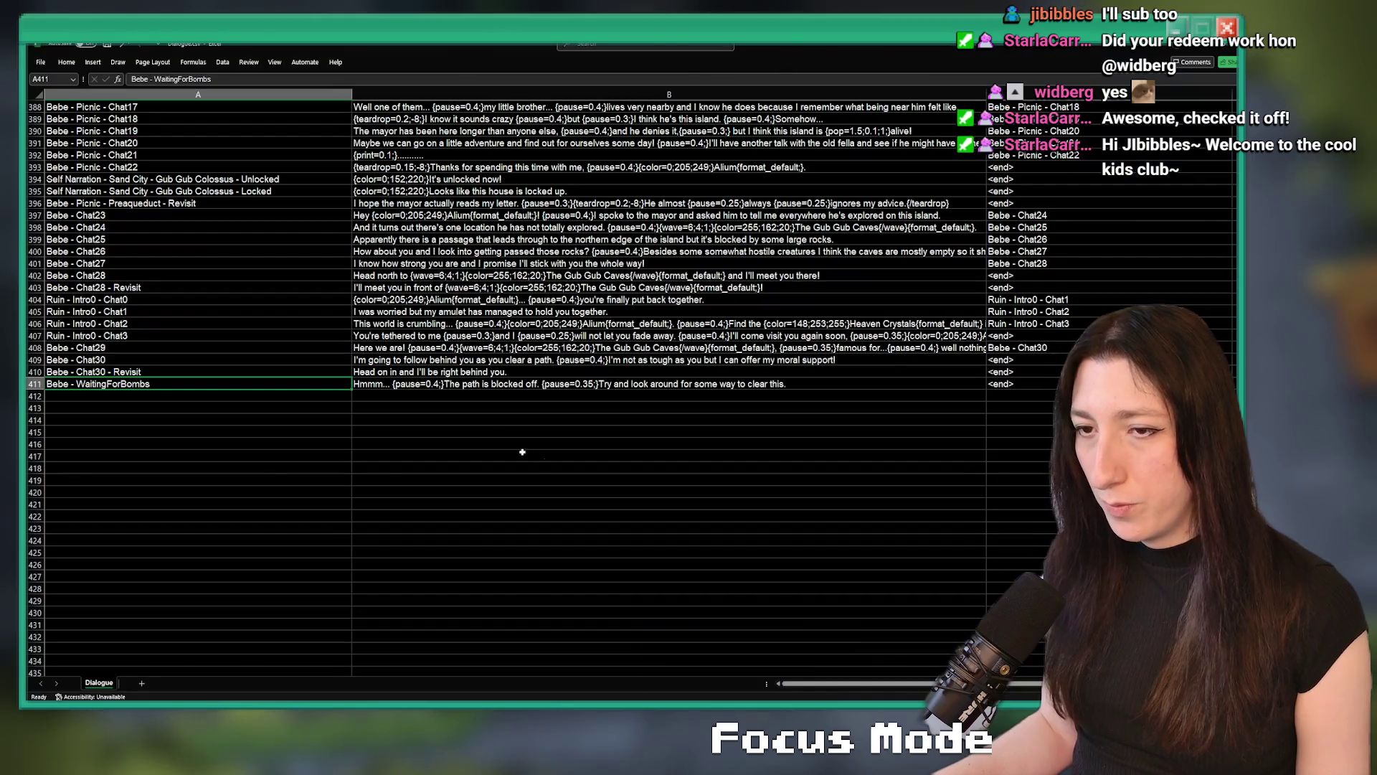
Add the key 'Bebe - Chat31' in A412 by copying A411, then launch the dialogue preview tool
key(ctrl+c)
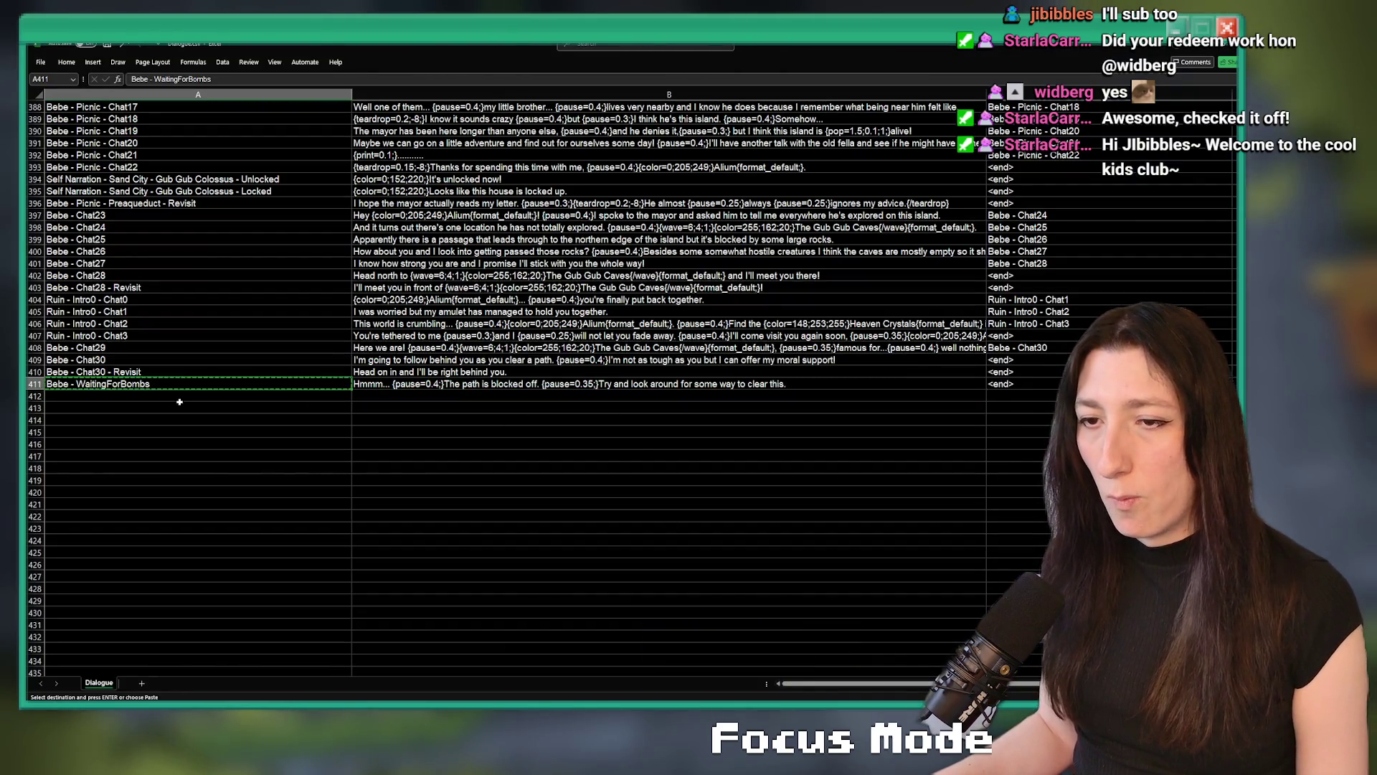
click(179, 402)
key(ctrl+v)
double_click(195, 389)
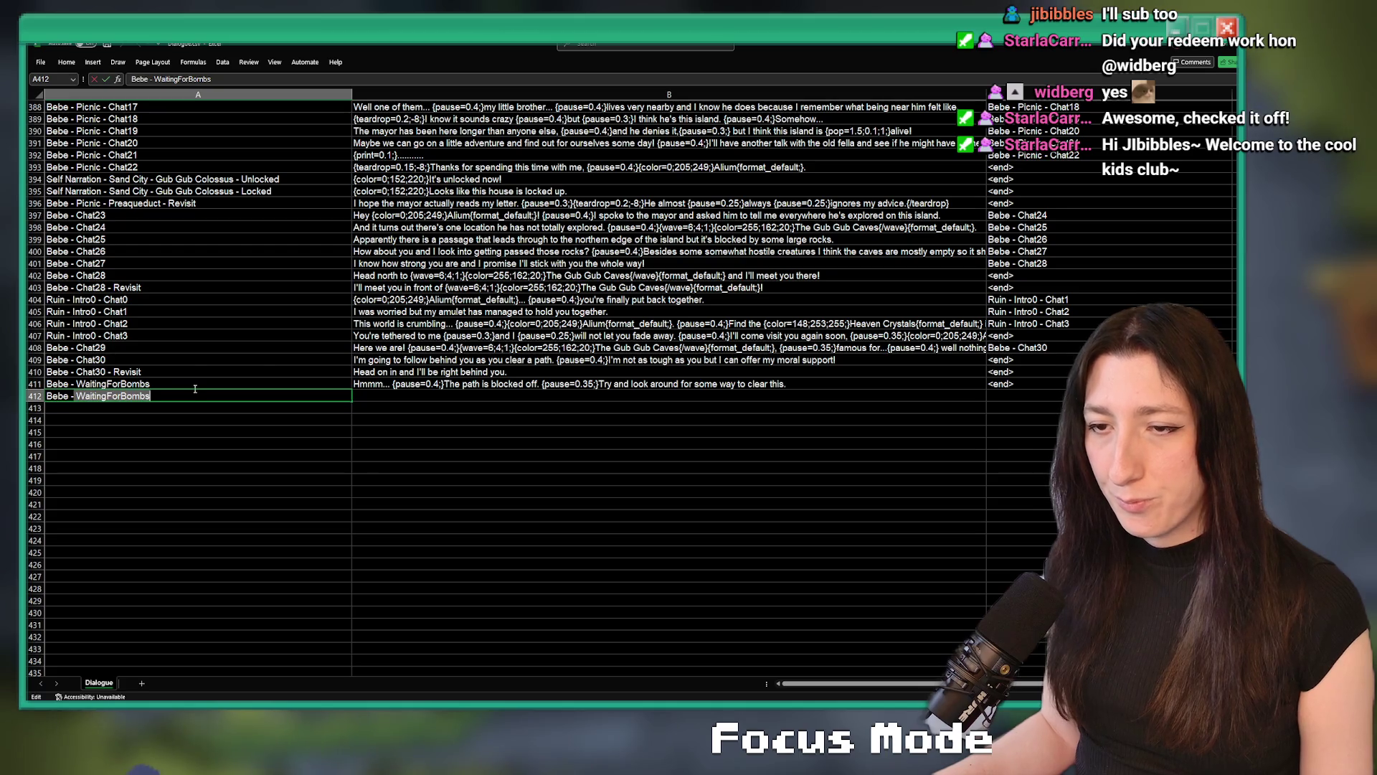
text(Chat)
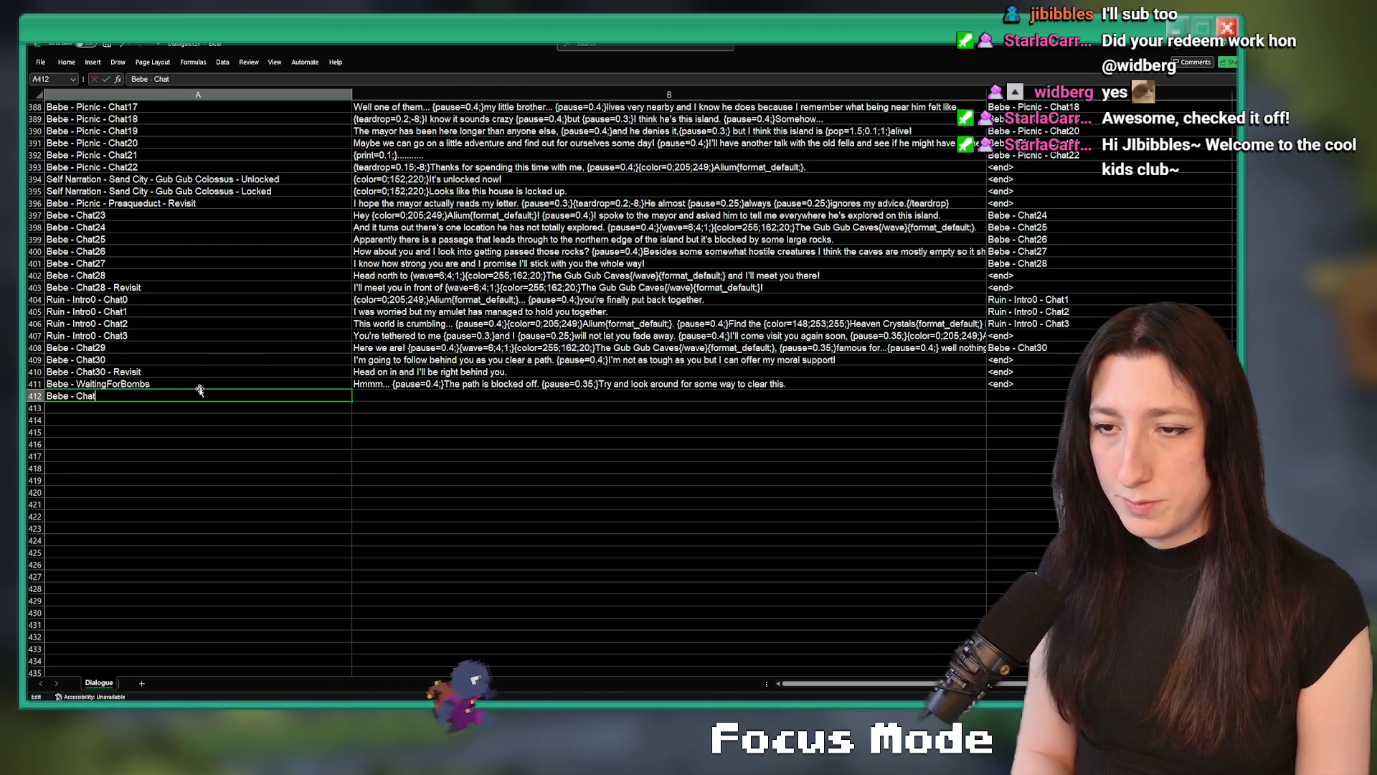
text(31)
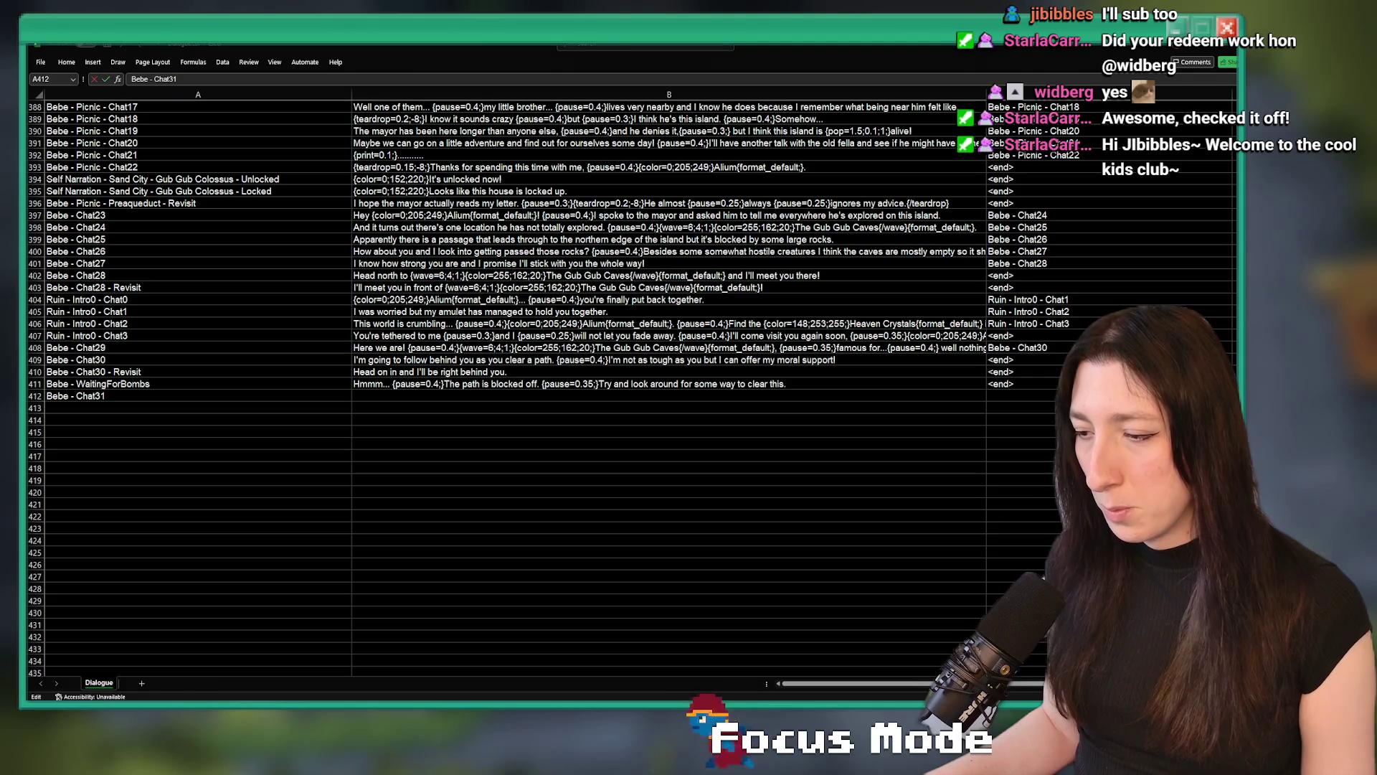
key(super+e)
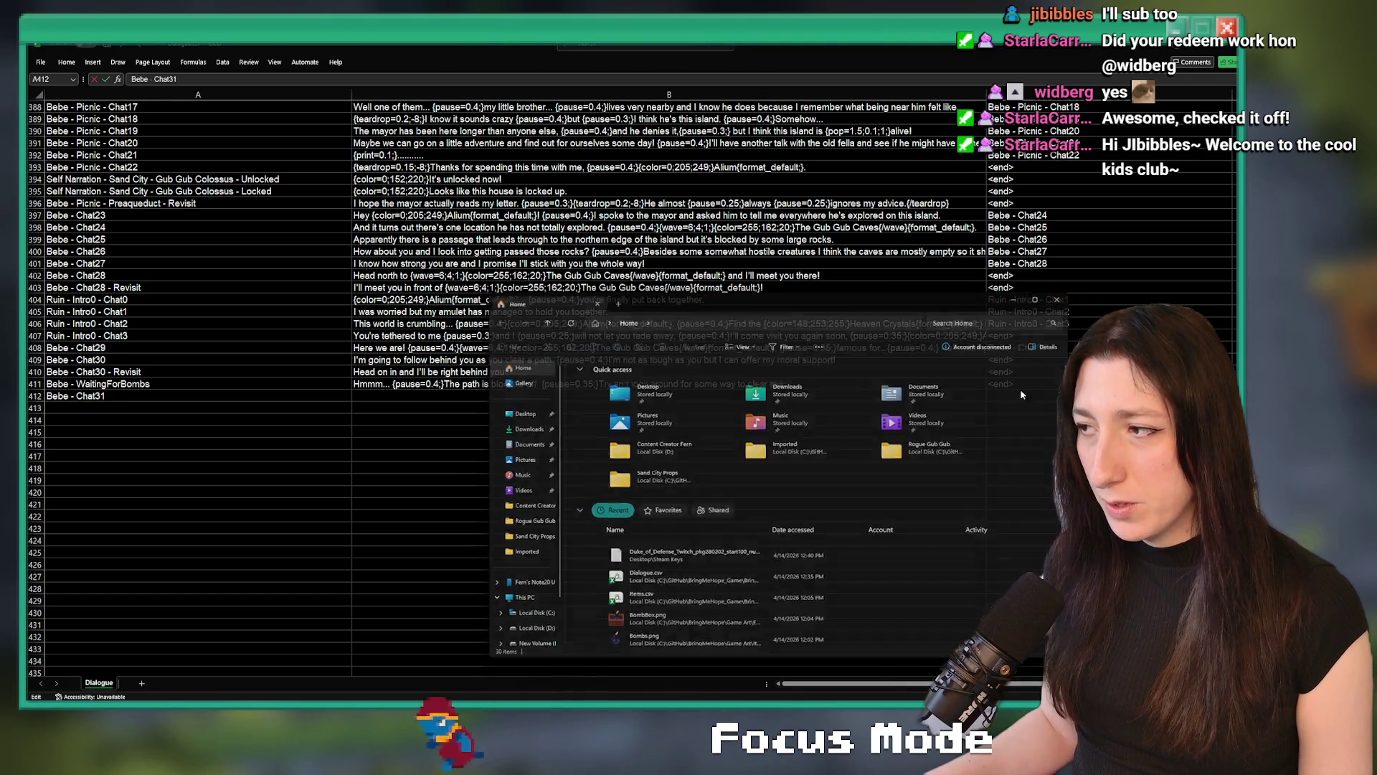
click(1058, 298)
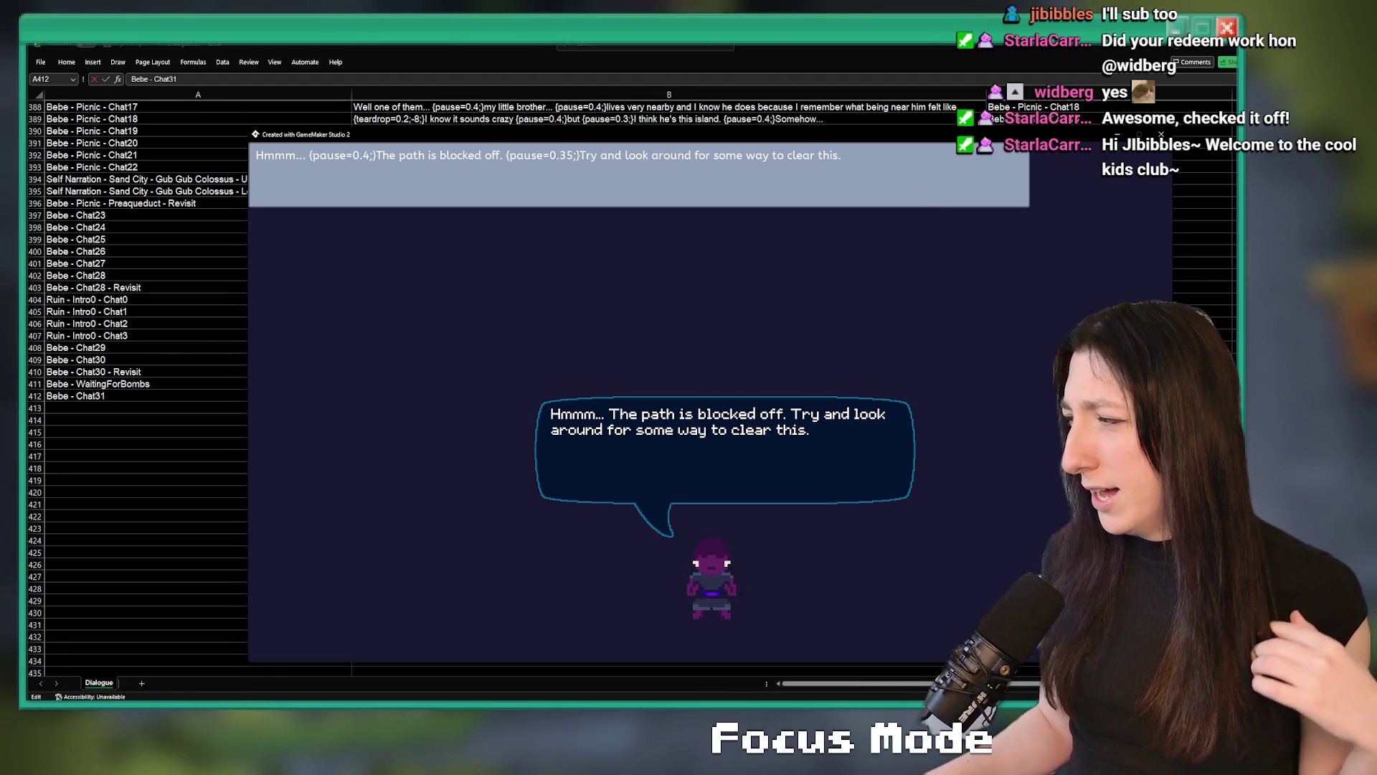
Replace the test line with 'Are those... {pause=0.35;}{shake=1;}bombs???{format_default;}'
drag(935, 160, 253, 155)
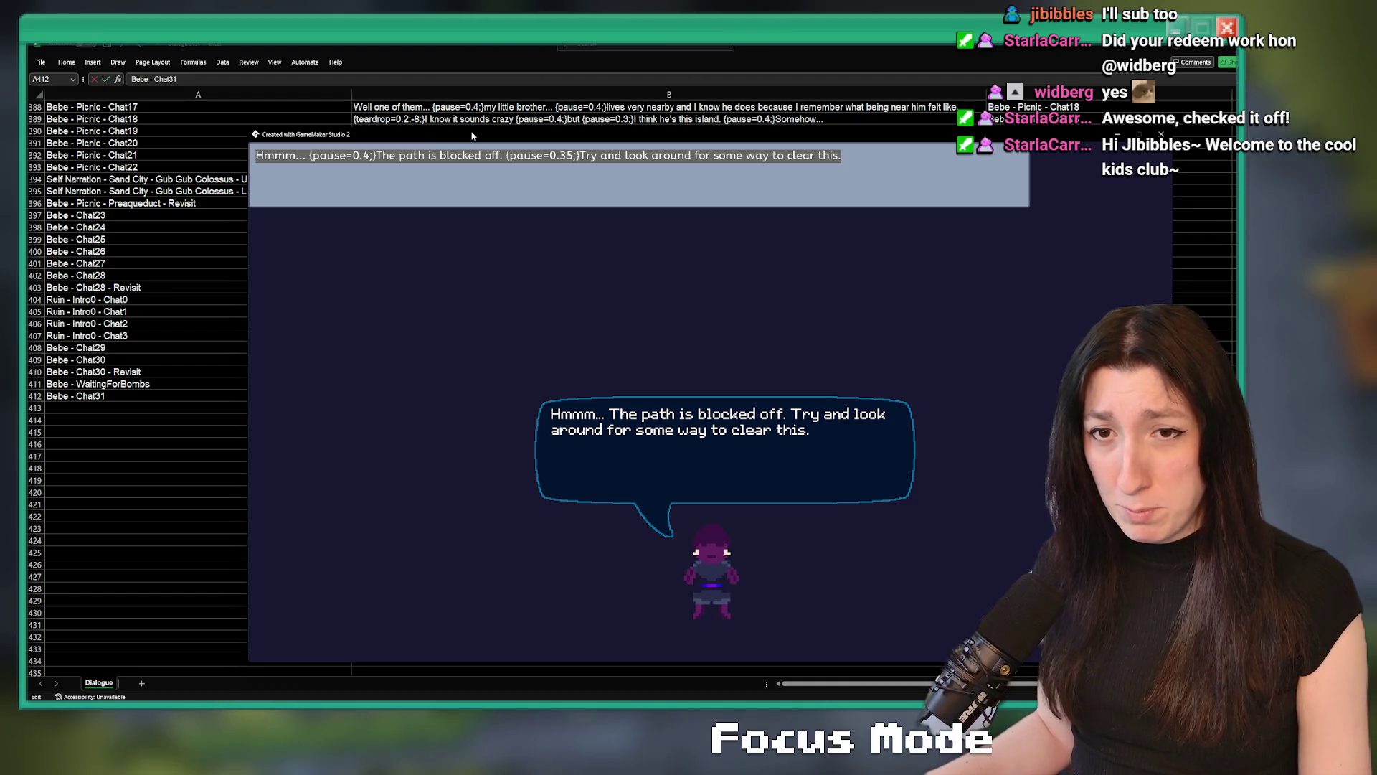
text(Are)
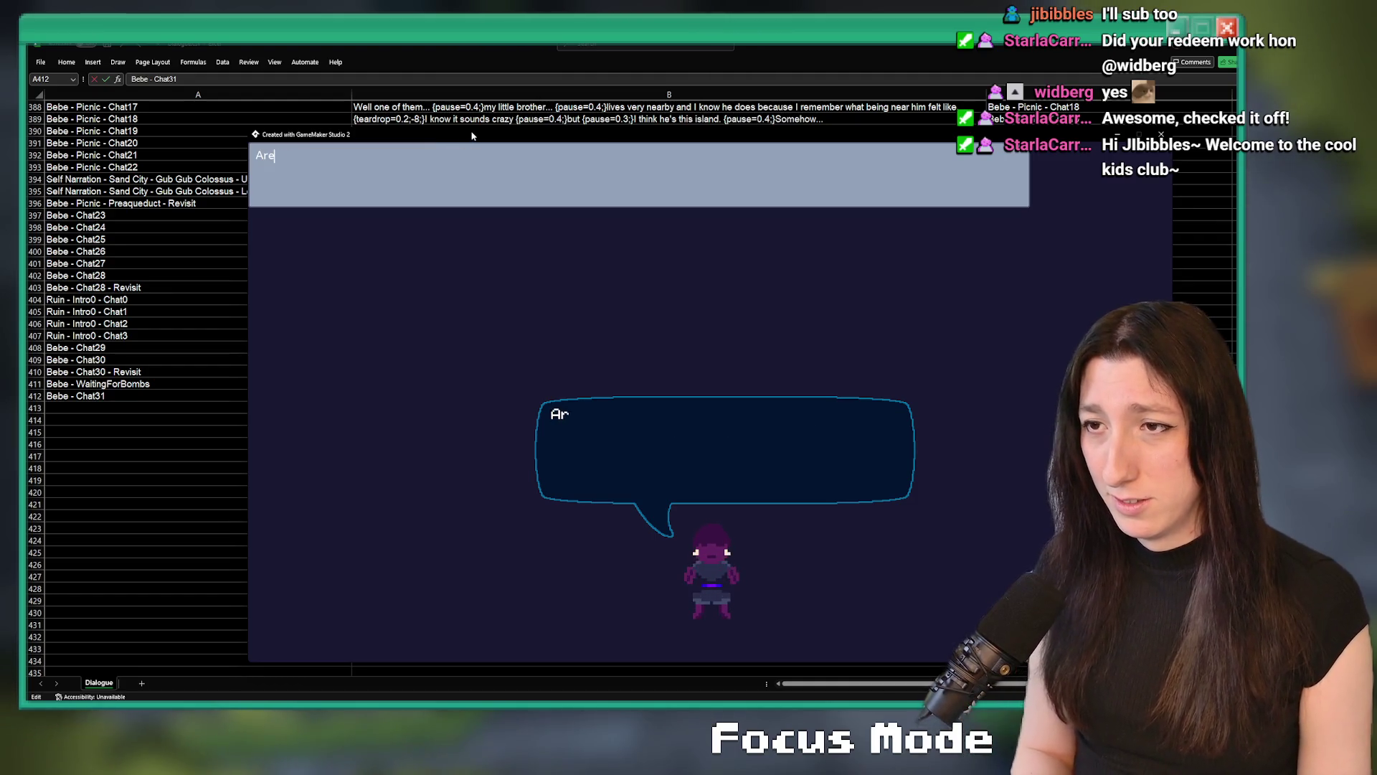
text( those... {)
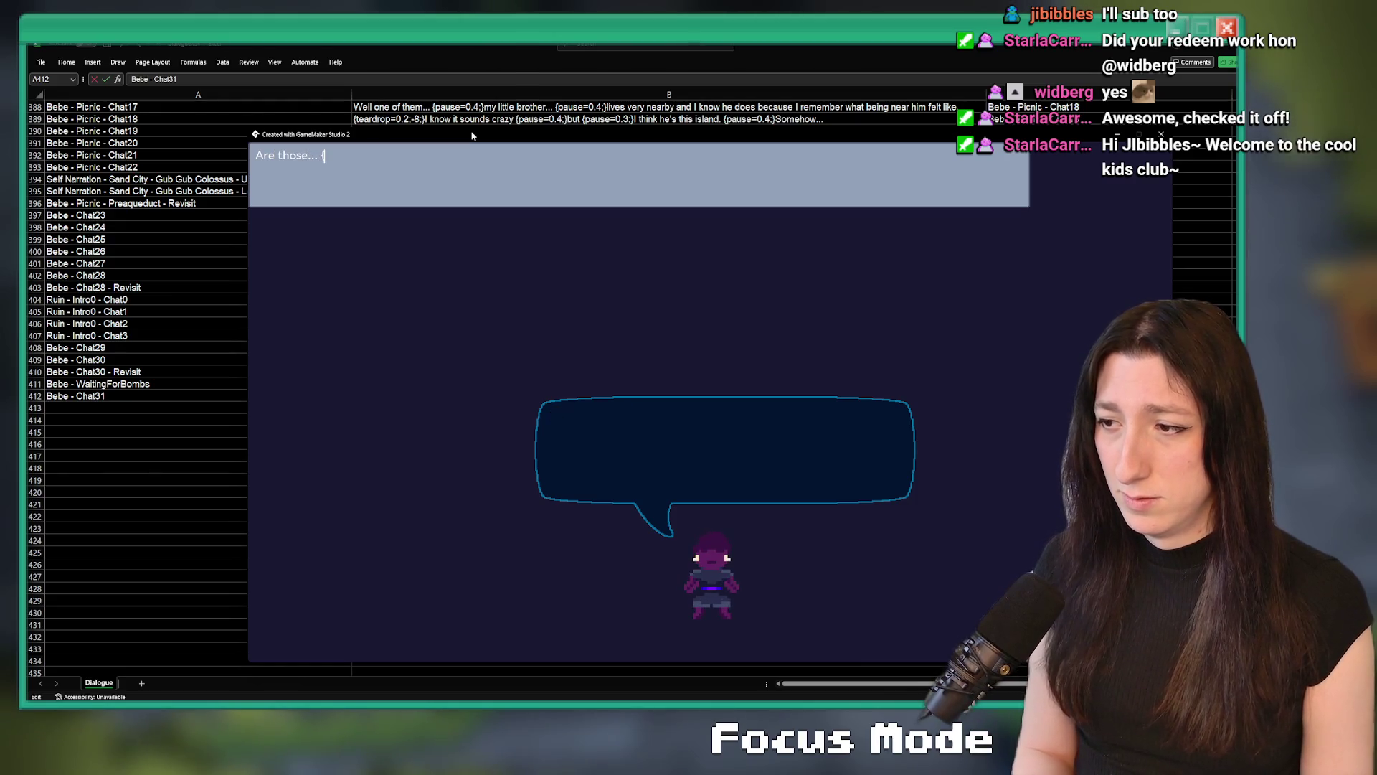
text(pause=0.35;)
text(})
text(?)
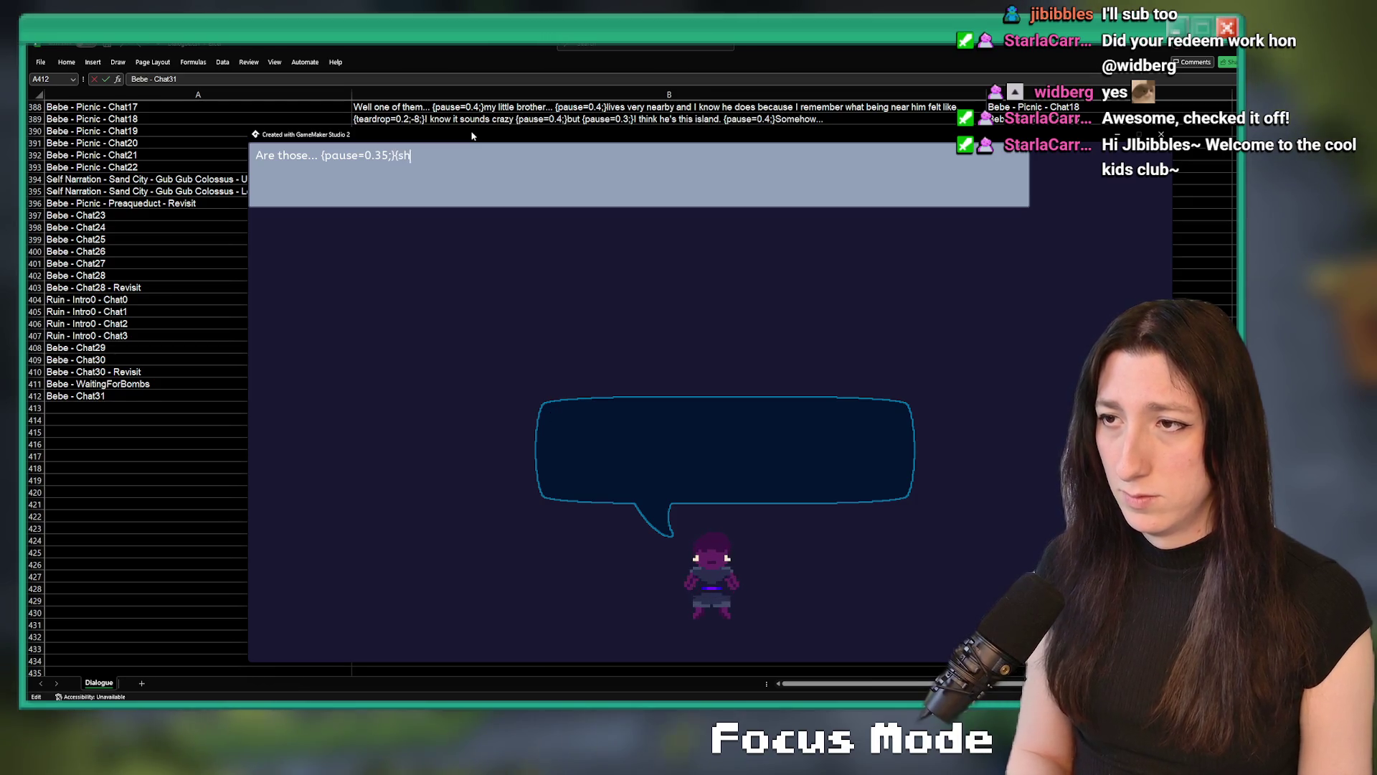
text(5;})
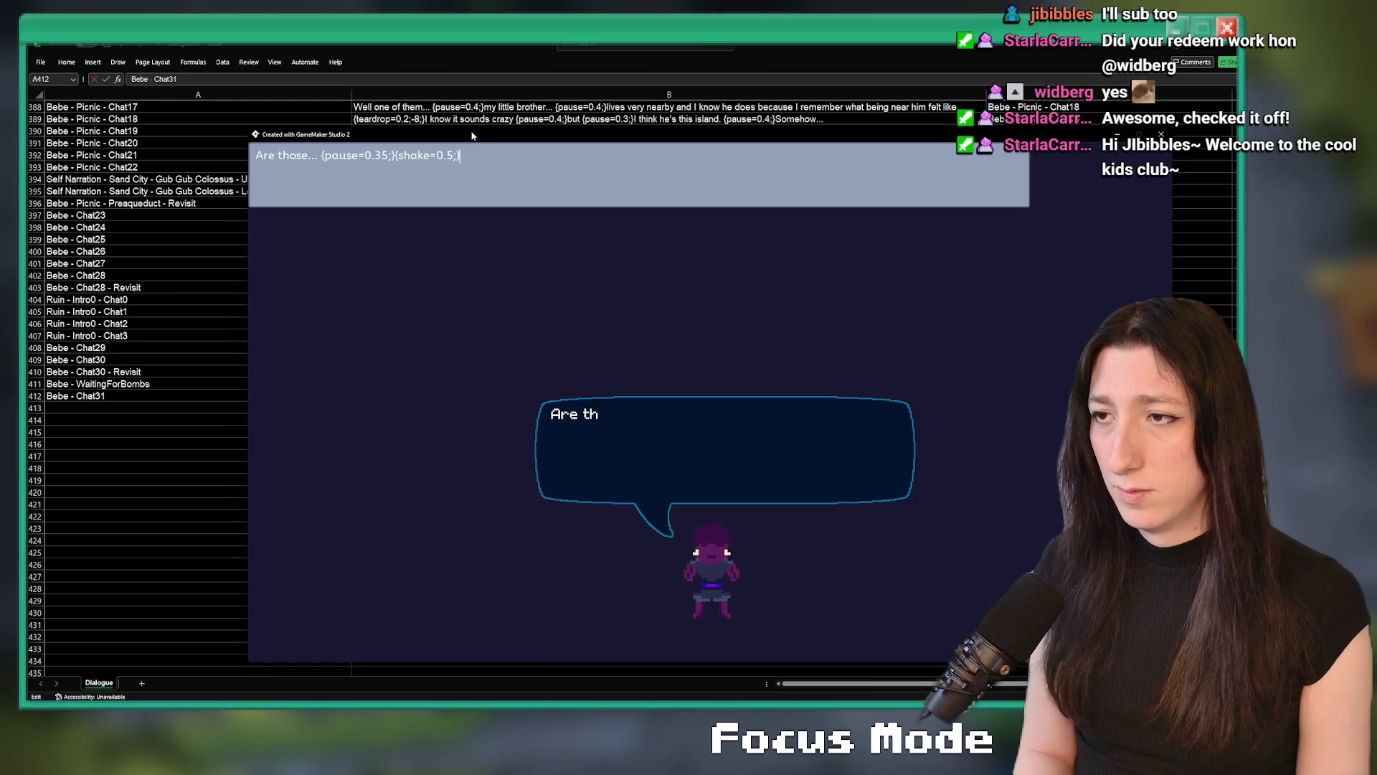
text(bombs)
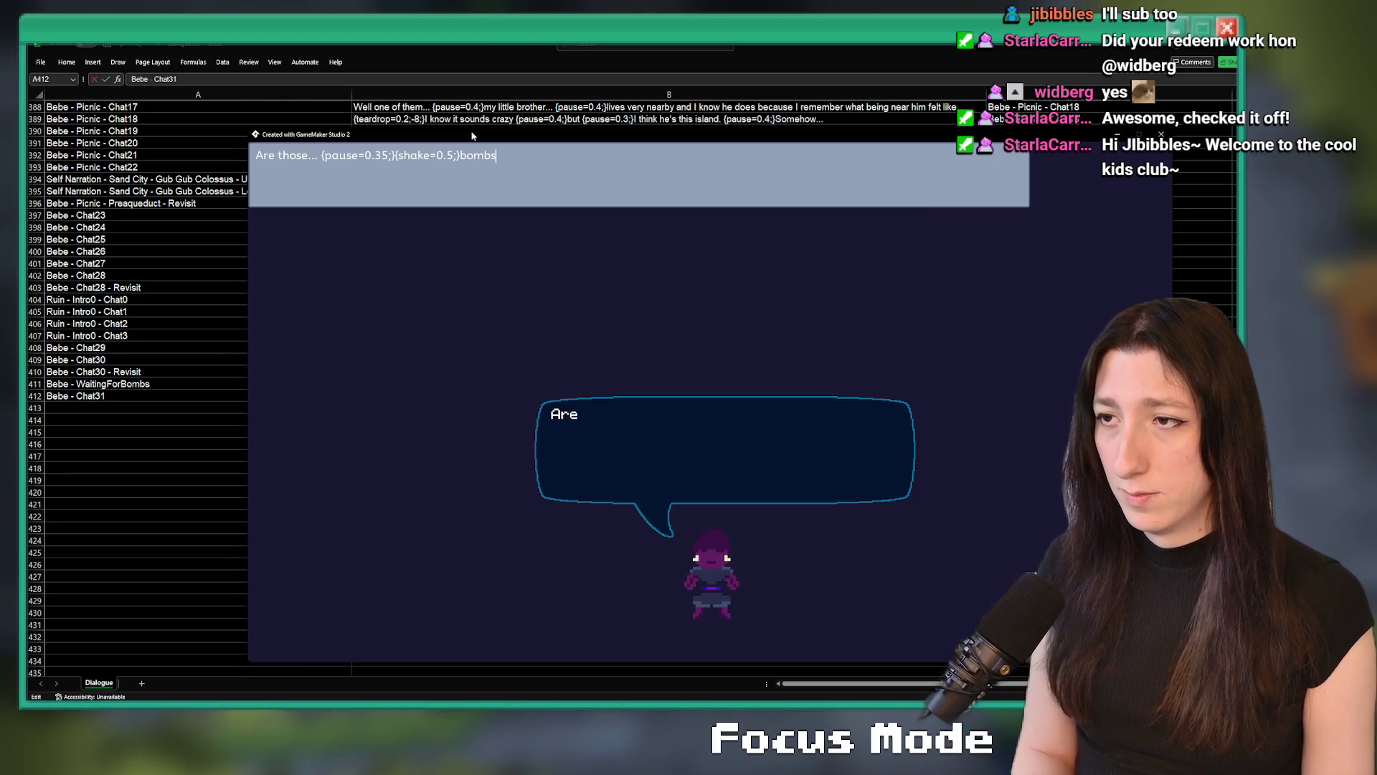
text(???{/)
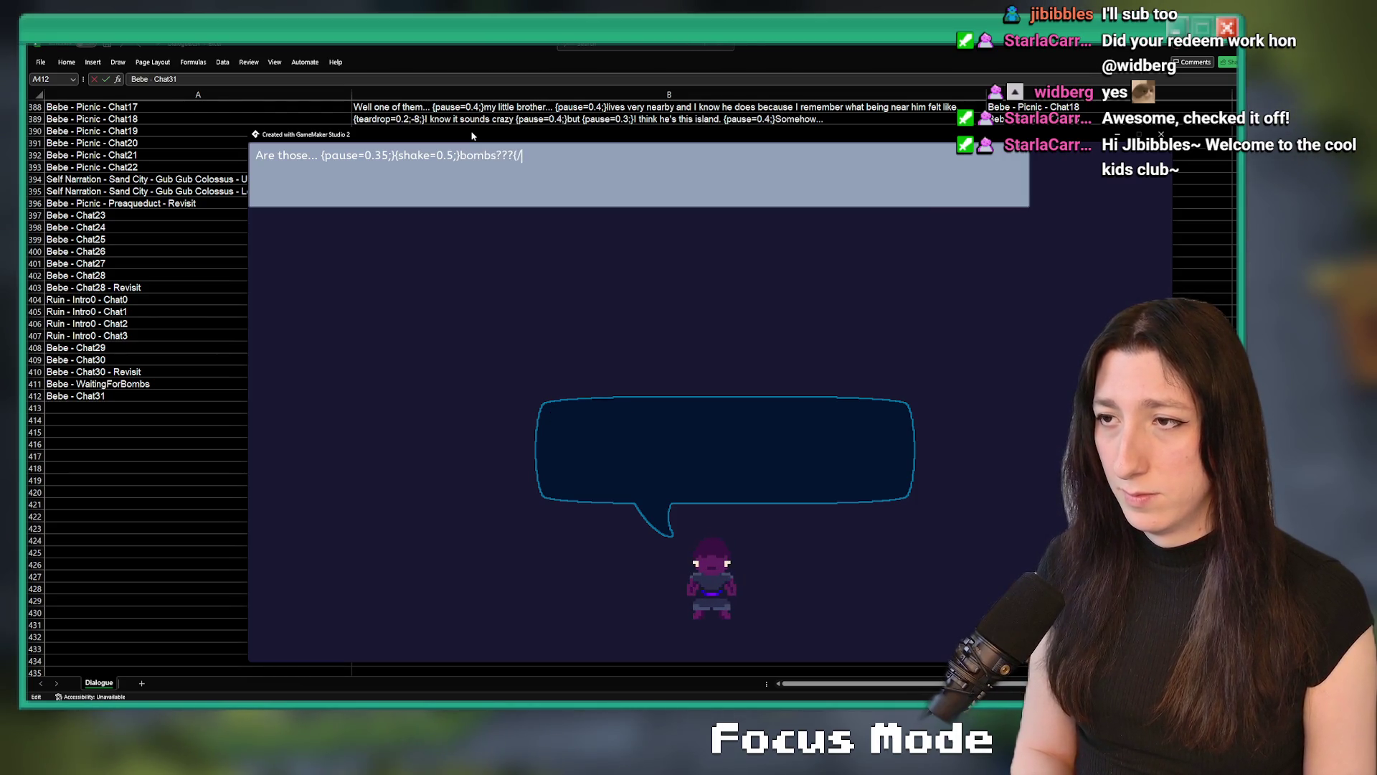
text(d)
key(BackSpace)
text(f)
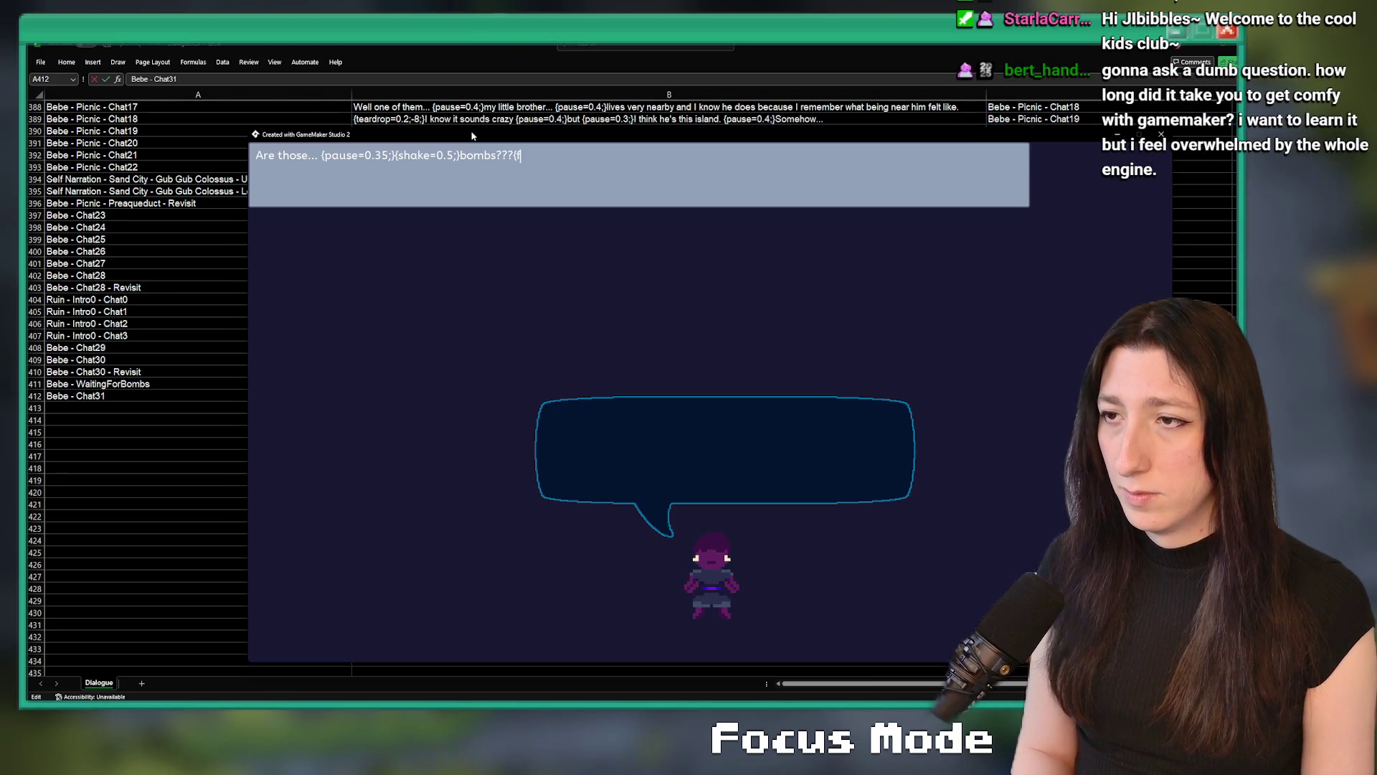
text(ormat)
key(BackSpace)
key(BackSpace)
key(BackSpace)
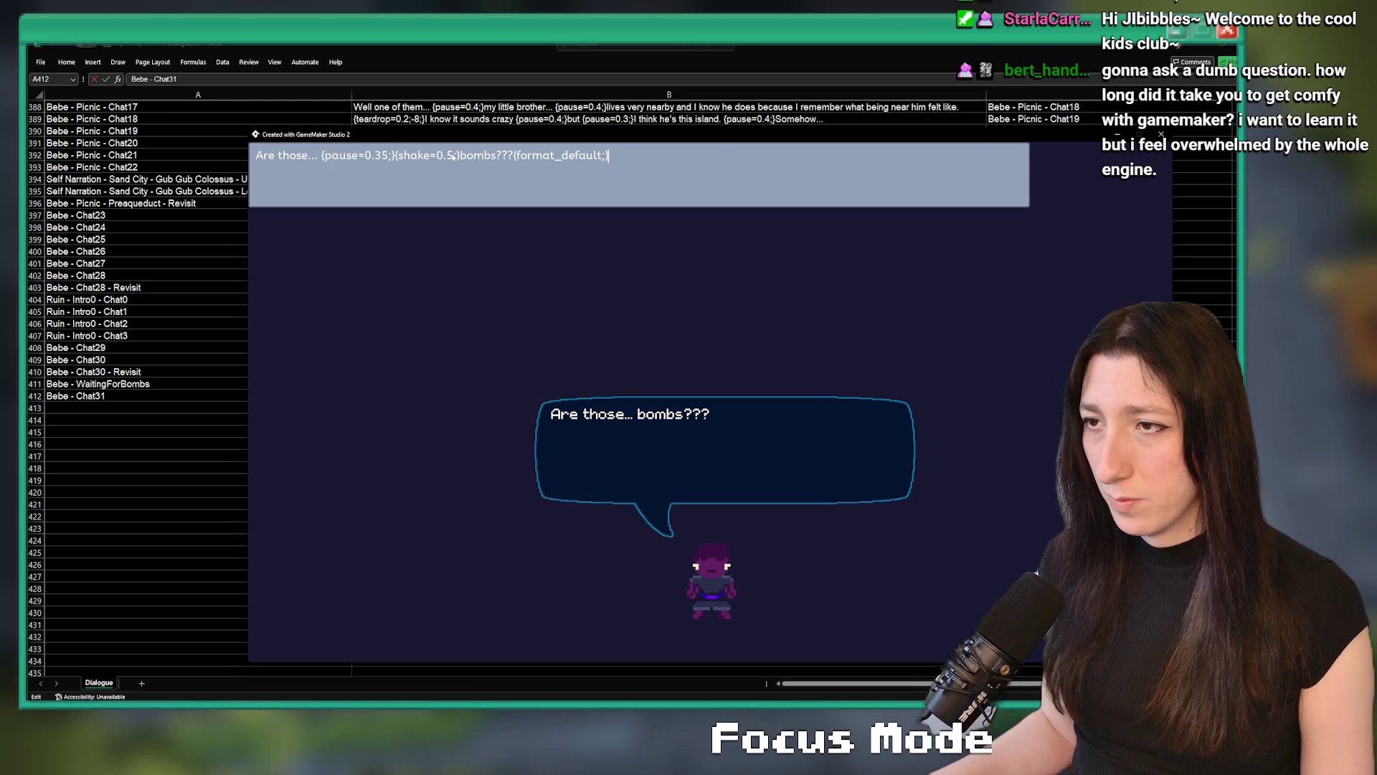
text(1)
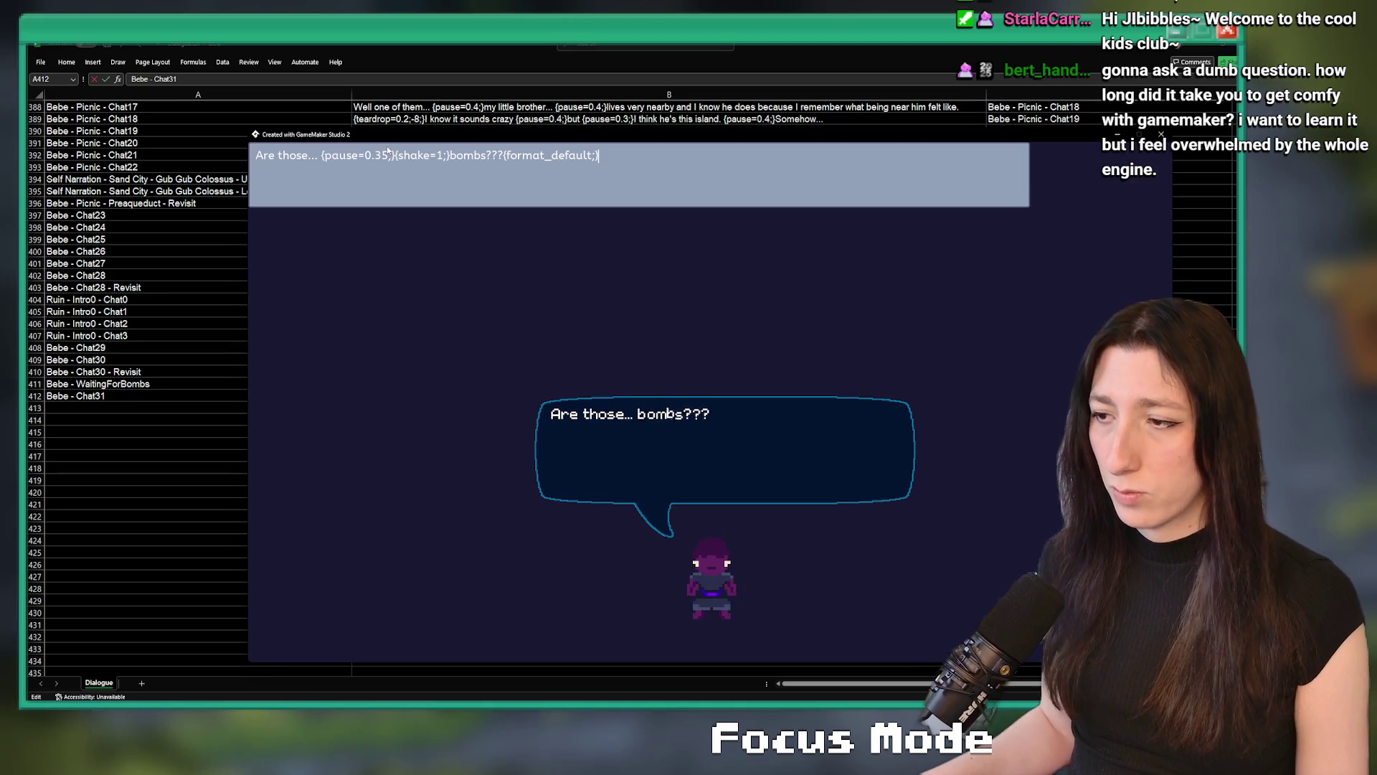
Insert a {teardrop=0.5;8;} tag at the start of the line
click(258, 155)
text({teardrop=)
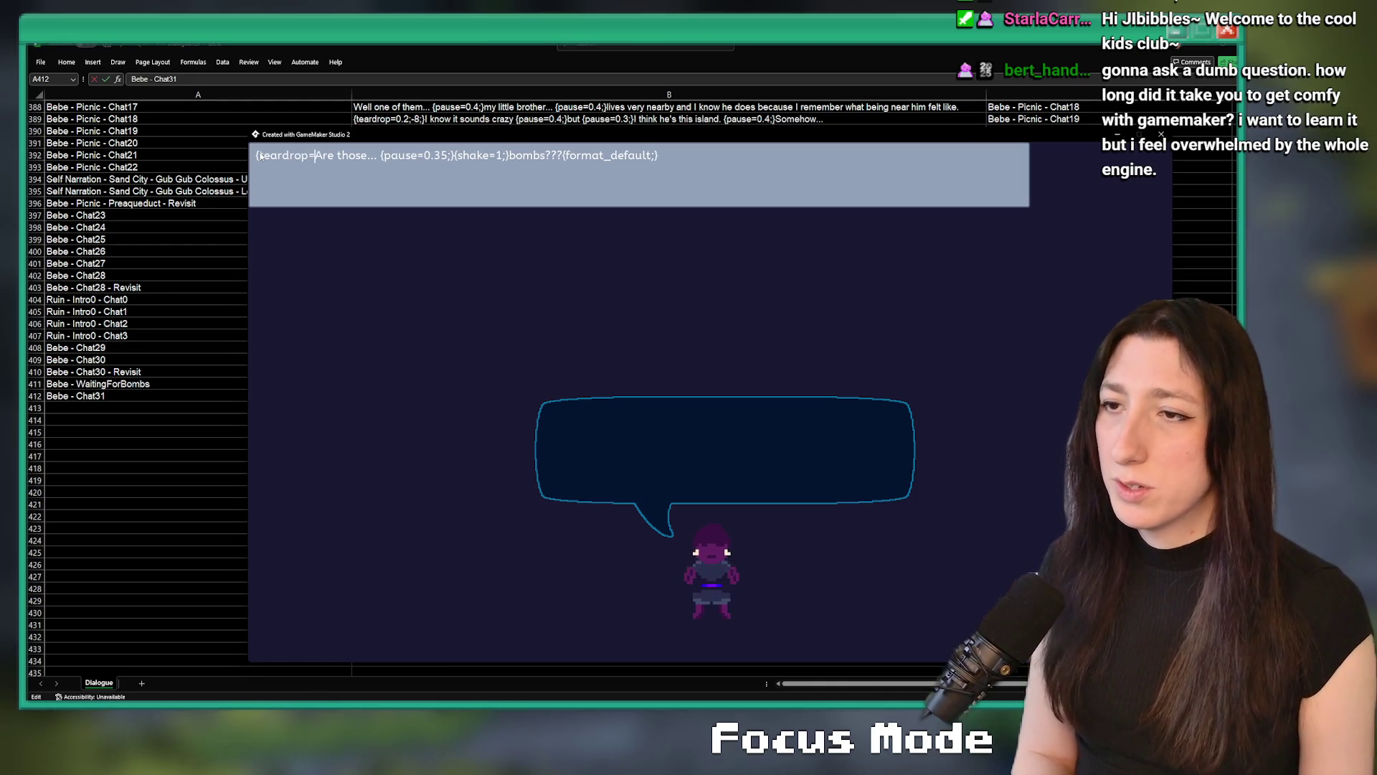
text(0.5)
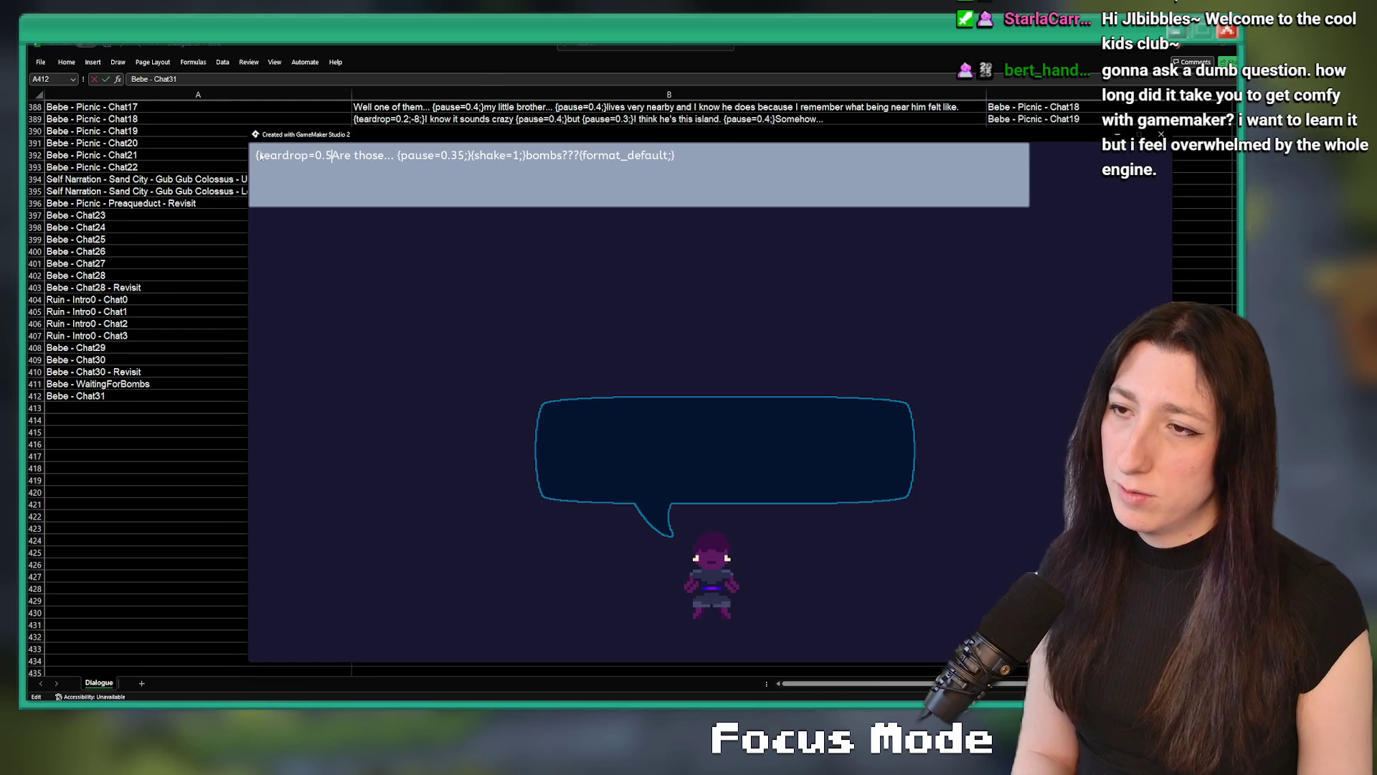
text(,8)
key(BackSpace)
key(BackSpace)
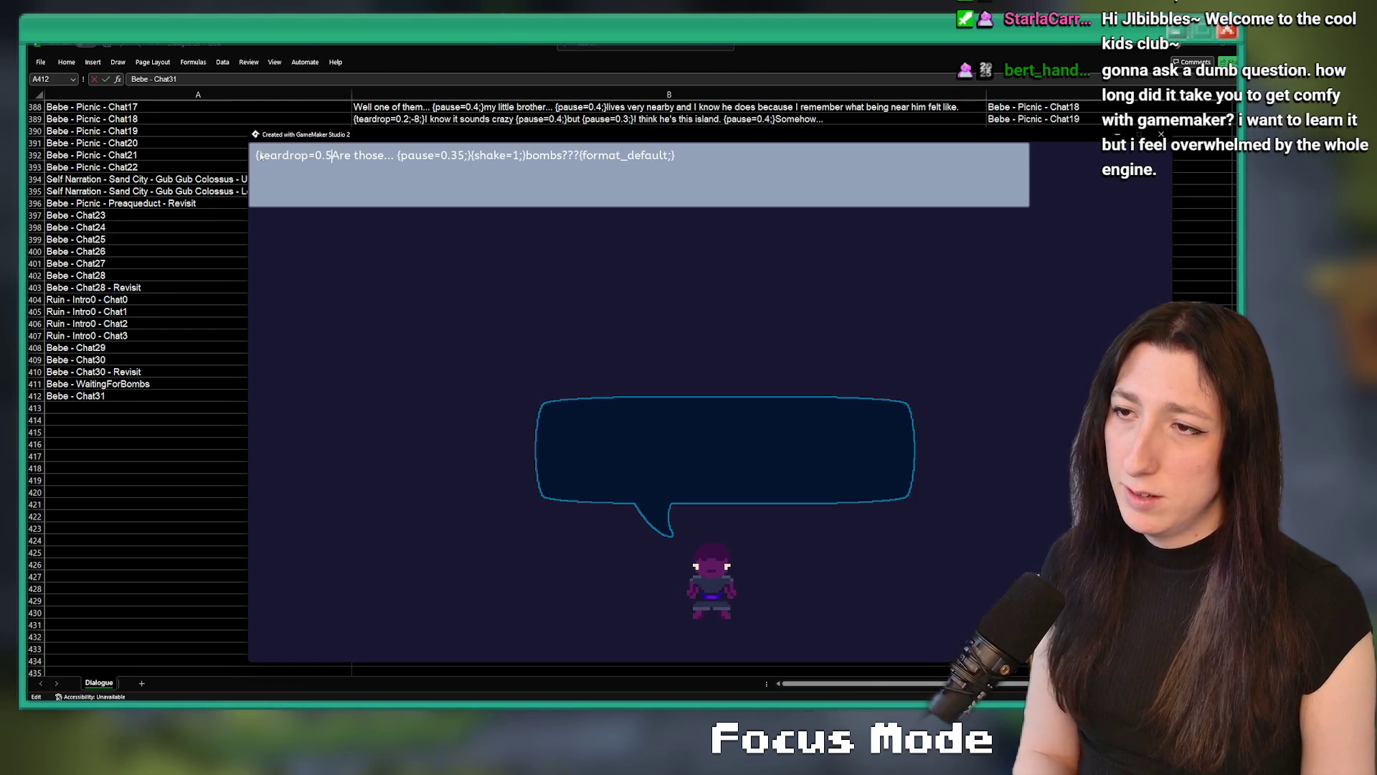
text(;8;})
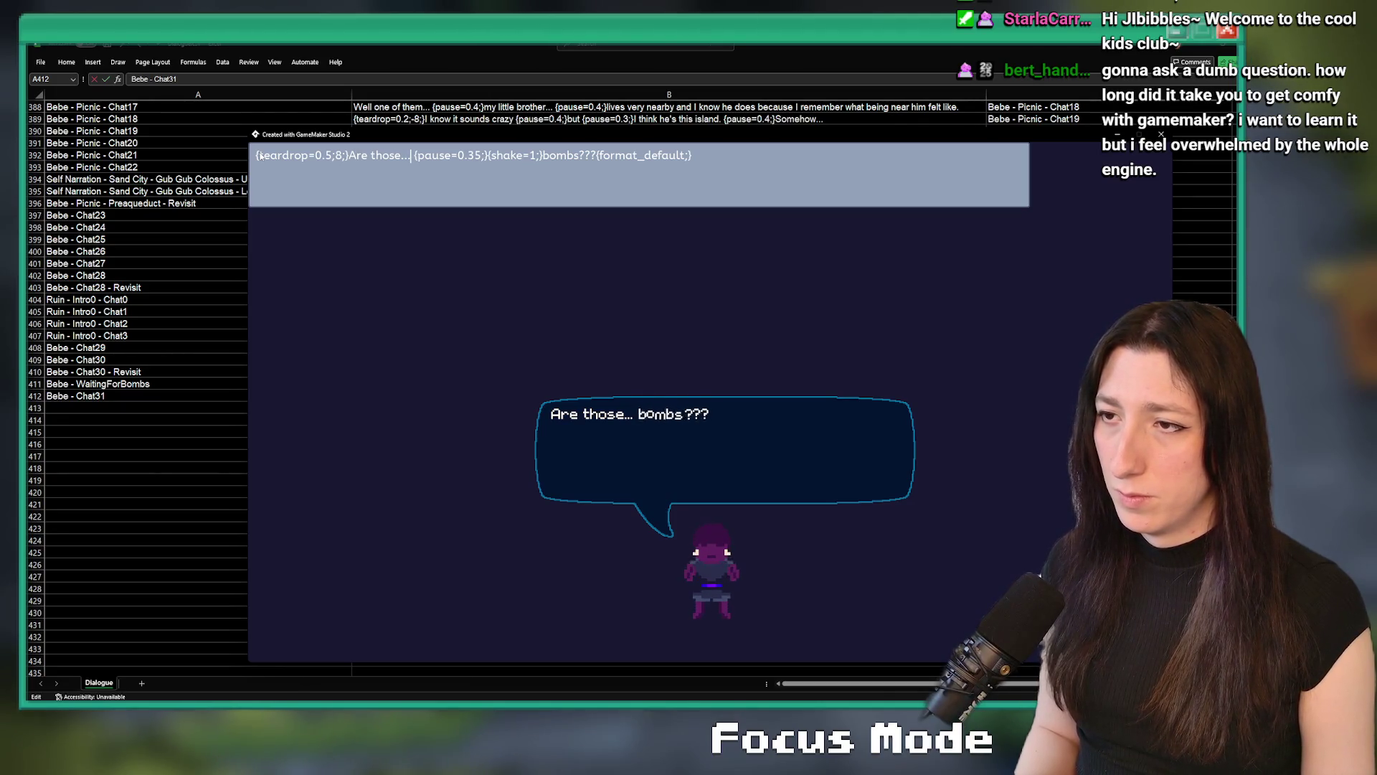
click(332, 156)
key(BackSpace)
text(4)
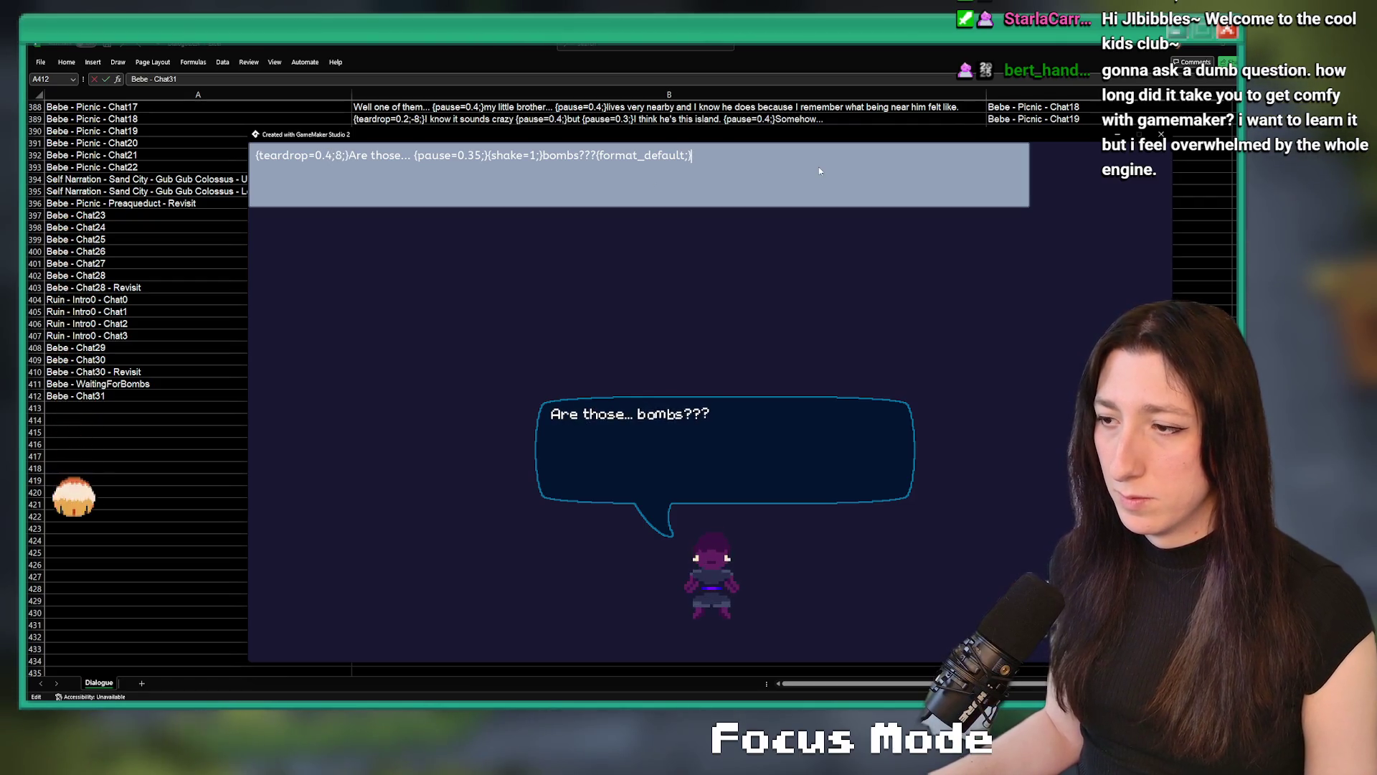
Remove the {shake=1;} tag and append '{pause=0.4;} That's a solution.'
double_click(533, 155)
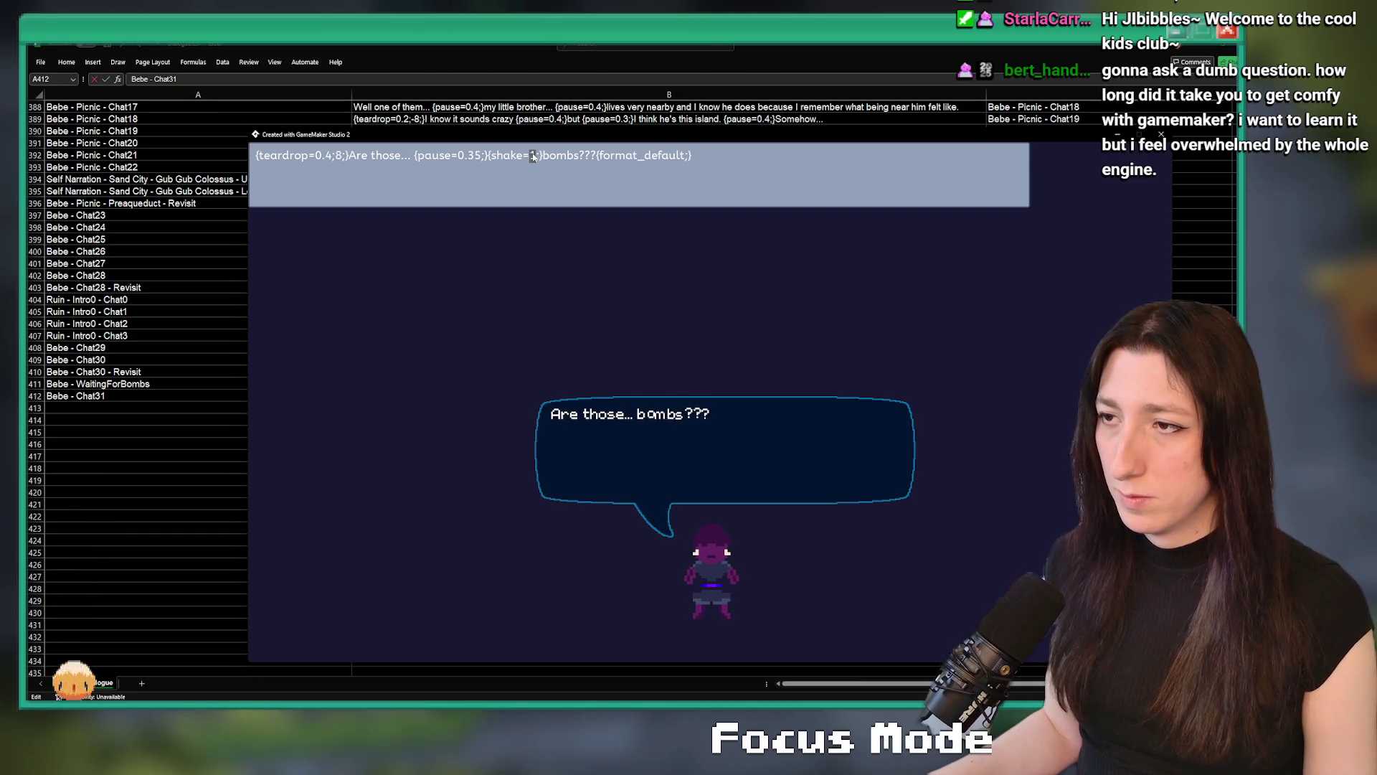
click(535, 156)
drag(542, 156, 488, 156)
key(BackSpace)
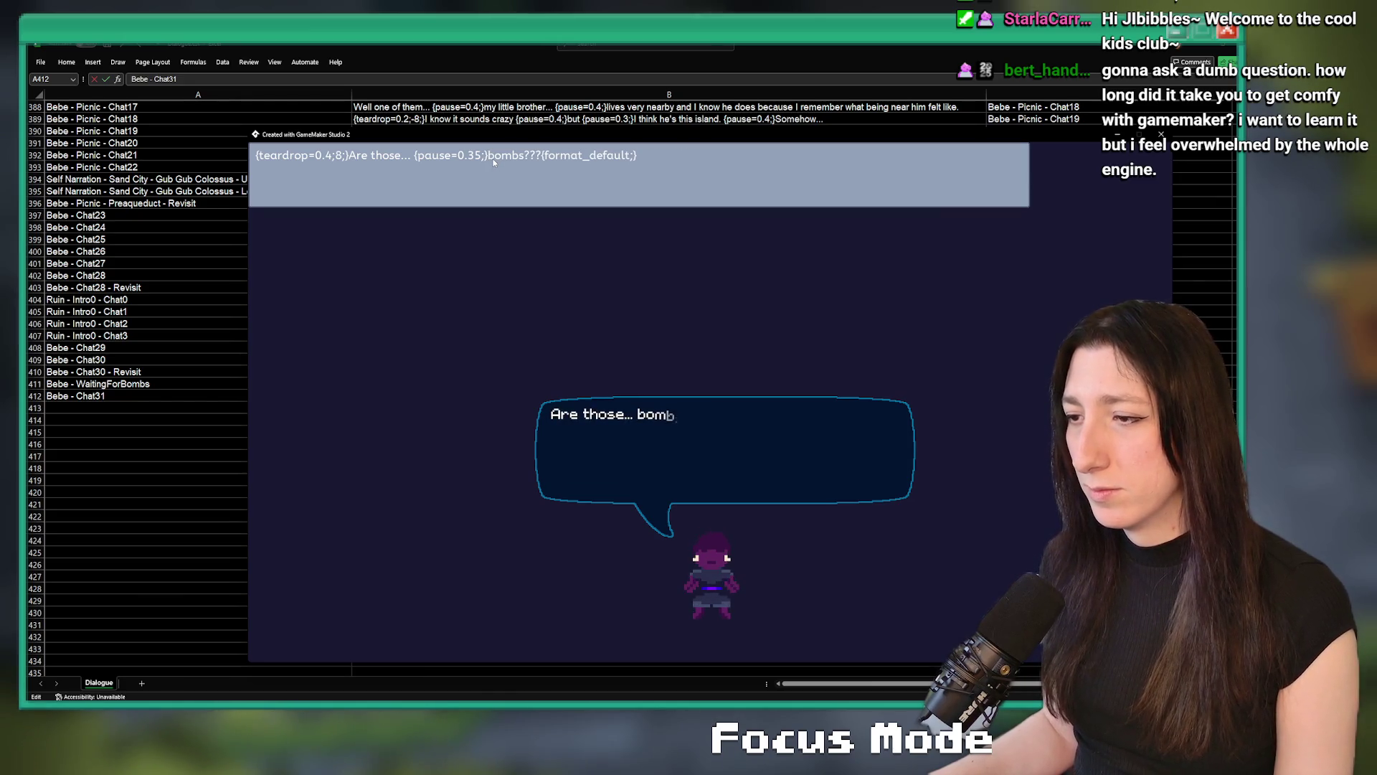
text(5)
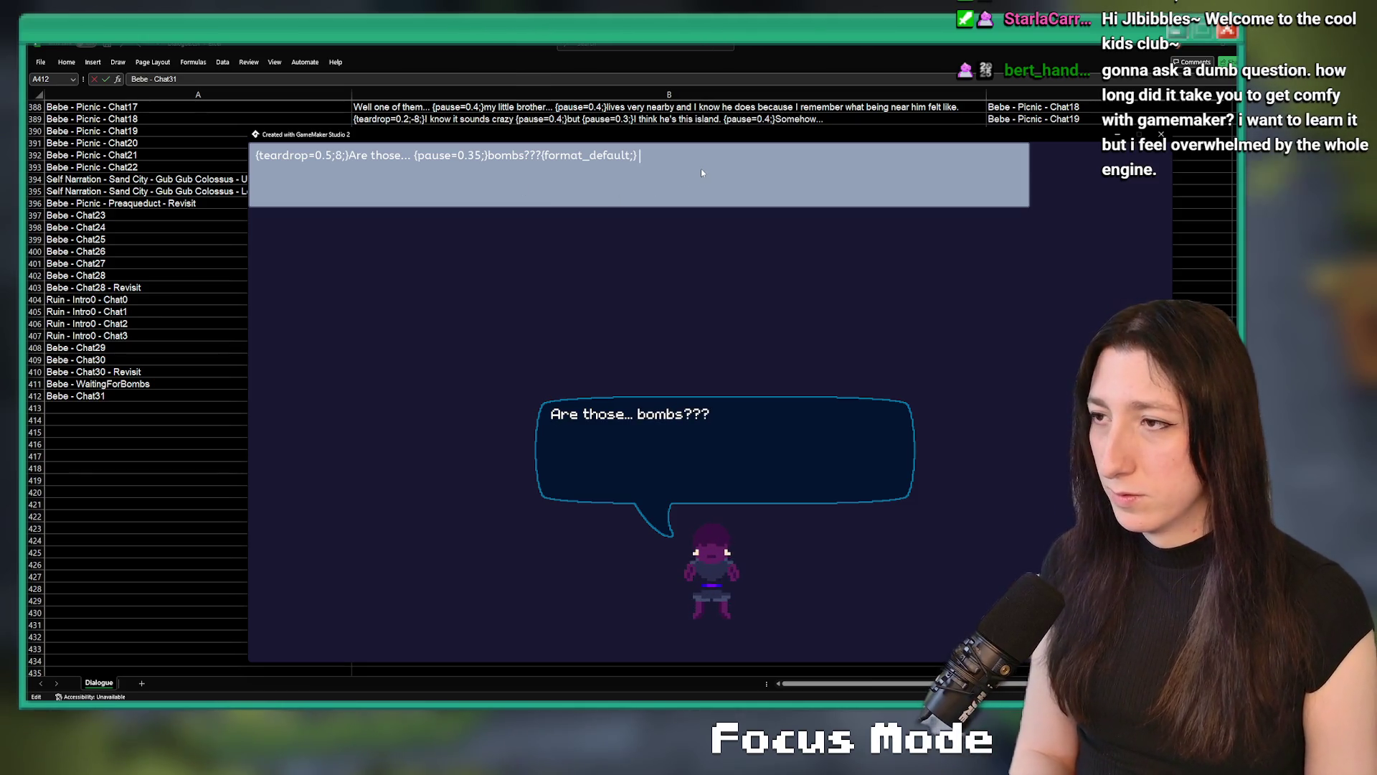
text({pause=0.4;})
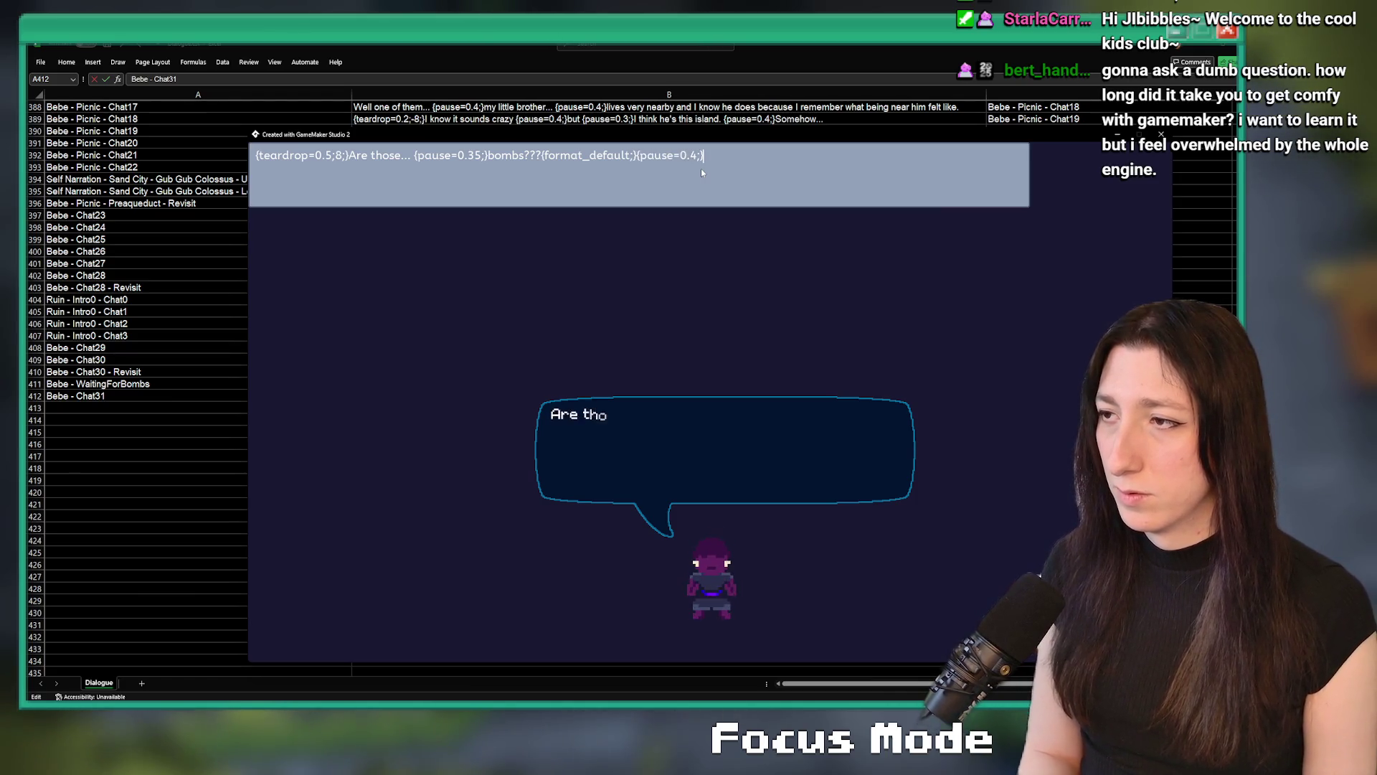
text( Th)
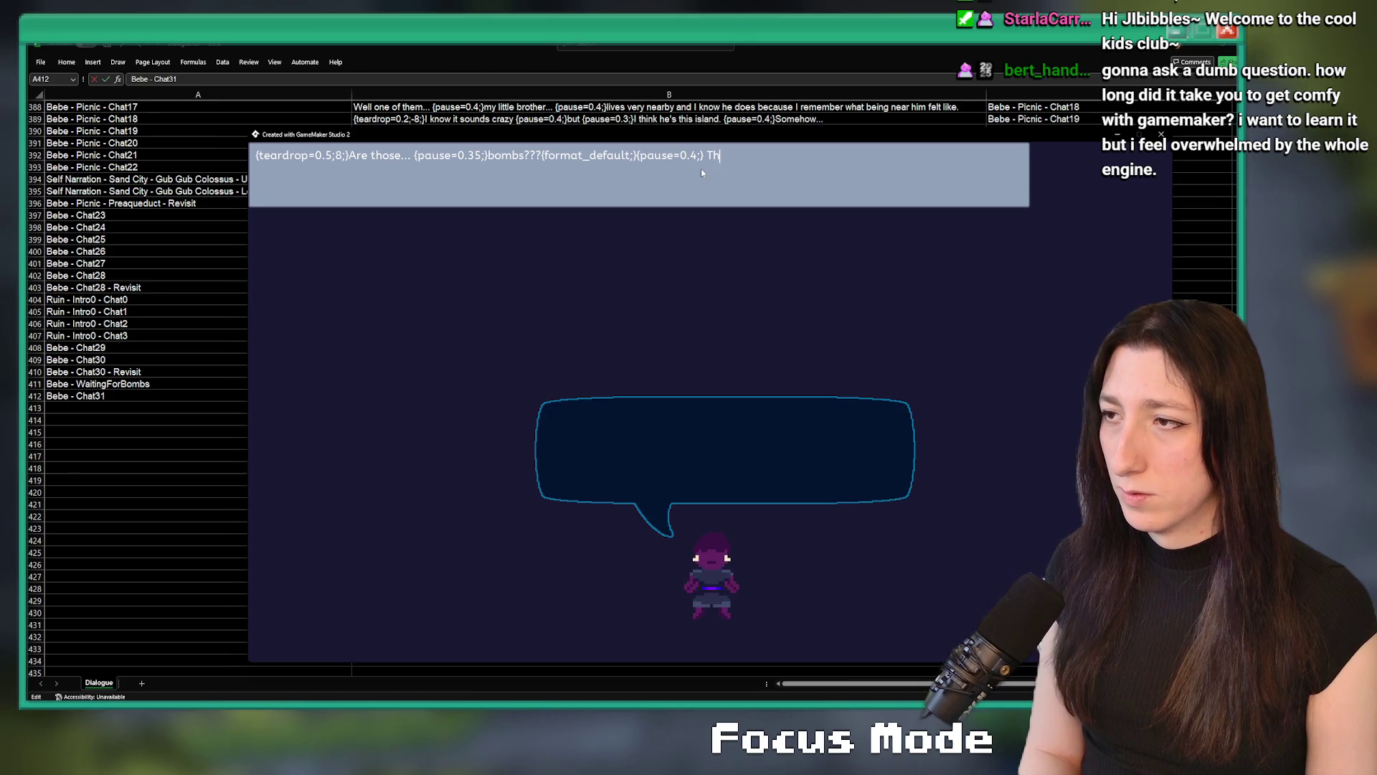
text(at's)
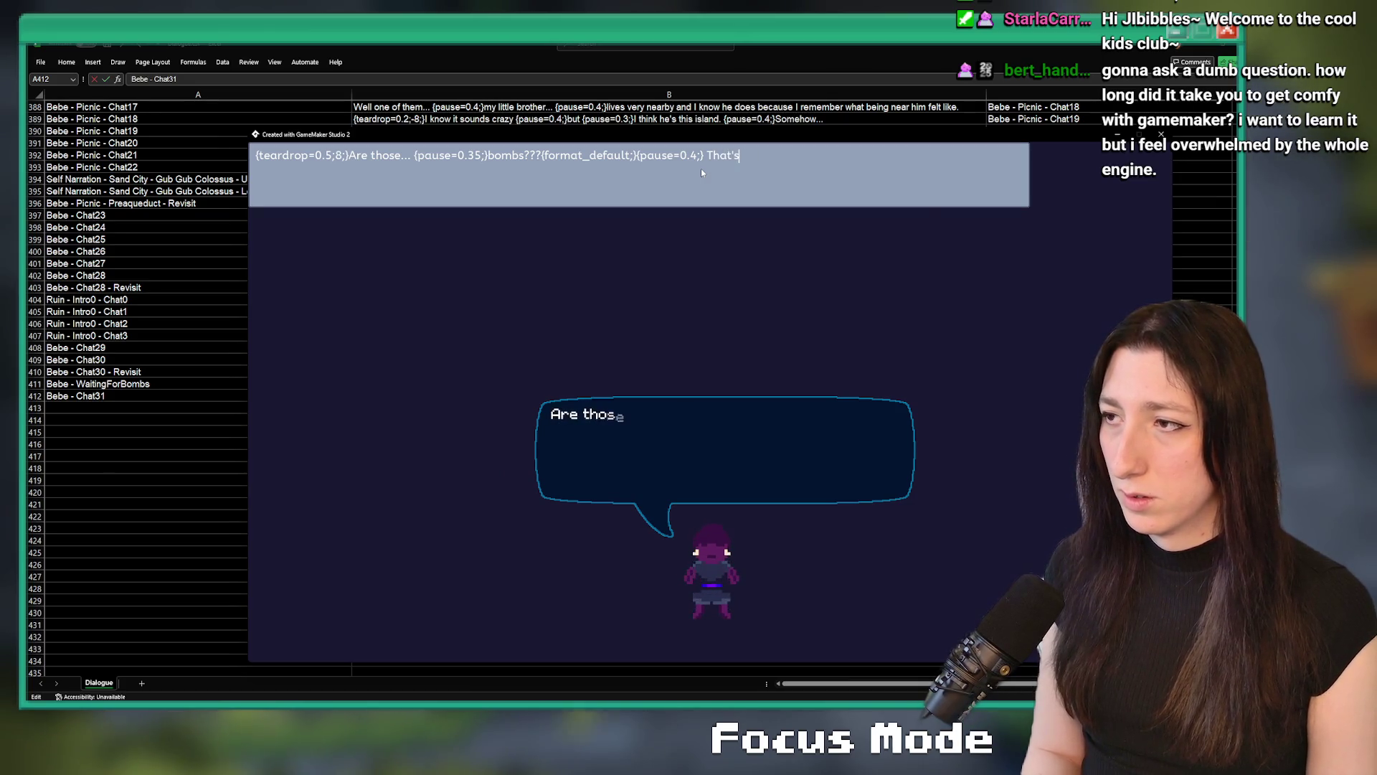
text( a so)
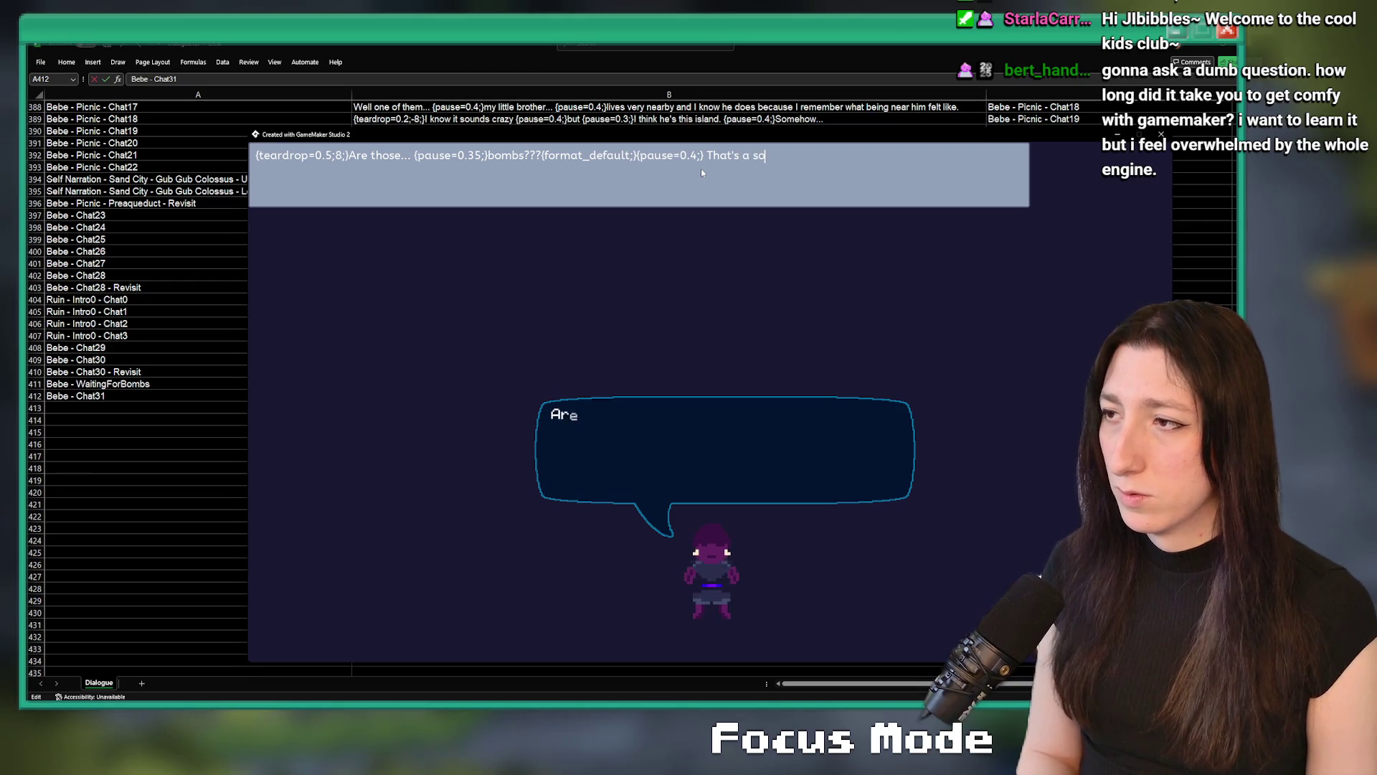
text(lution I suppo)
key(BackSpace)
key(BackSpace)
key(BackSpace)
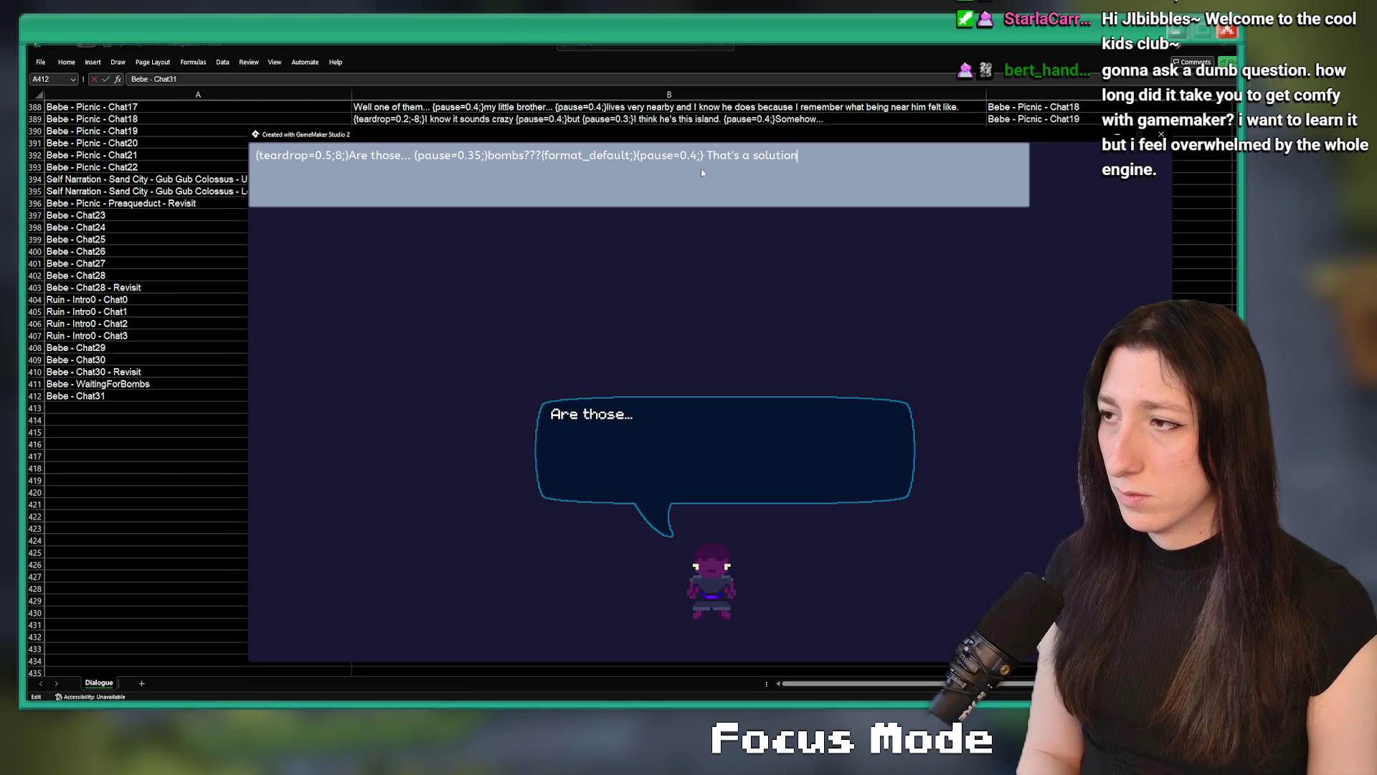
text(.)
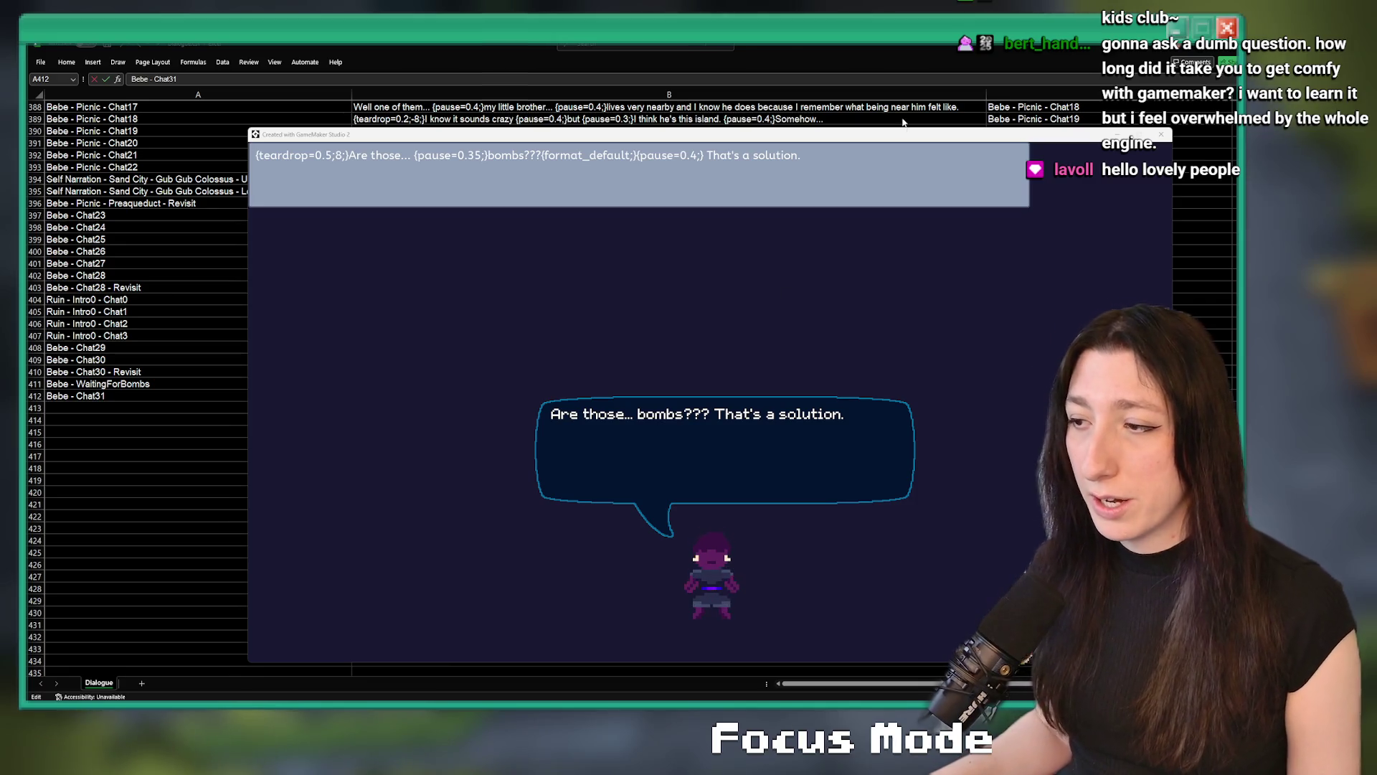
Reword the second sentence to 'I figured we could just find another route or something' and close the preview
click(822, 175)
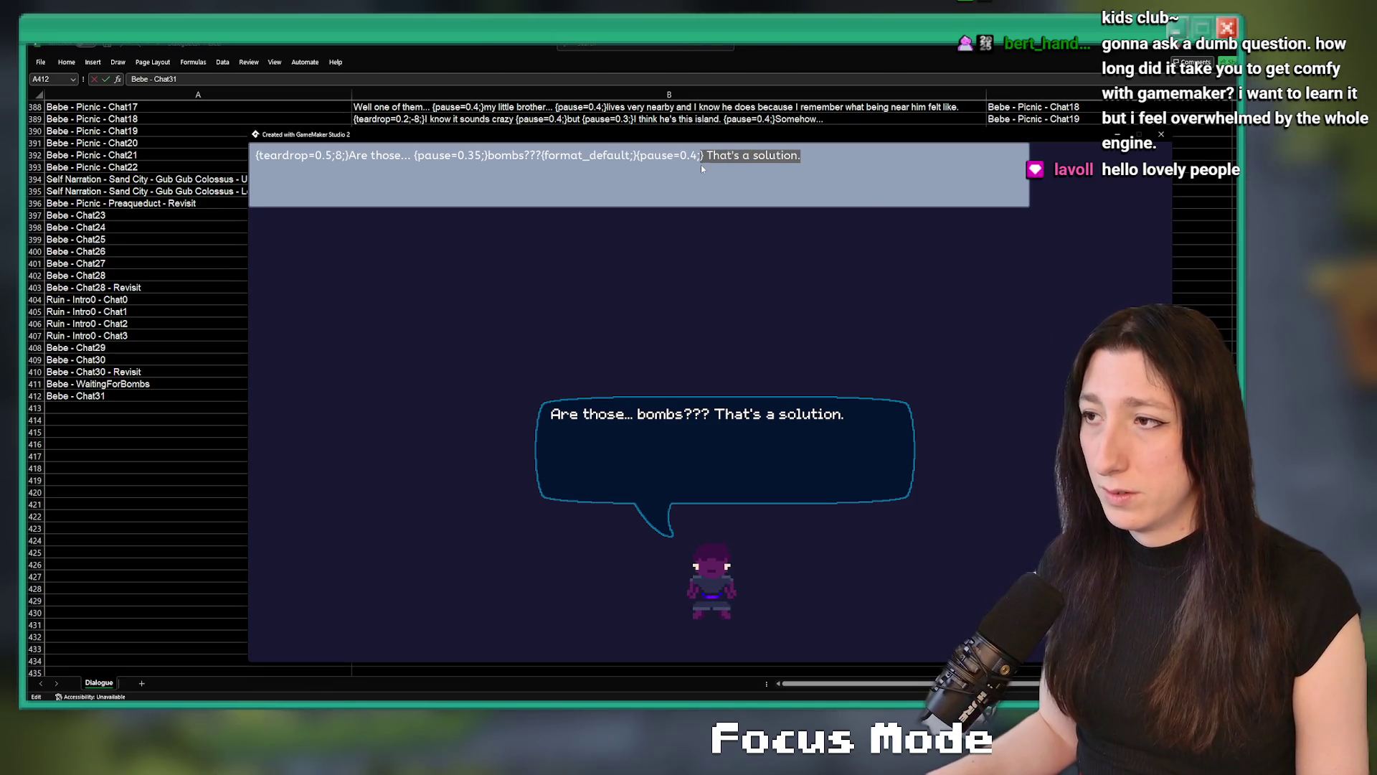
drag(702, 165, 710, 164)
text(I figure)
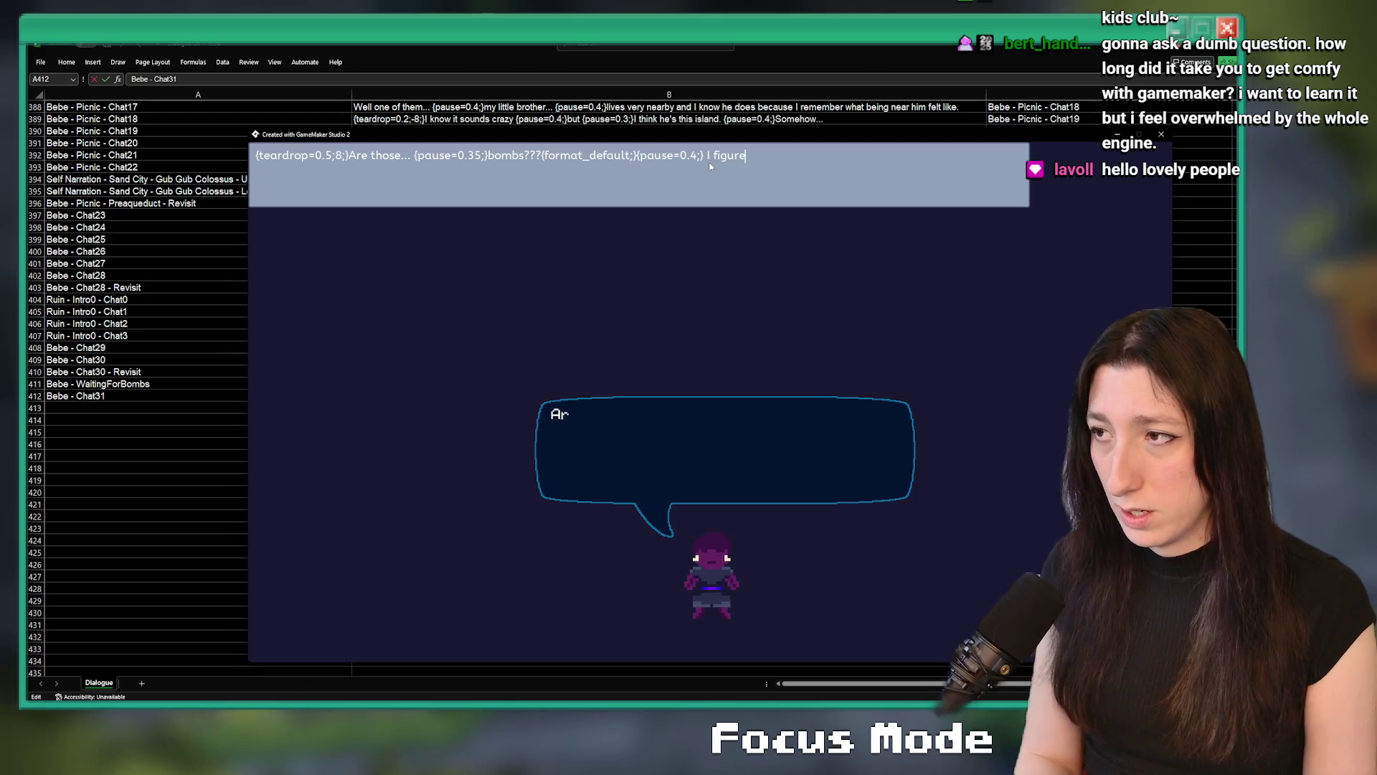
text(k)
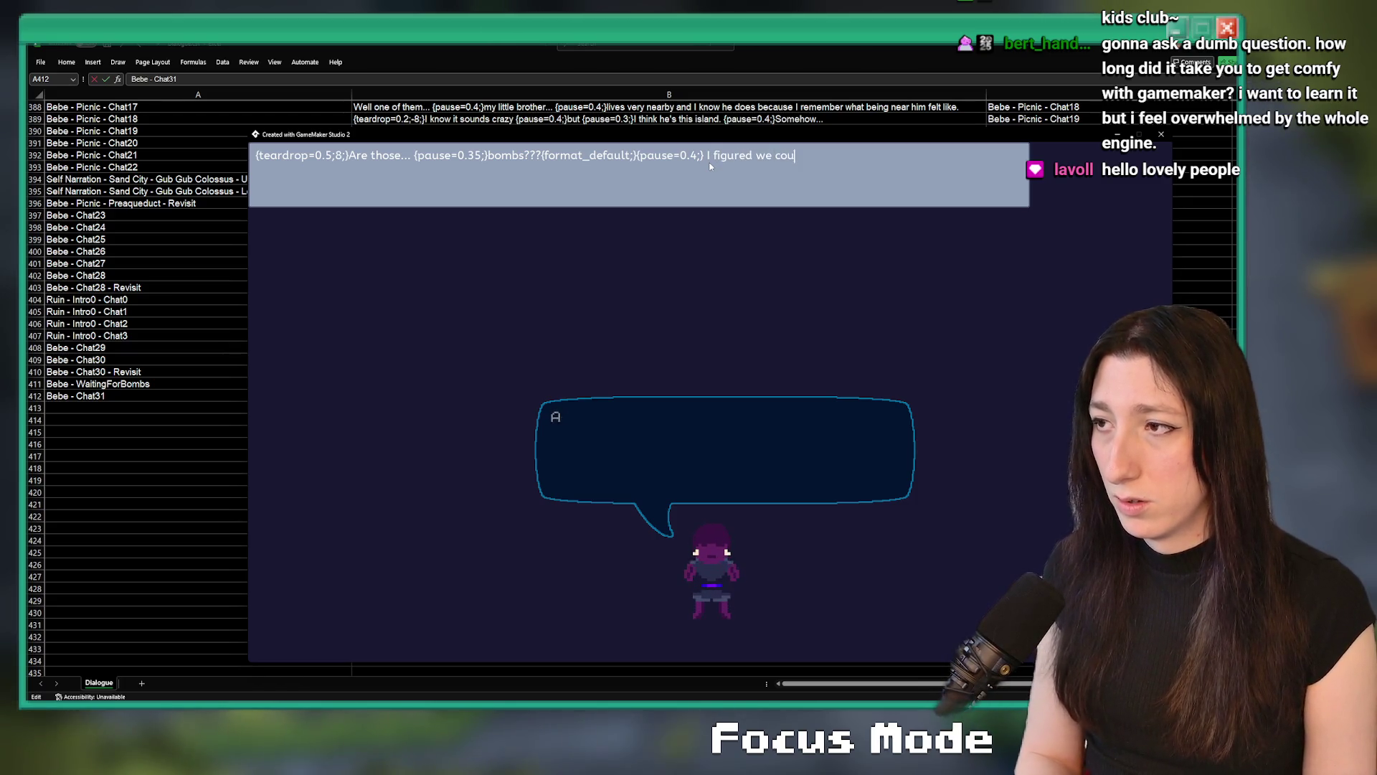
text(t )
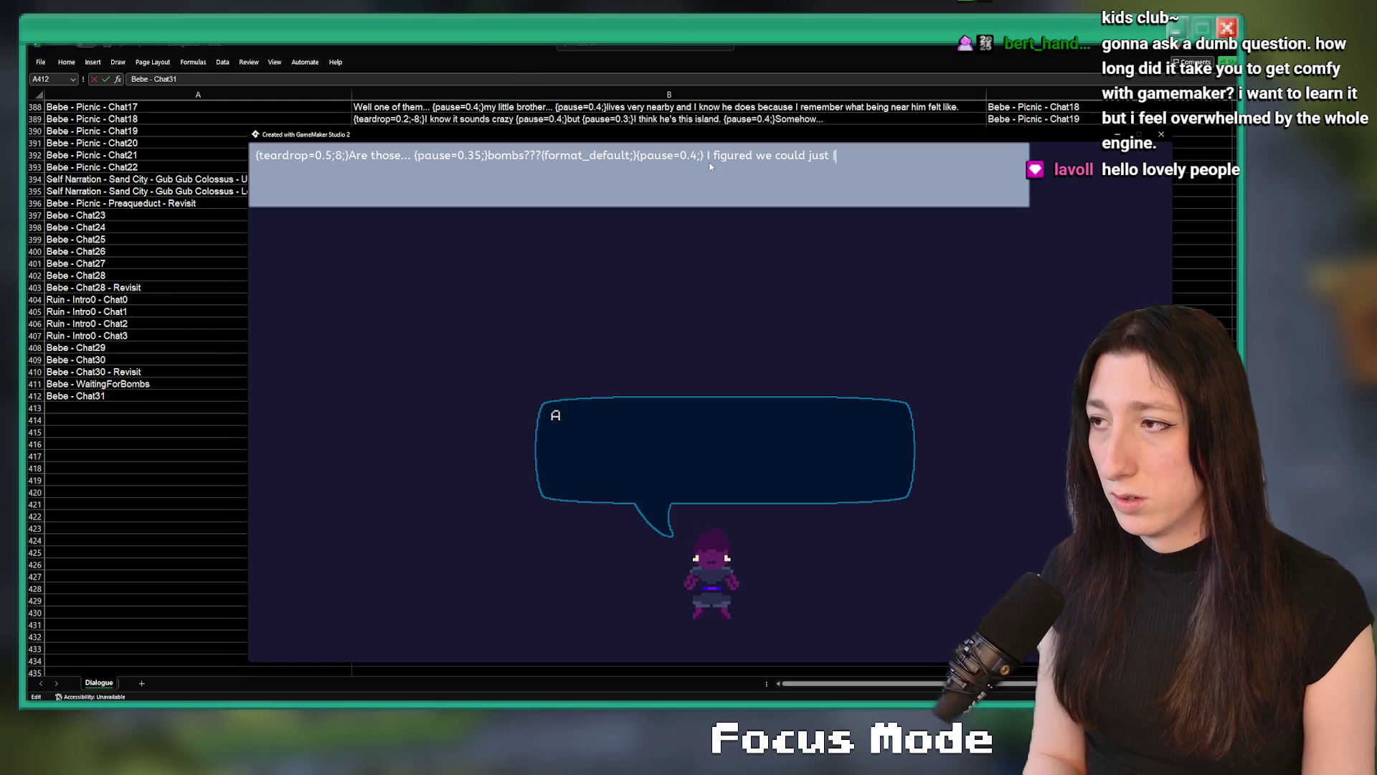
text(find anot)
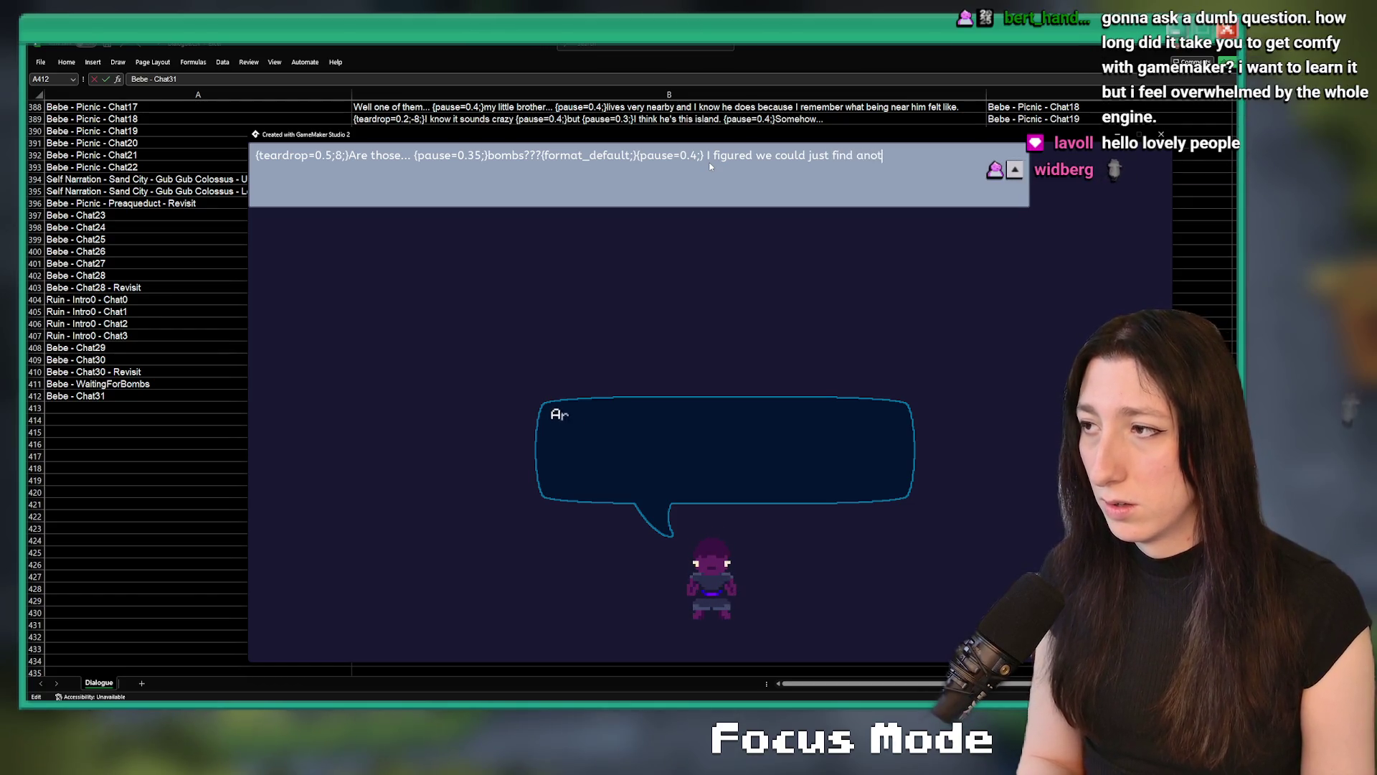
text(her route or)
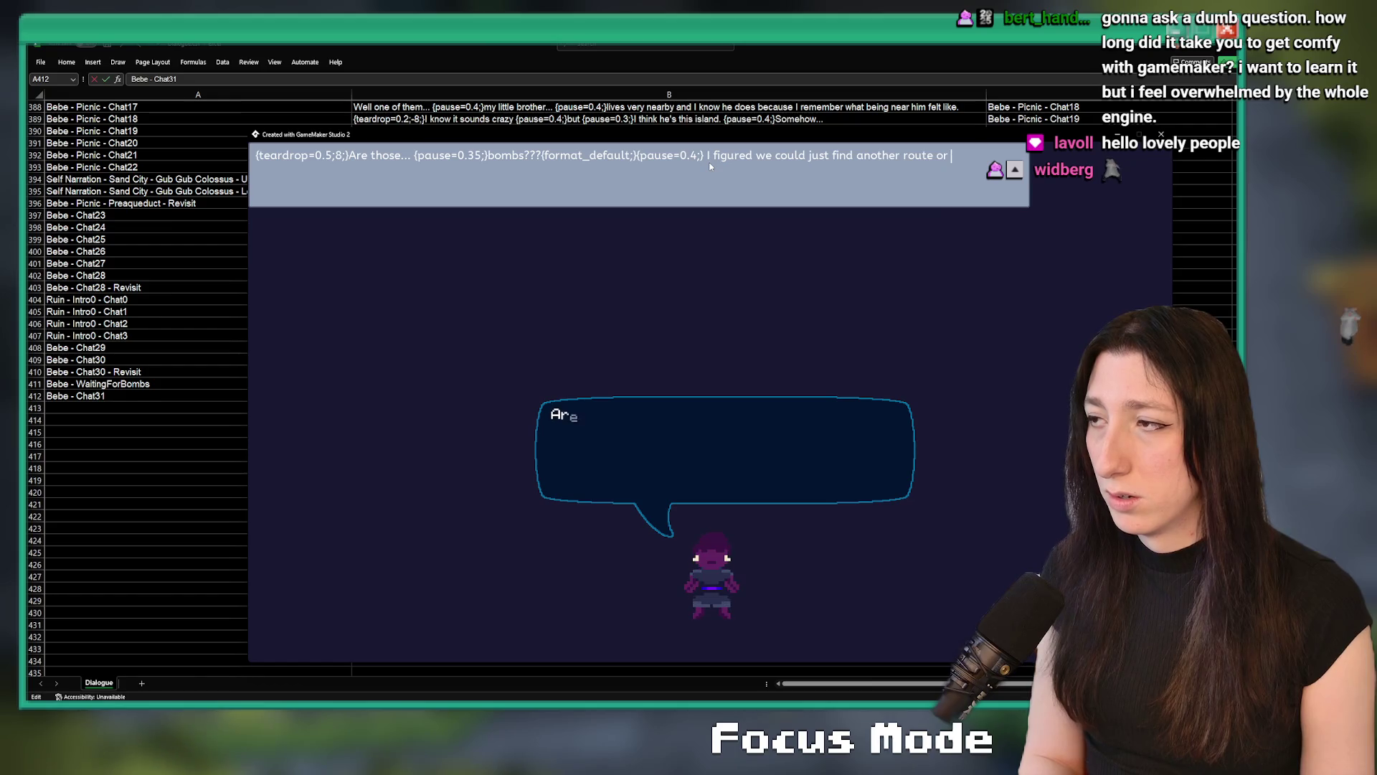
text( something.)
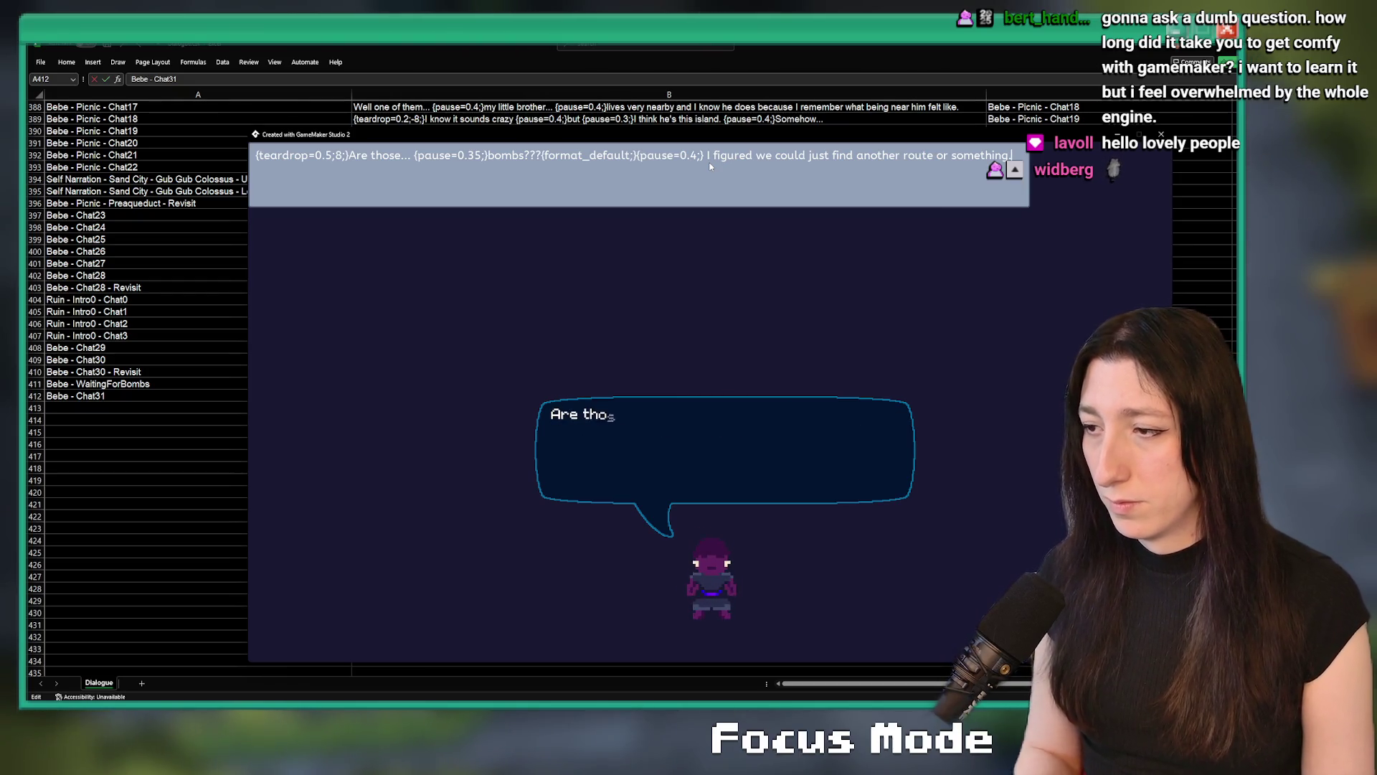
key(Escape)
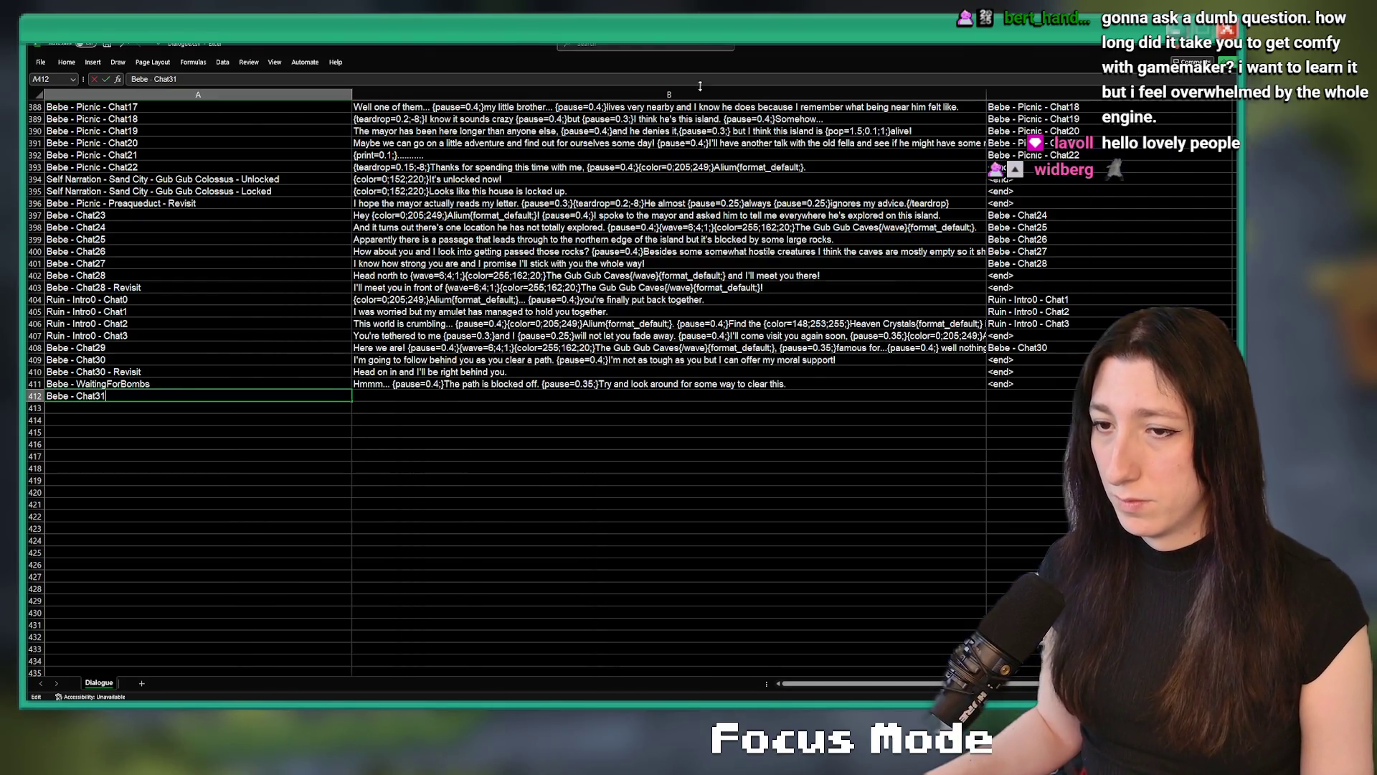
Paste the bombs line into B412 and set C412's next-line label to 'Bebe - Chat32'
key(Tab)
key(ctrl+v)
key(Left)
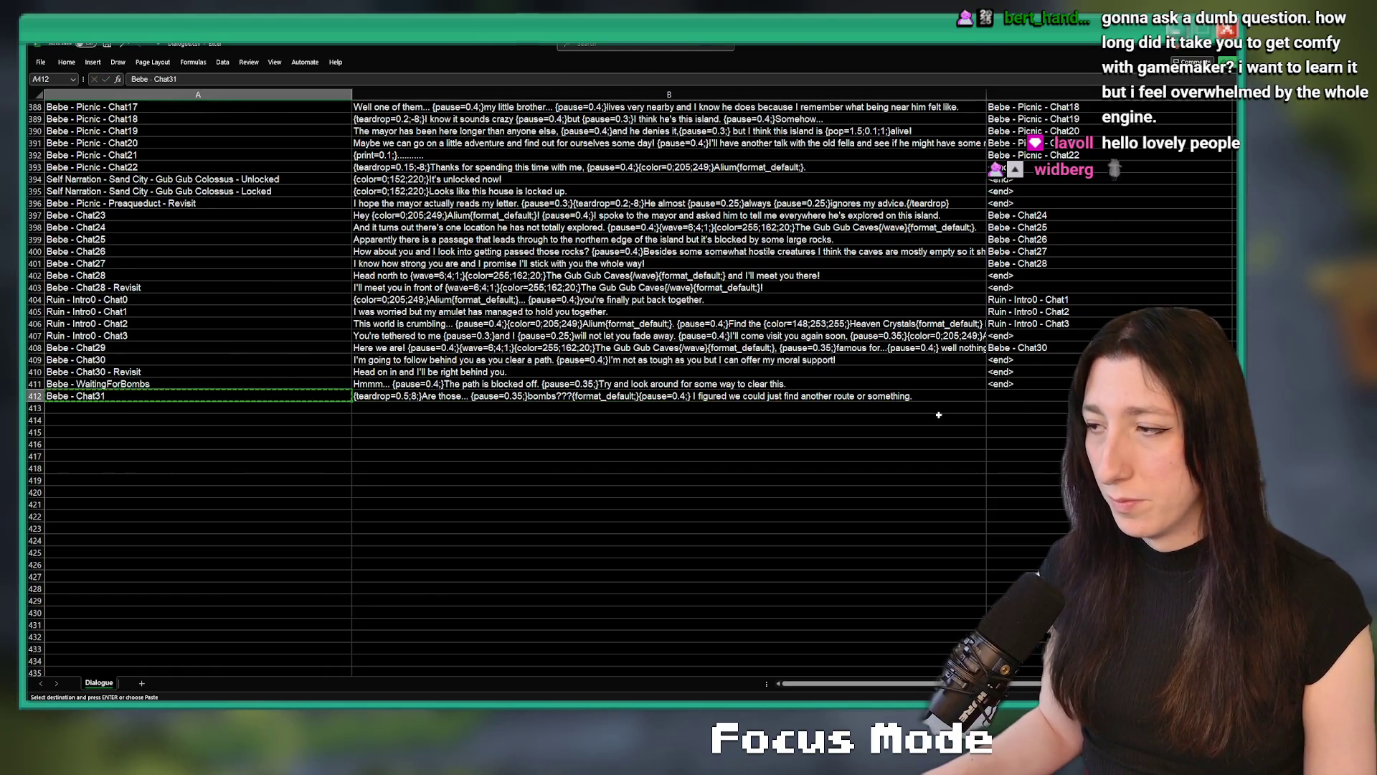
key(ctrl+c)
double_click(1003, 398)
key(ctrl+v)
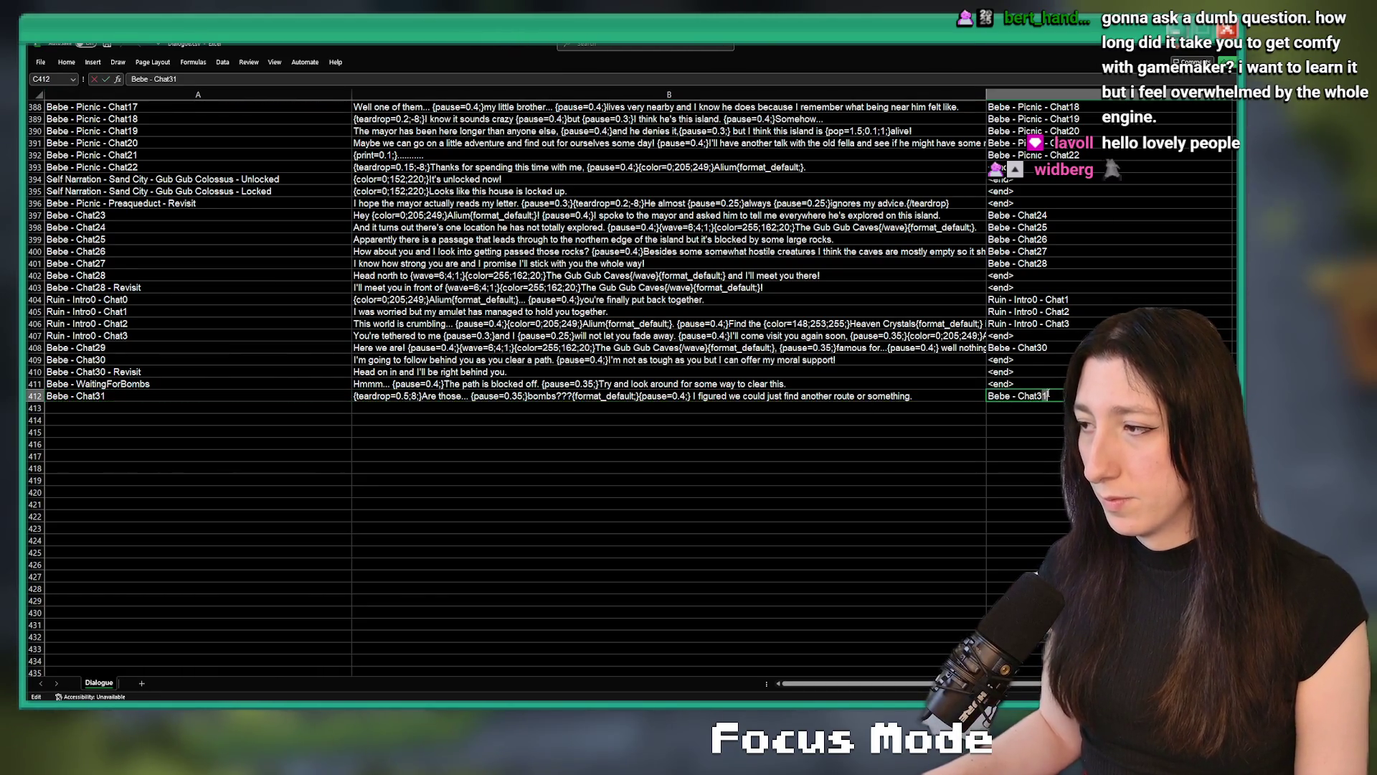
key(BackSpace)
text(2)
key(Return)
Copy the 'Bebe - Chat32' label into A413 as the new row's key
click(1024, 395)
key(ctrl+c)
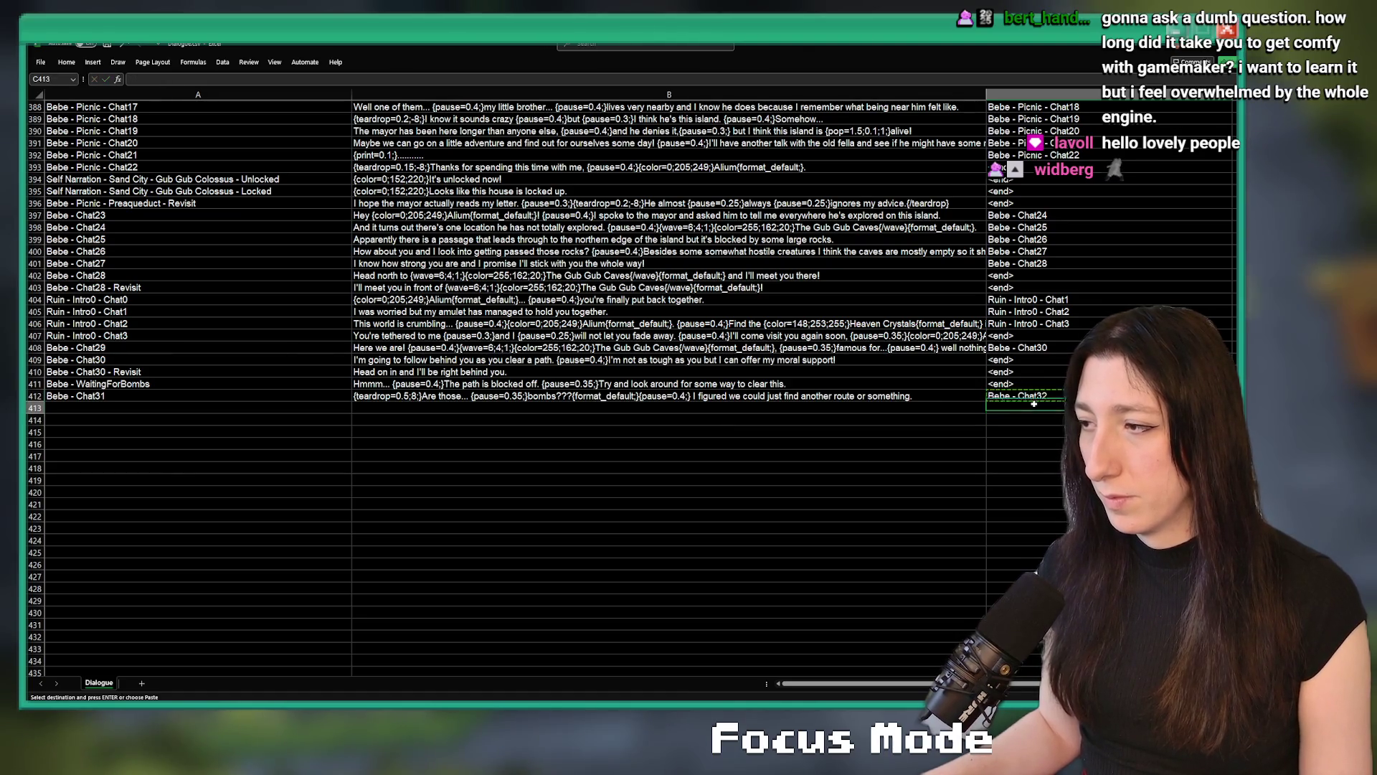
click(75, 407)
key(ctrl+v)
key(alt+Tab)
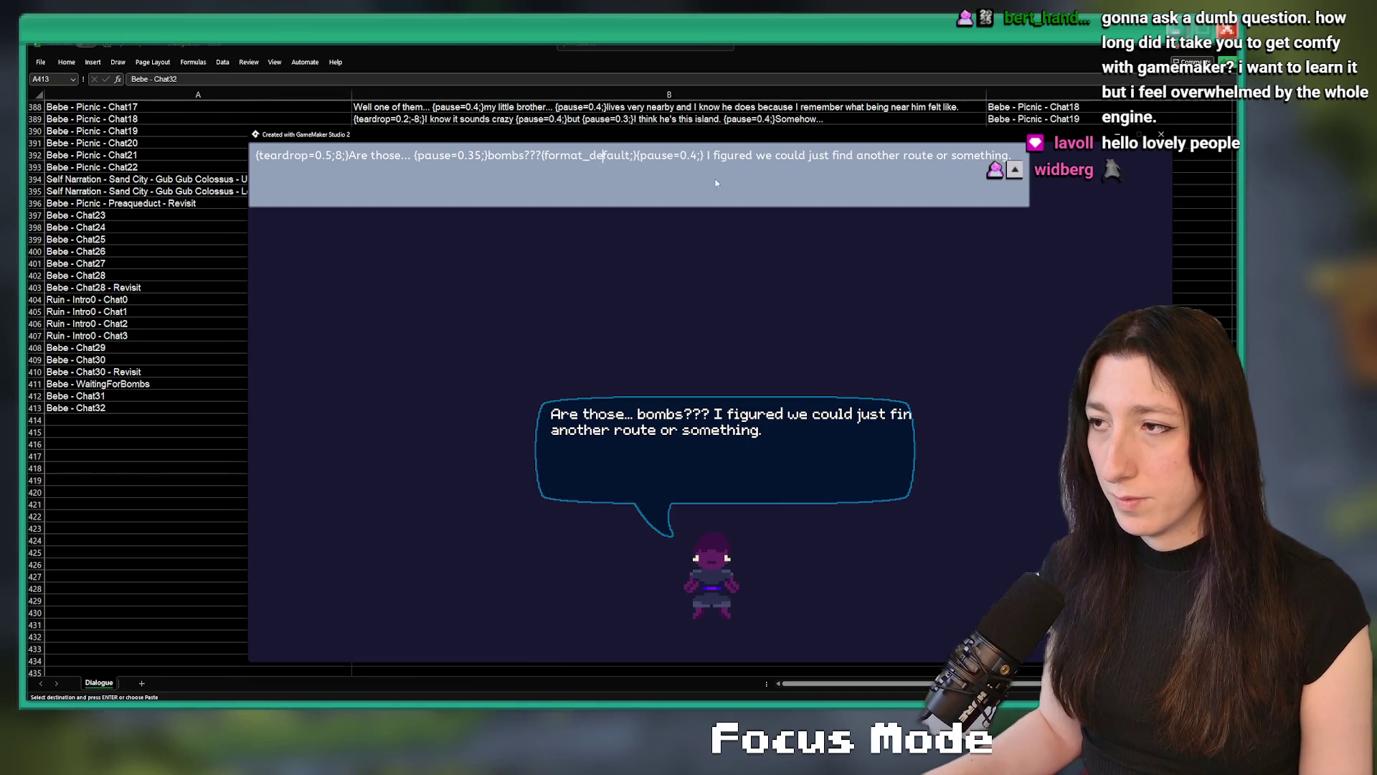
Insert 'HAHAHAHA {pause=0.4;}' preceded by a {teardrop=0.5;-8;} tag
click(706, 156)
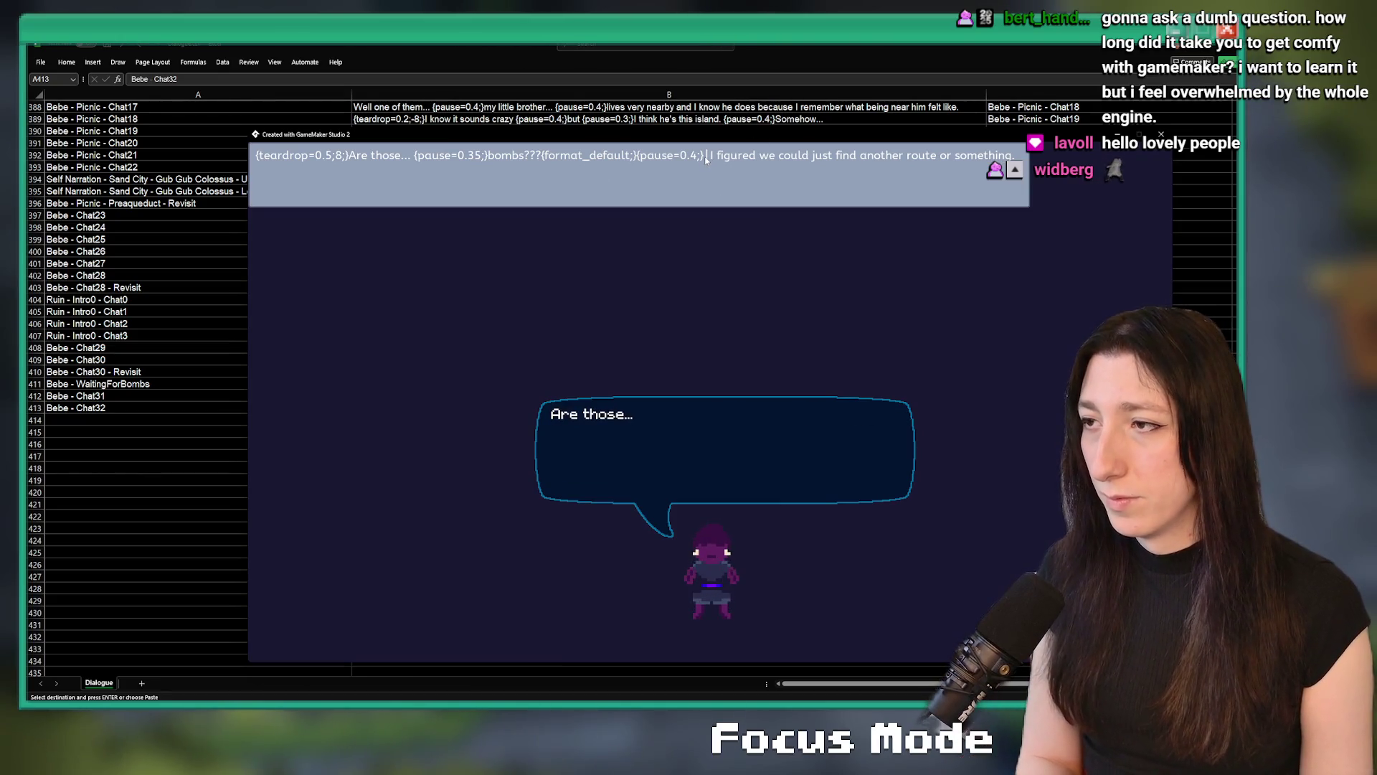
text(HAHAHAHA)
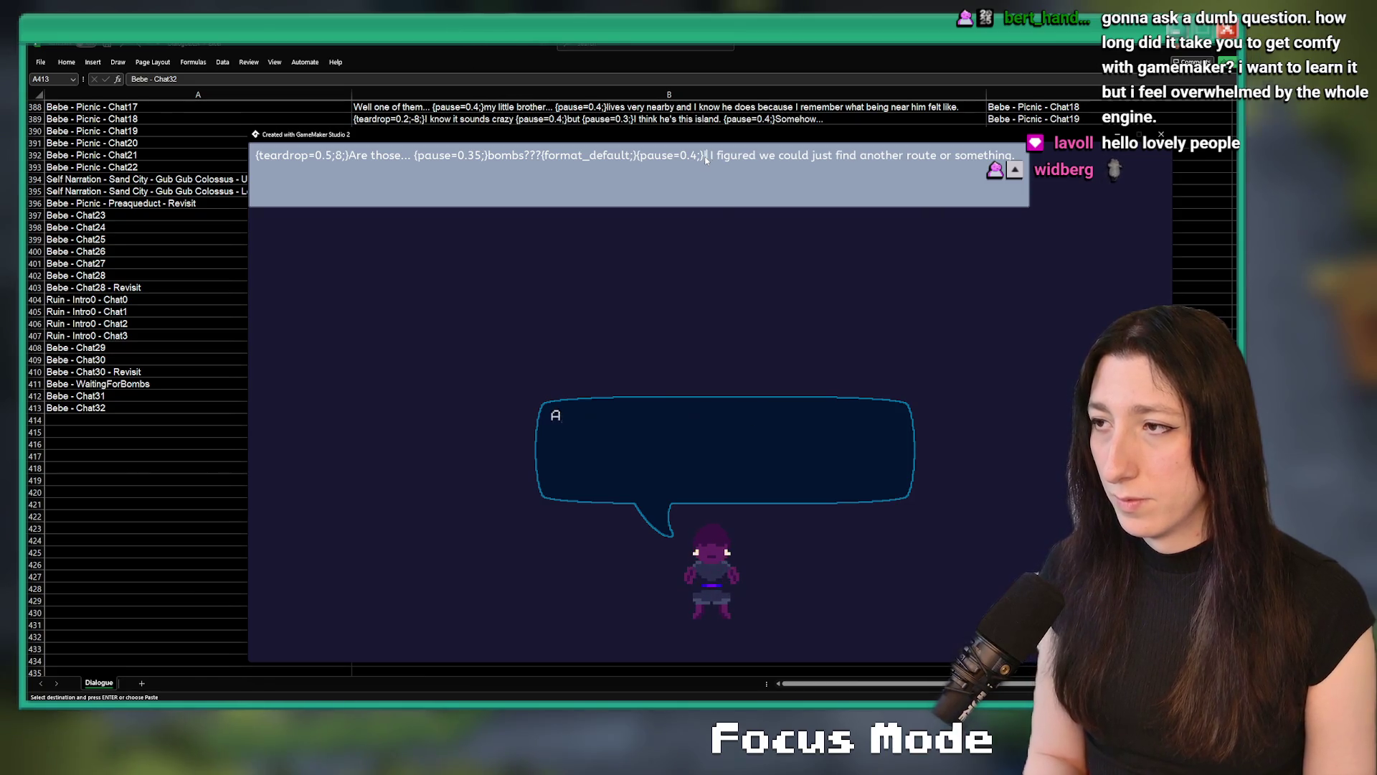
text( {paus)
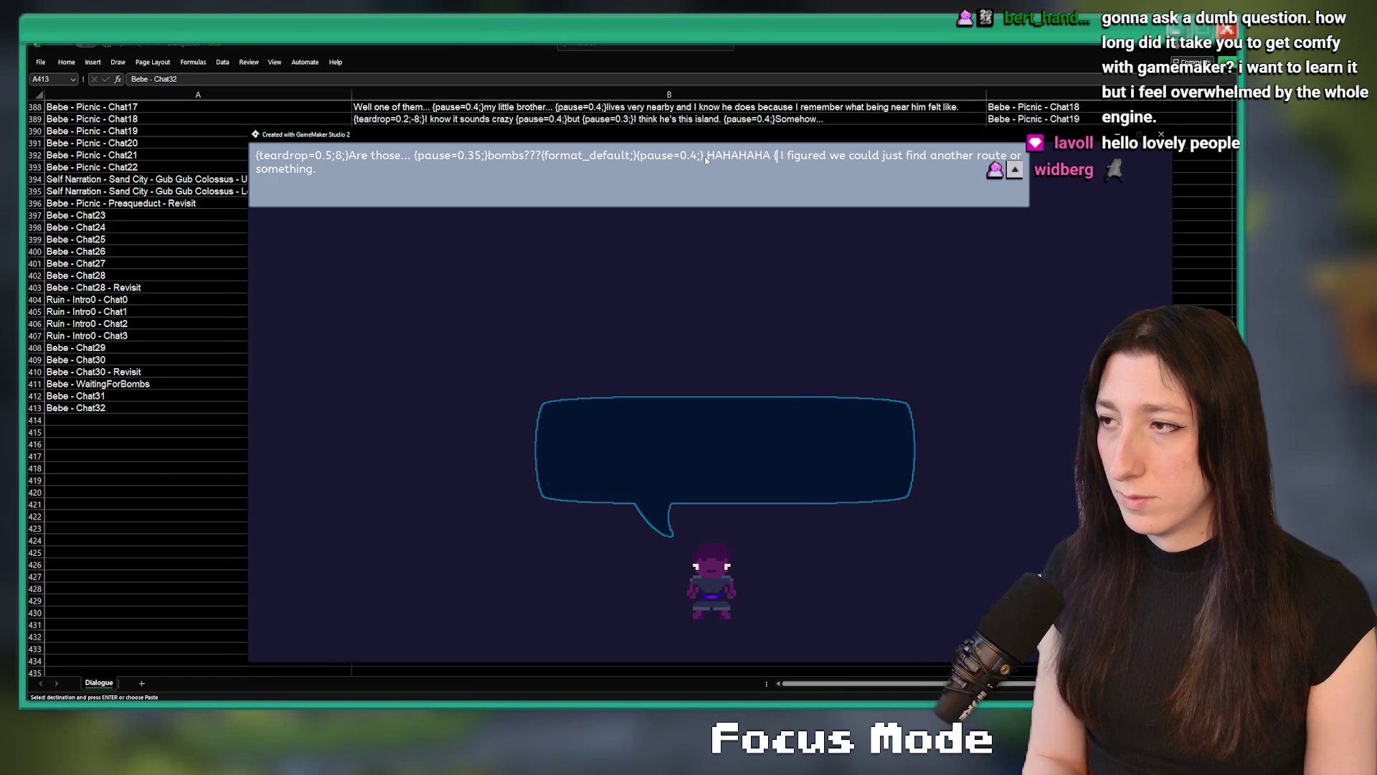
text(e=0.)
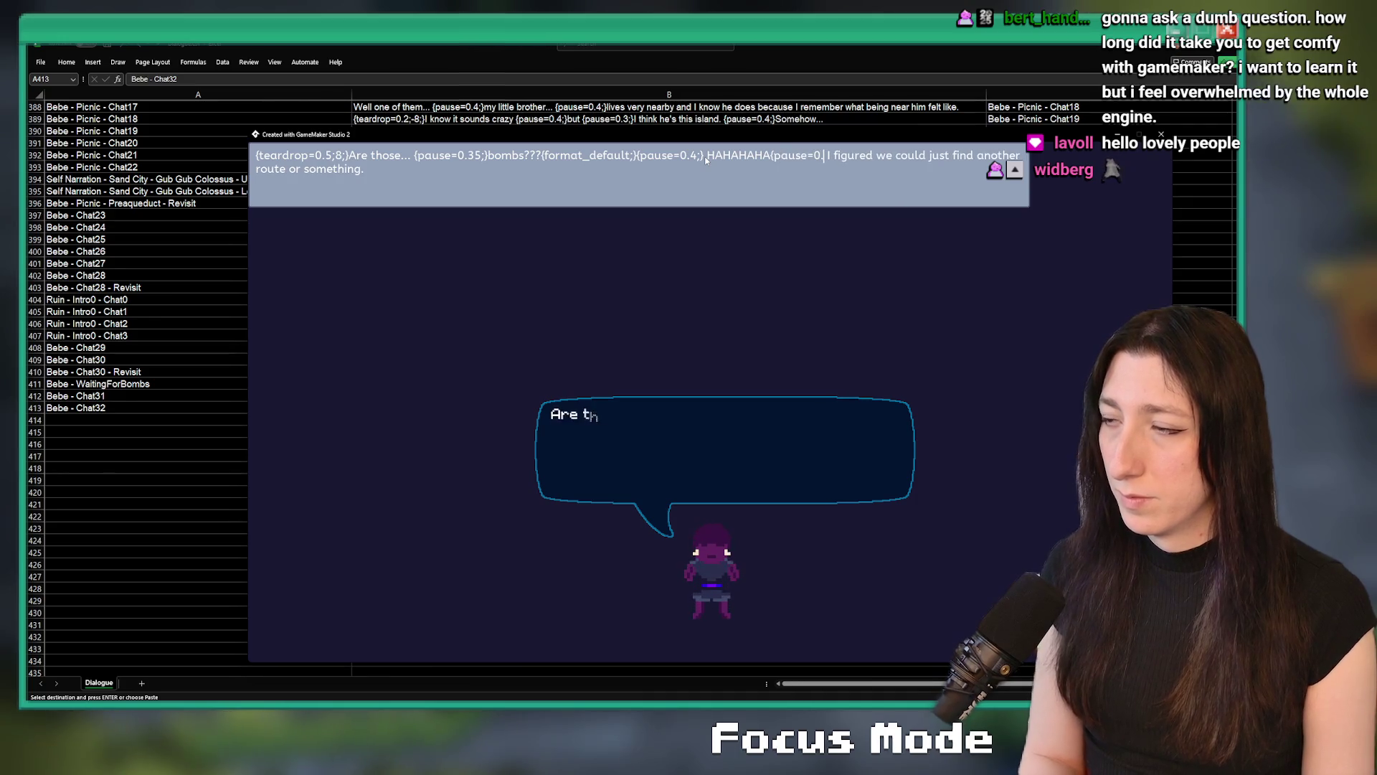
text(4;})
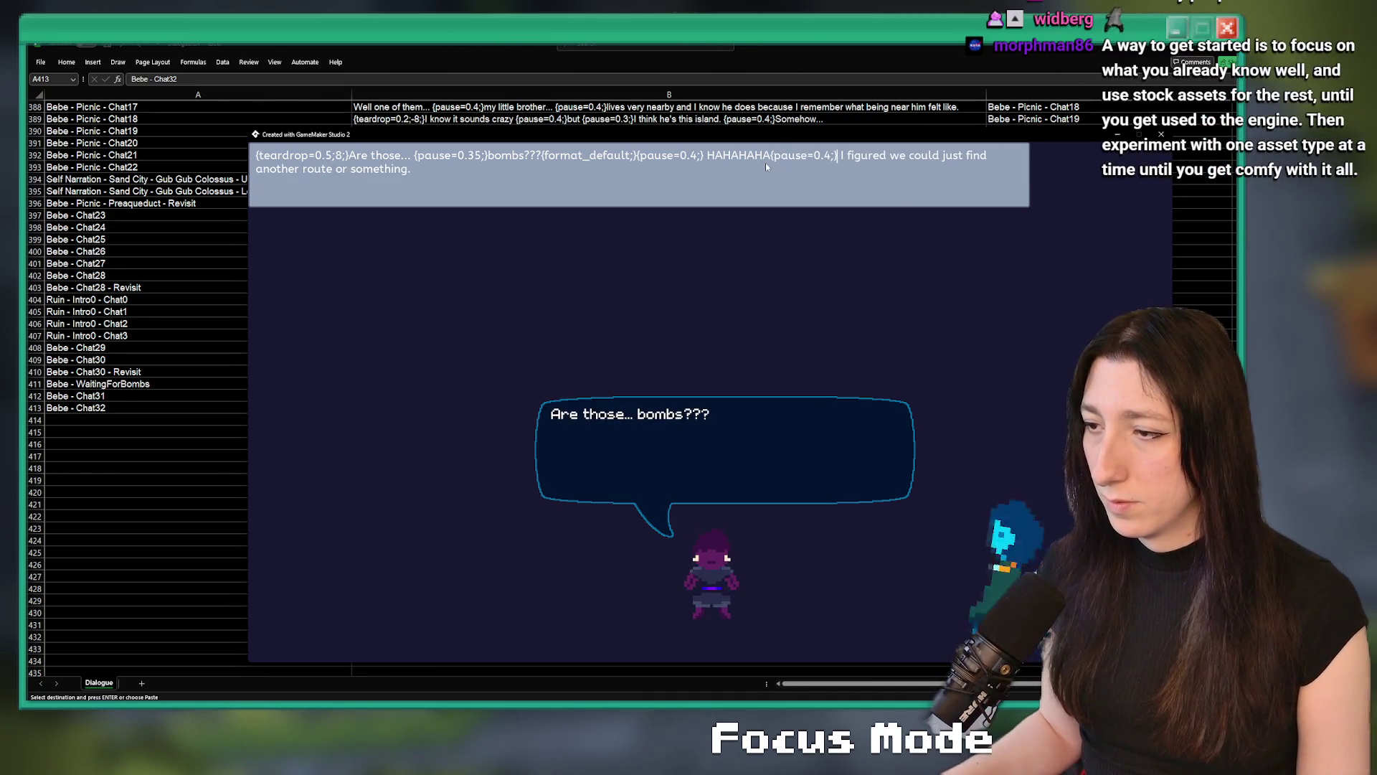
click(709, 157)
text({)
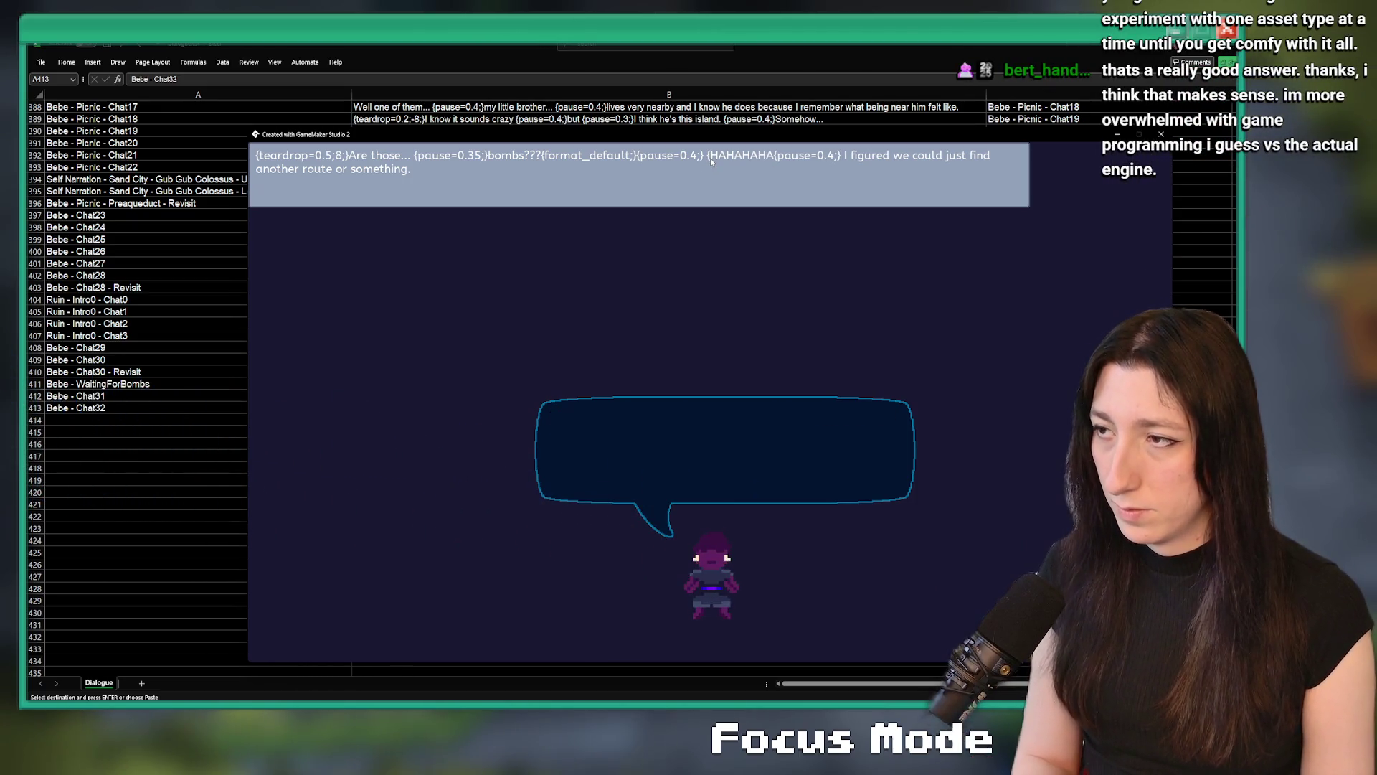
text(teardrop=0.5)
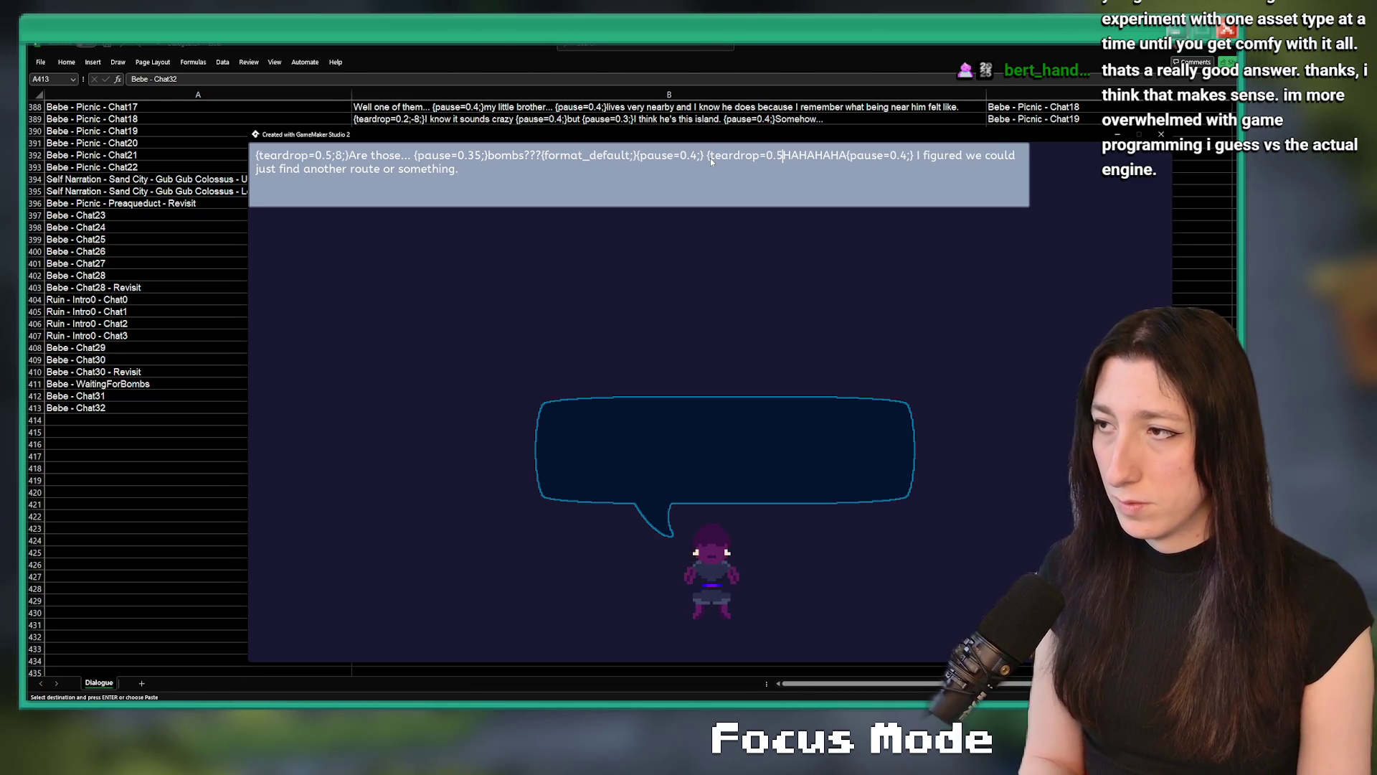
text(;-8;})
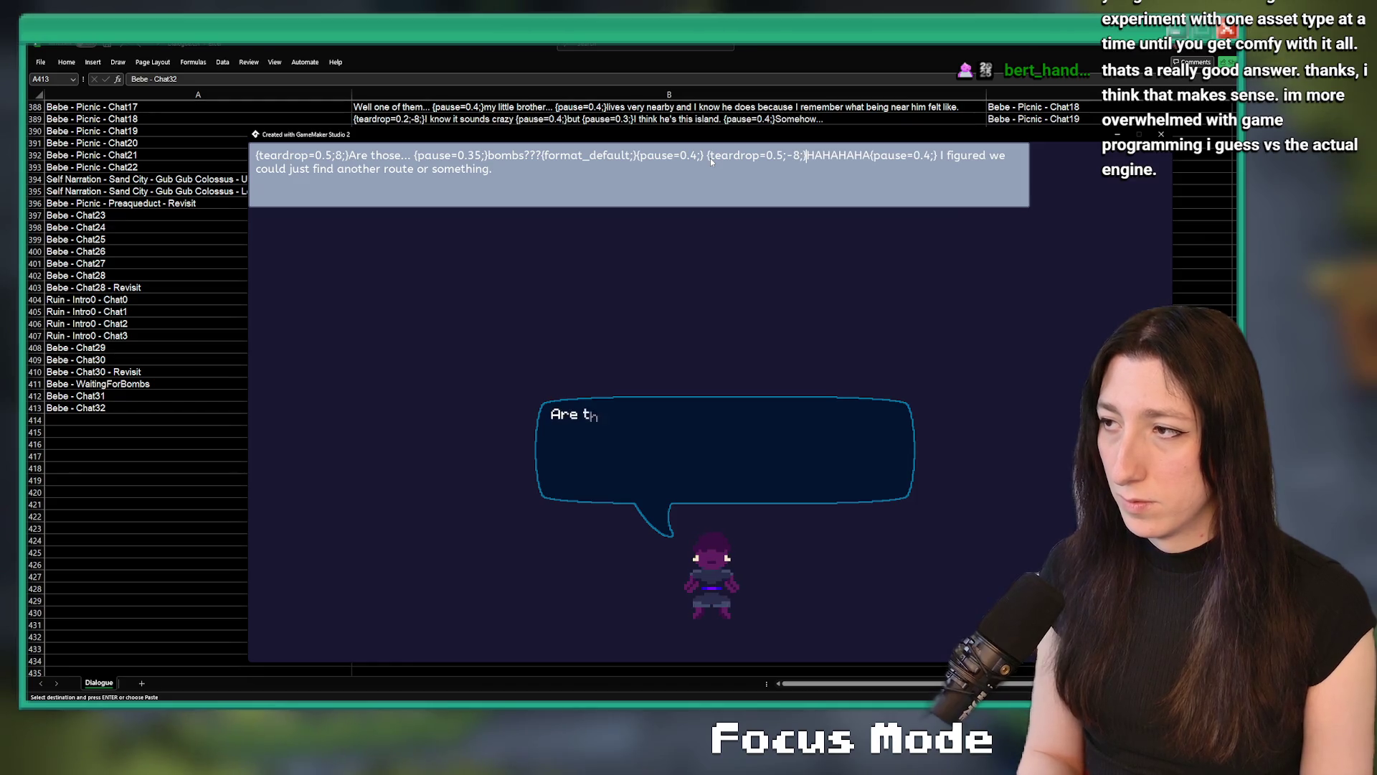
Add a {format_default;} tag after HAHAHAHA, correcting its typo, and rerun the preview
key(ctrl+Right)
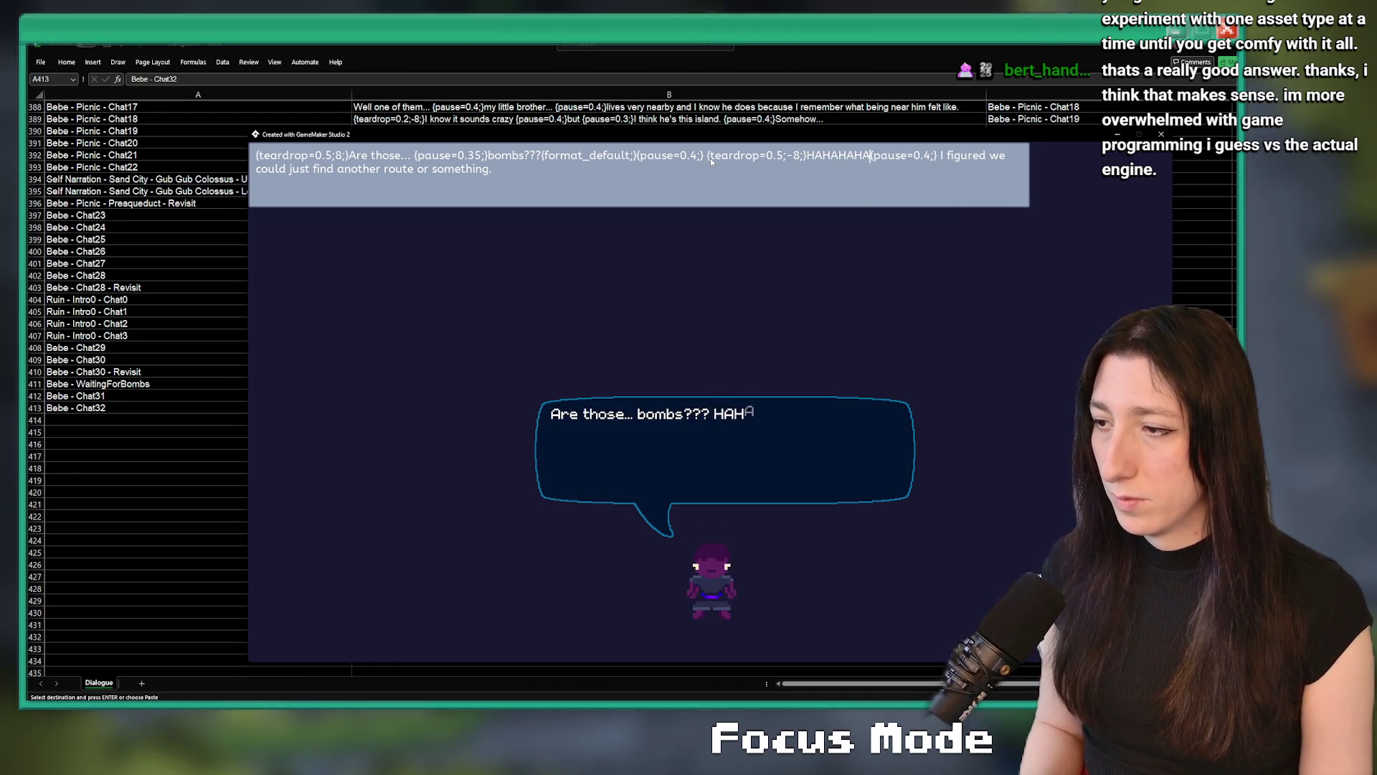
text({tea)
key(BackSpace)
key(BackSpace)
key(BackSpace)
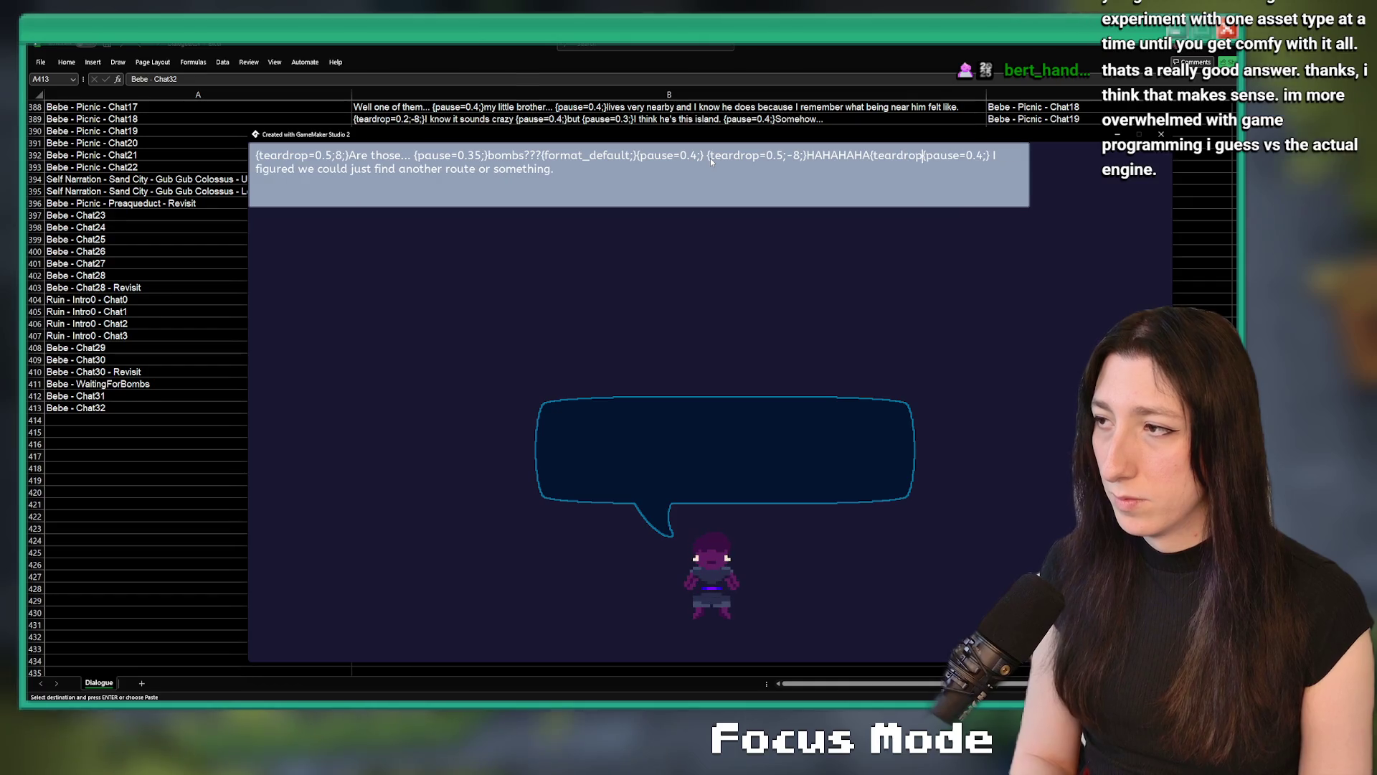
text(format_)
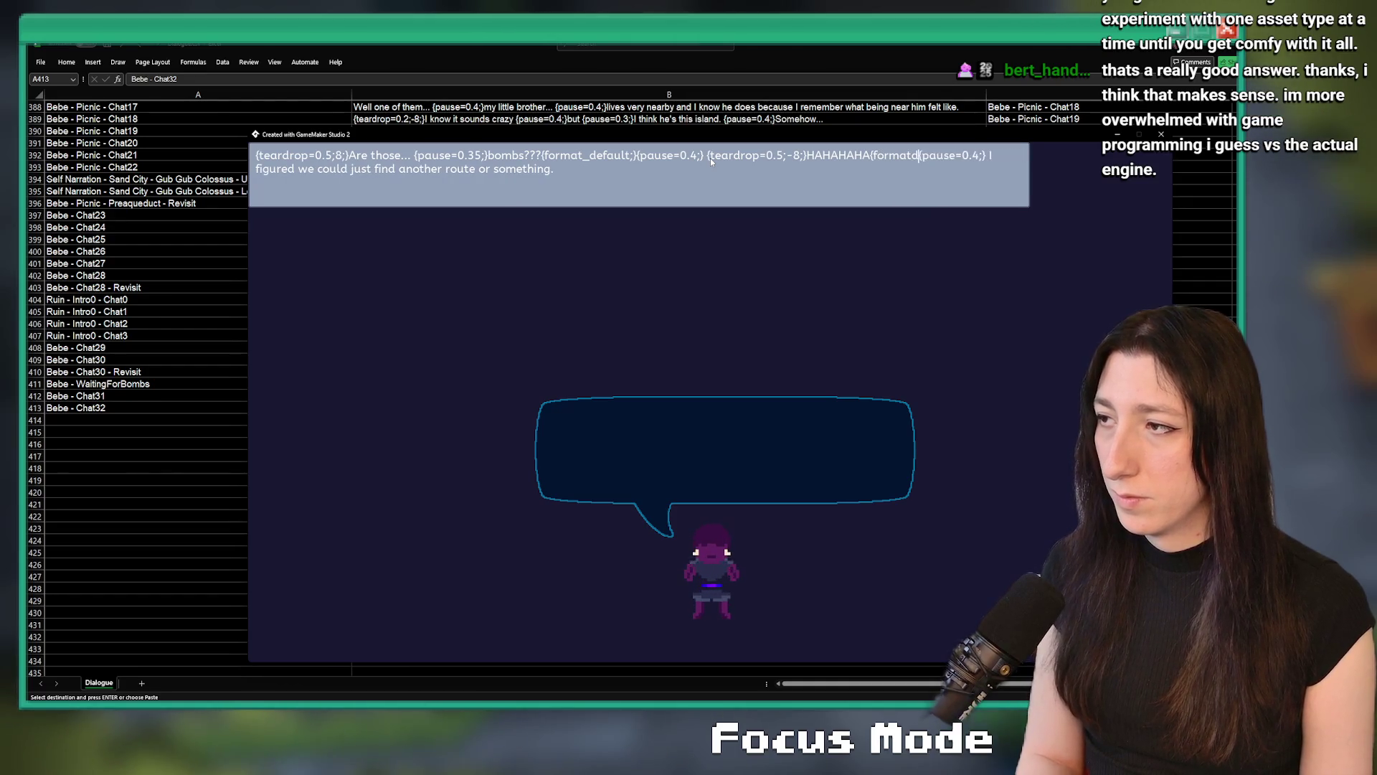
text(default;})
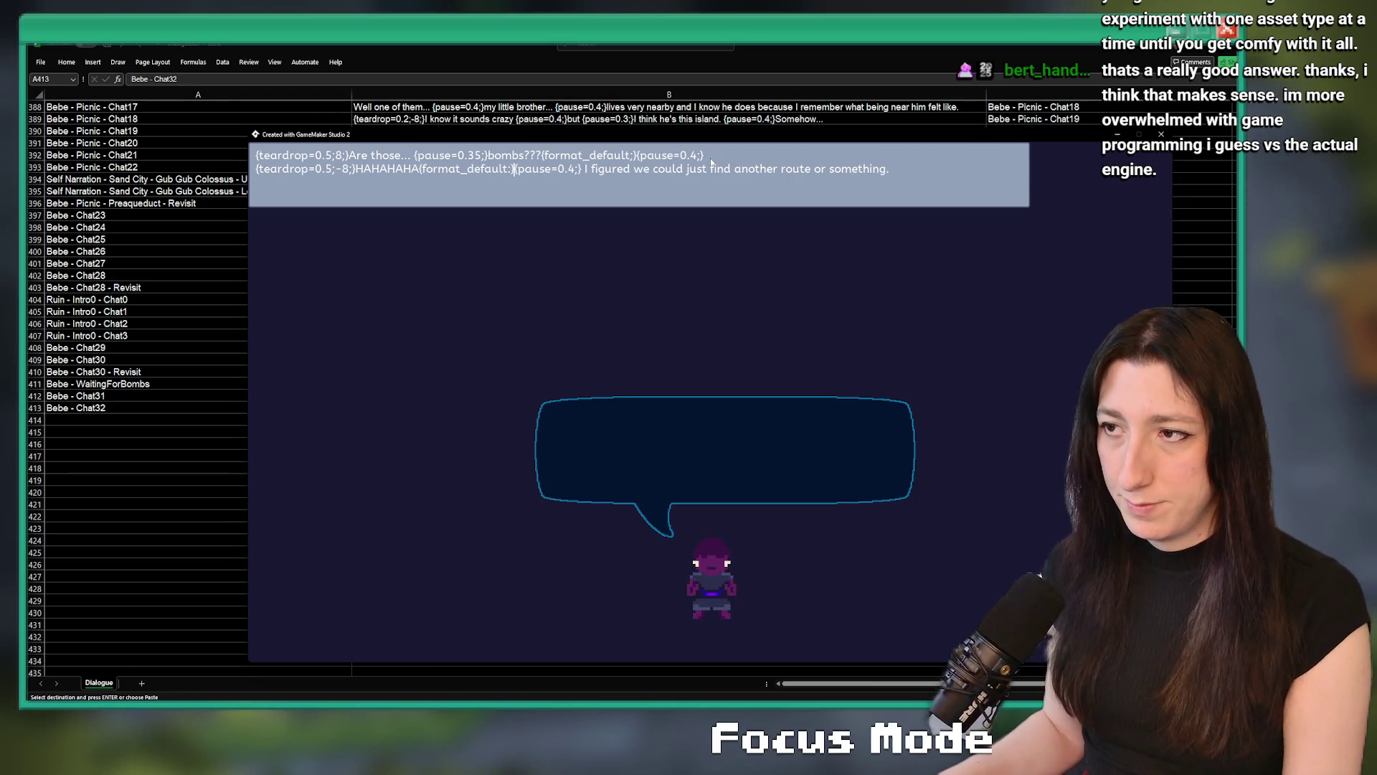
click(518, 173)
key(BackSpace)
key(BackSpace)
text(;)
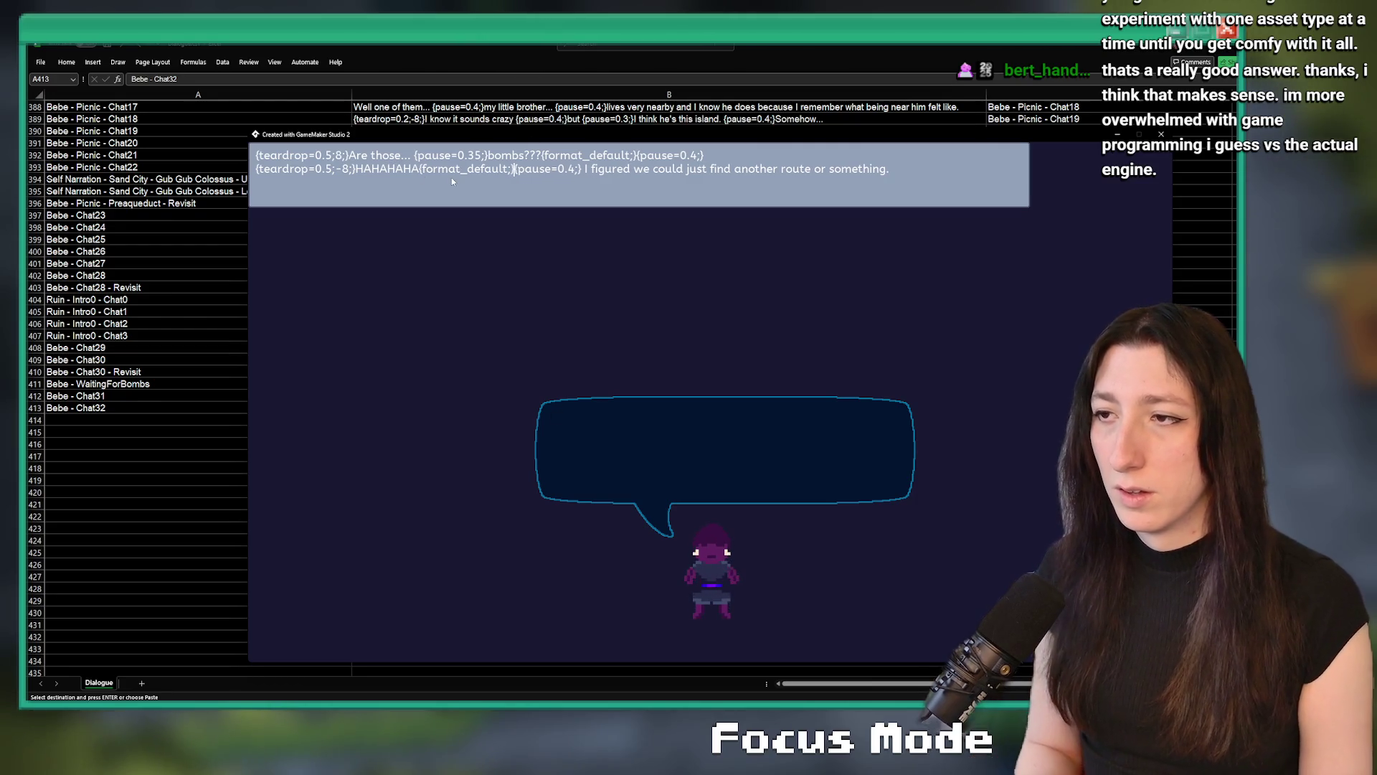
text(})
key(ctrl+a)
click(420, 170)
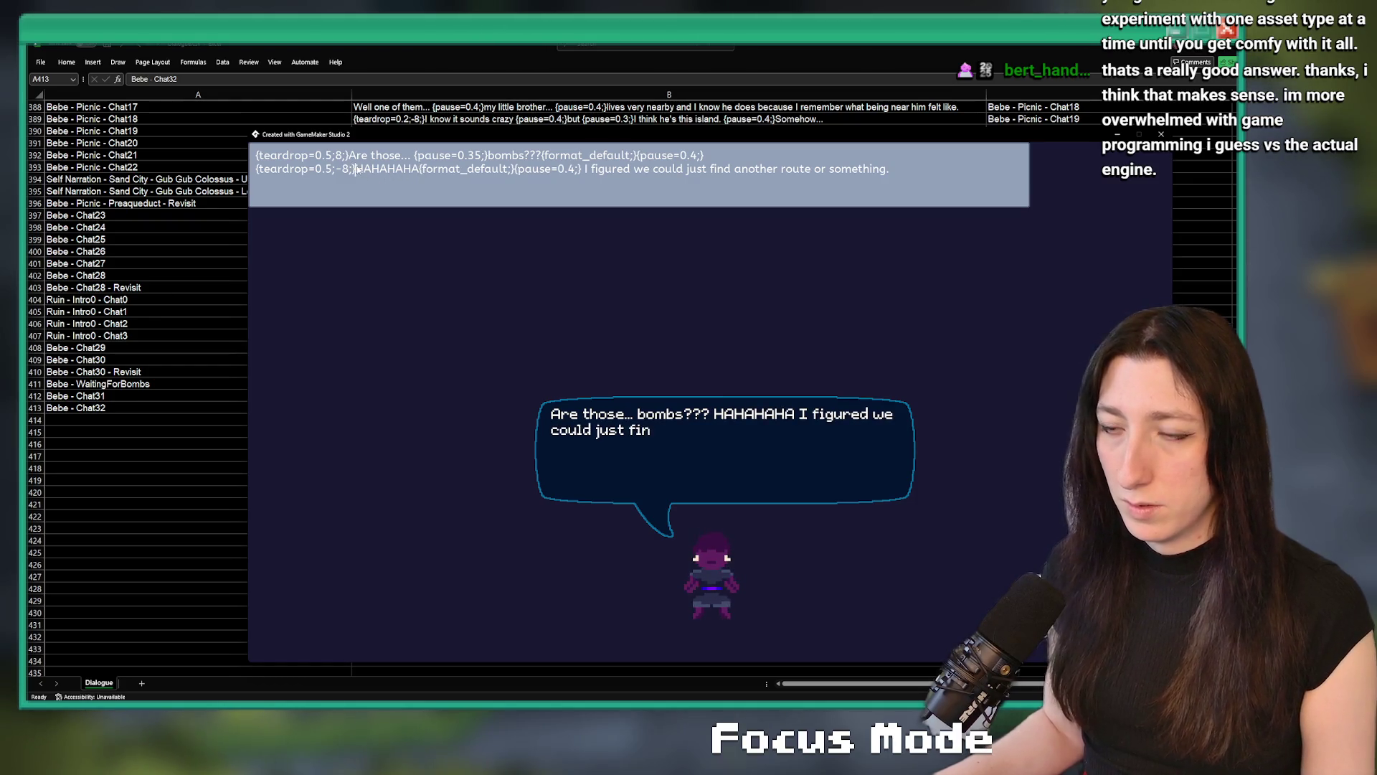
Wrap HAHAHAHA in {print=0.2;} and {print=-1;} tags to slow its printing
text({ptin=)
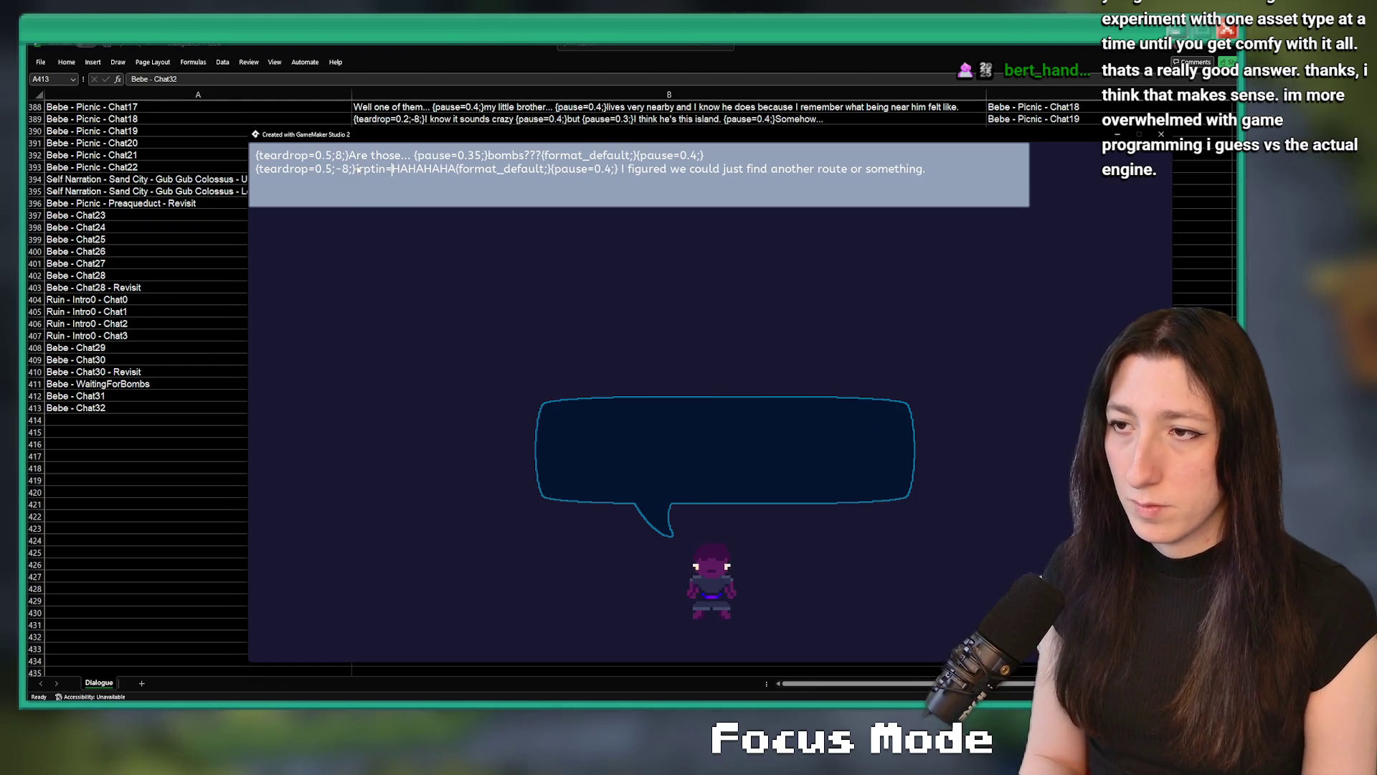
key(BackSpace)
key(BackSpace)
key(BackSpace)
text(rint=0.2;})
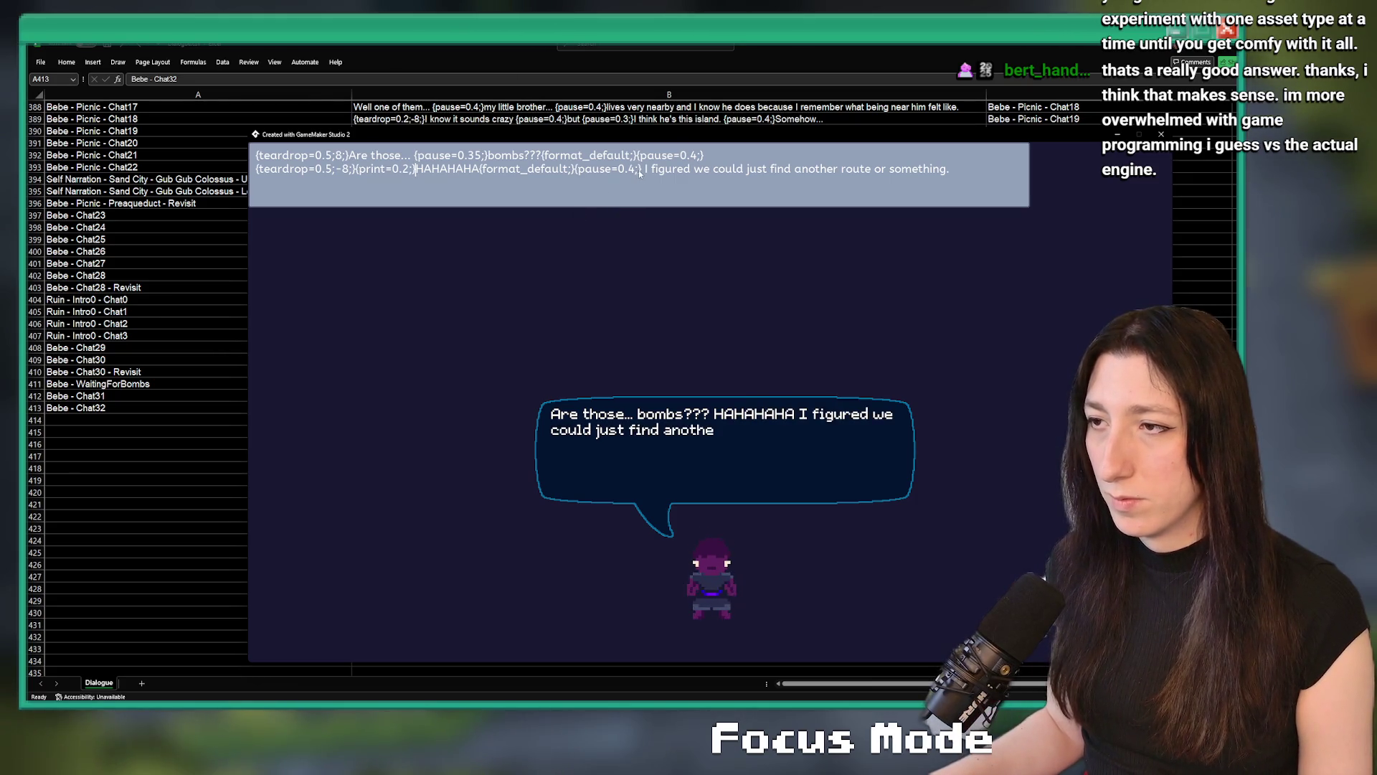
key(ctrl+v)
key(ctrl+z)
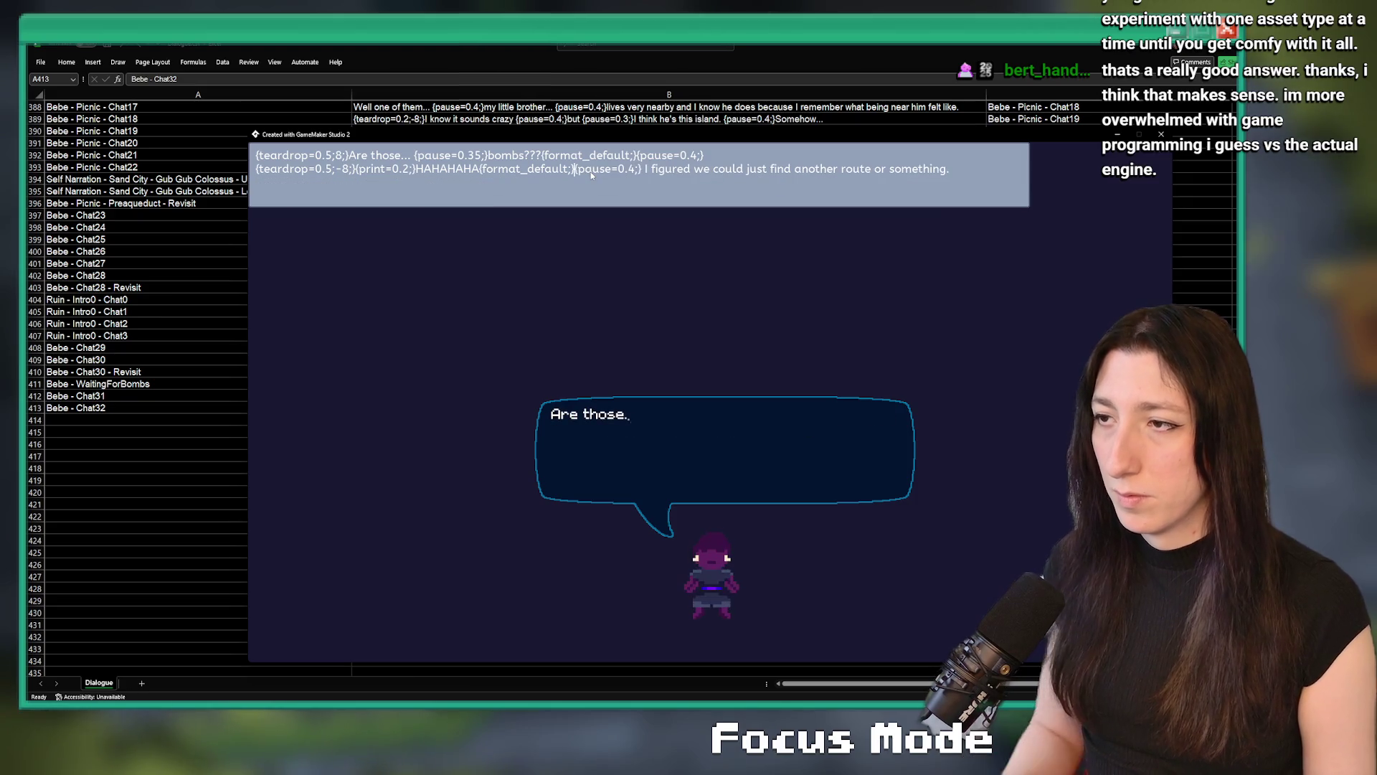
text({print=-1;})
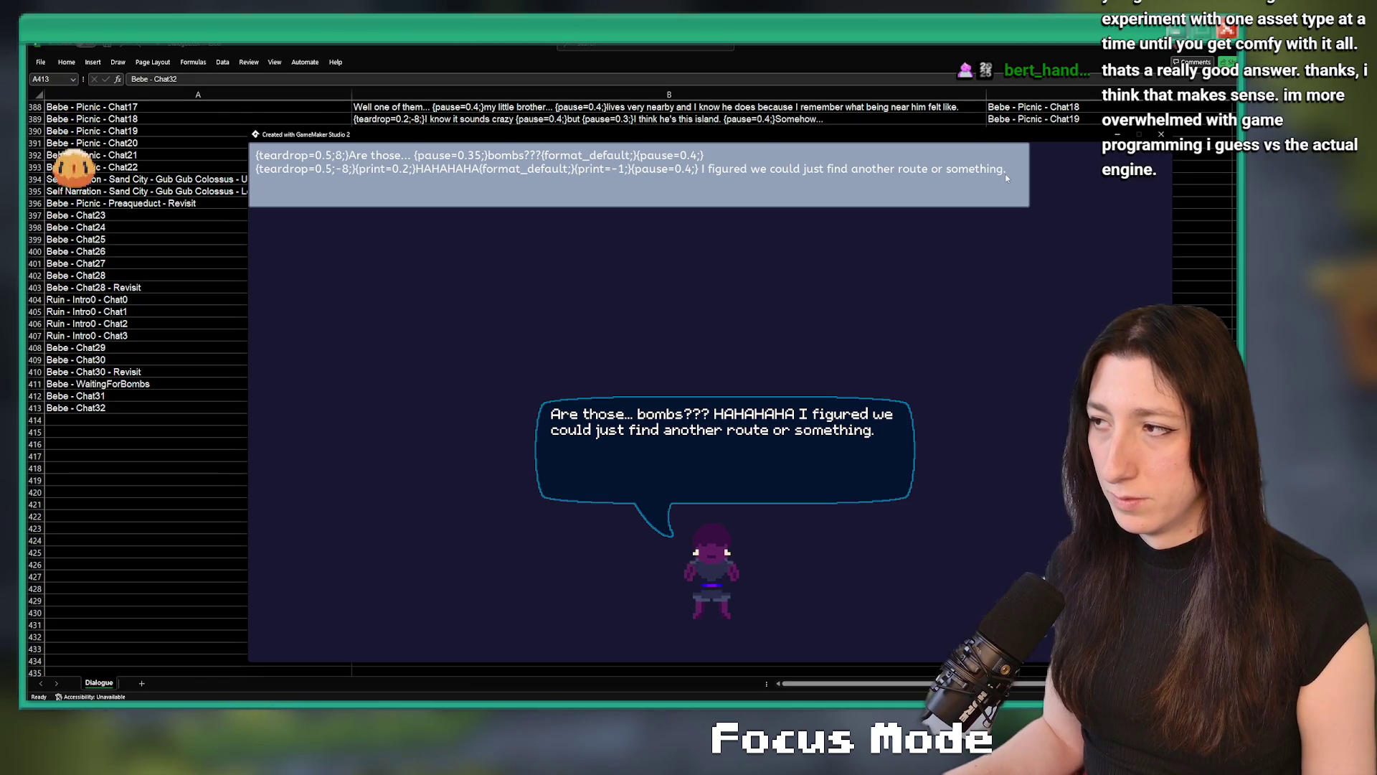
Change the line's ending to 'but that works!' and copy the whole tagged line
key(BackSpace)
text(but that works)
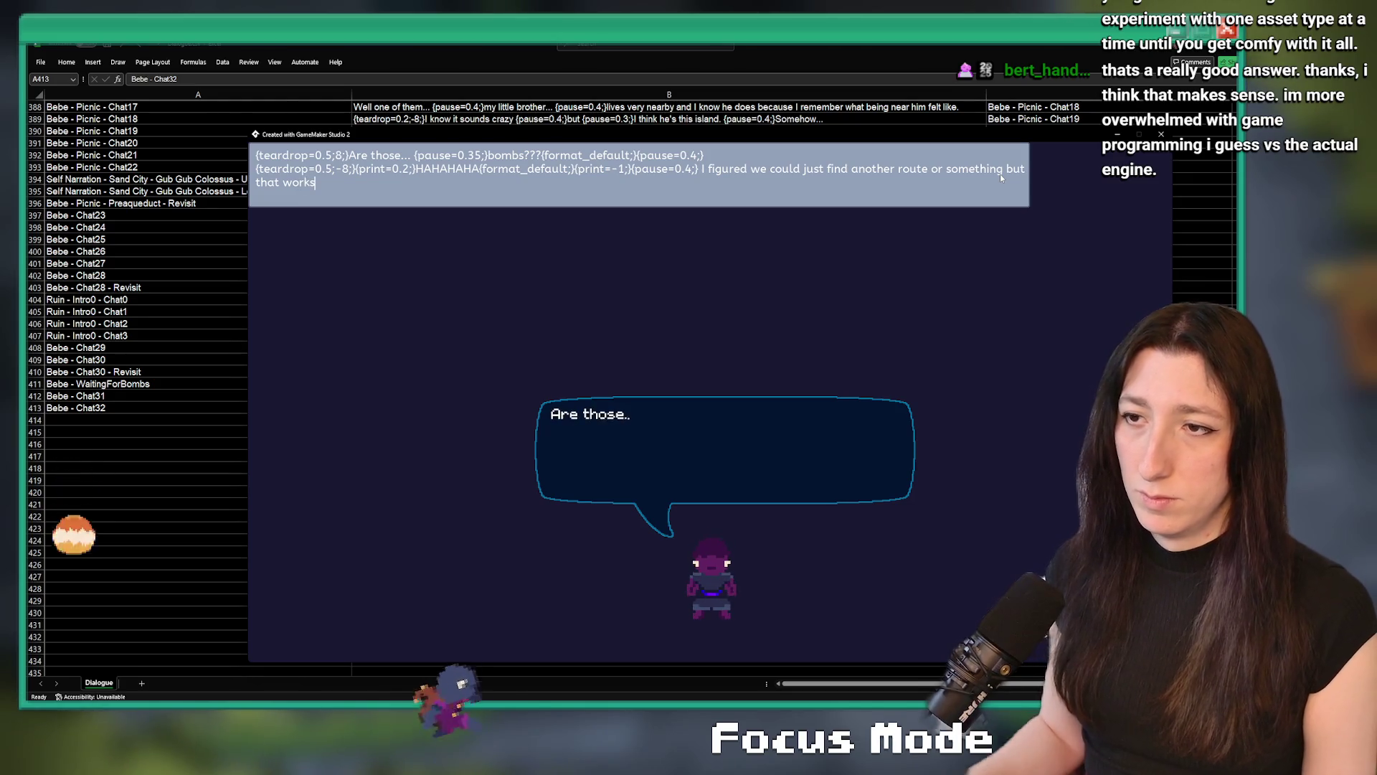
text(!)
key(ctrl+a)
key(ctrl+c)
key(alt+Tab)
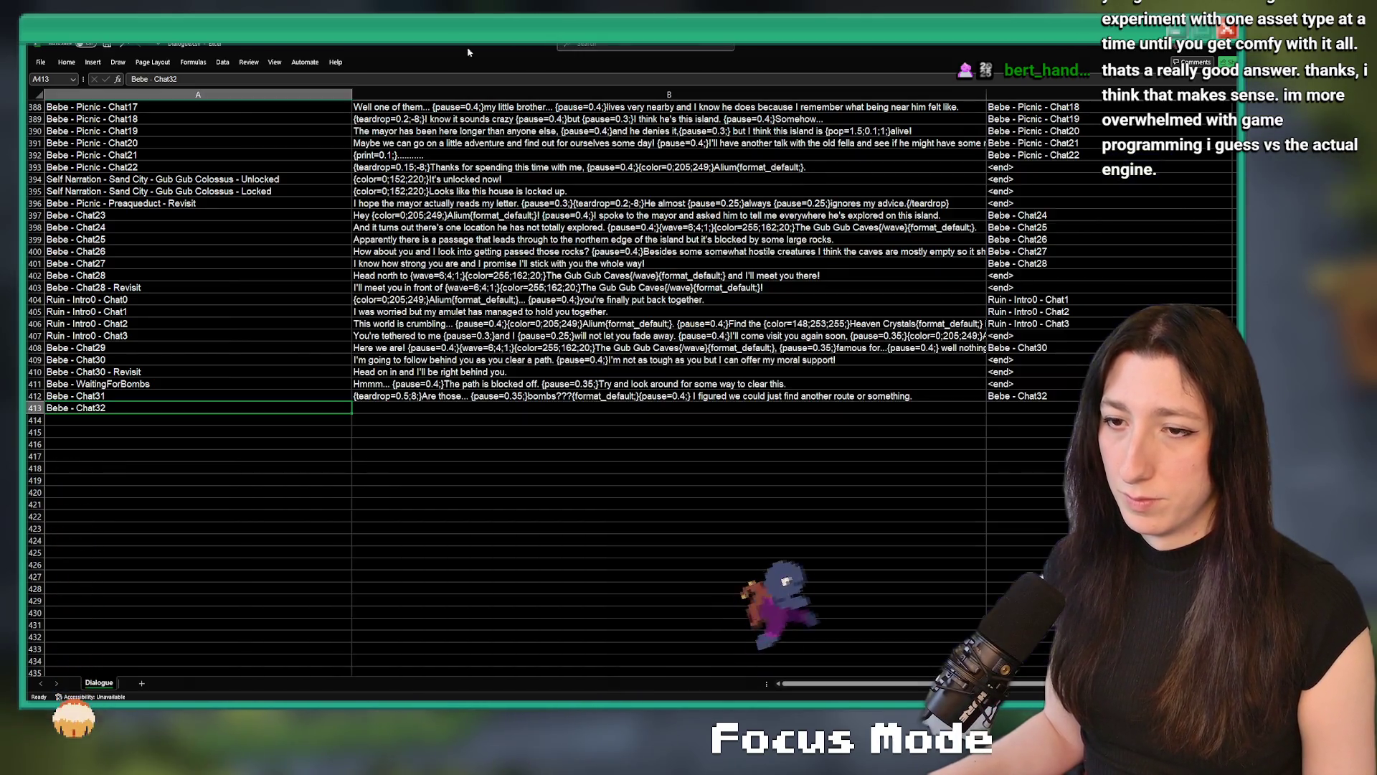
Paste the tagged line into the dialogue column, then clear row 413's dialogue cell
click(574, 407)
key(ctrl+v)
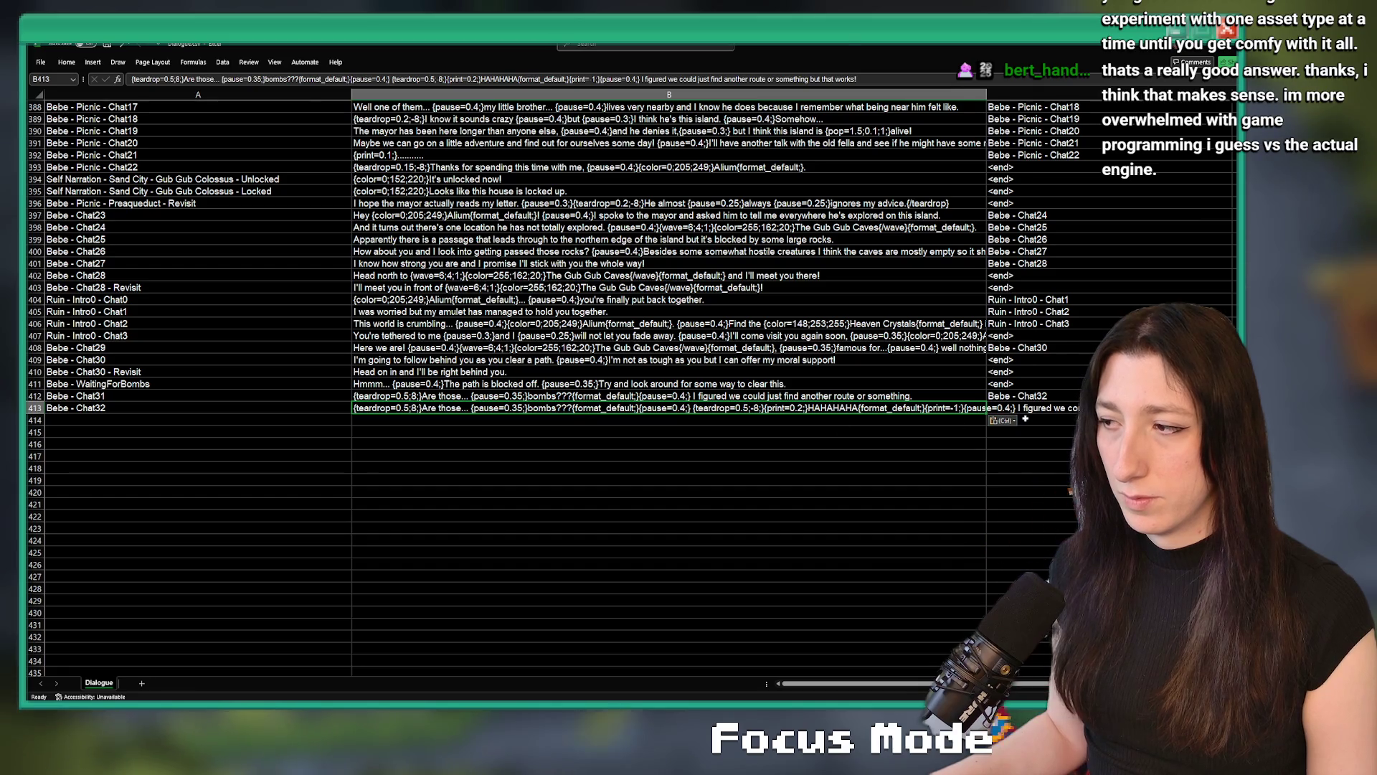
key(Up)
key(Right)
click(685, 408)
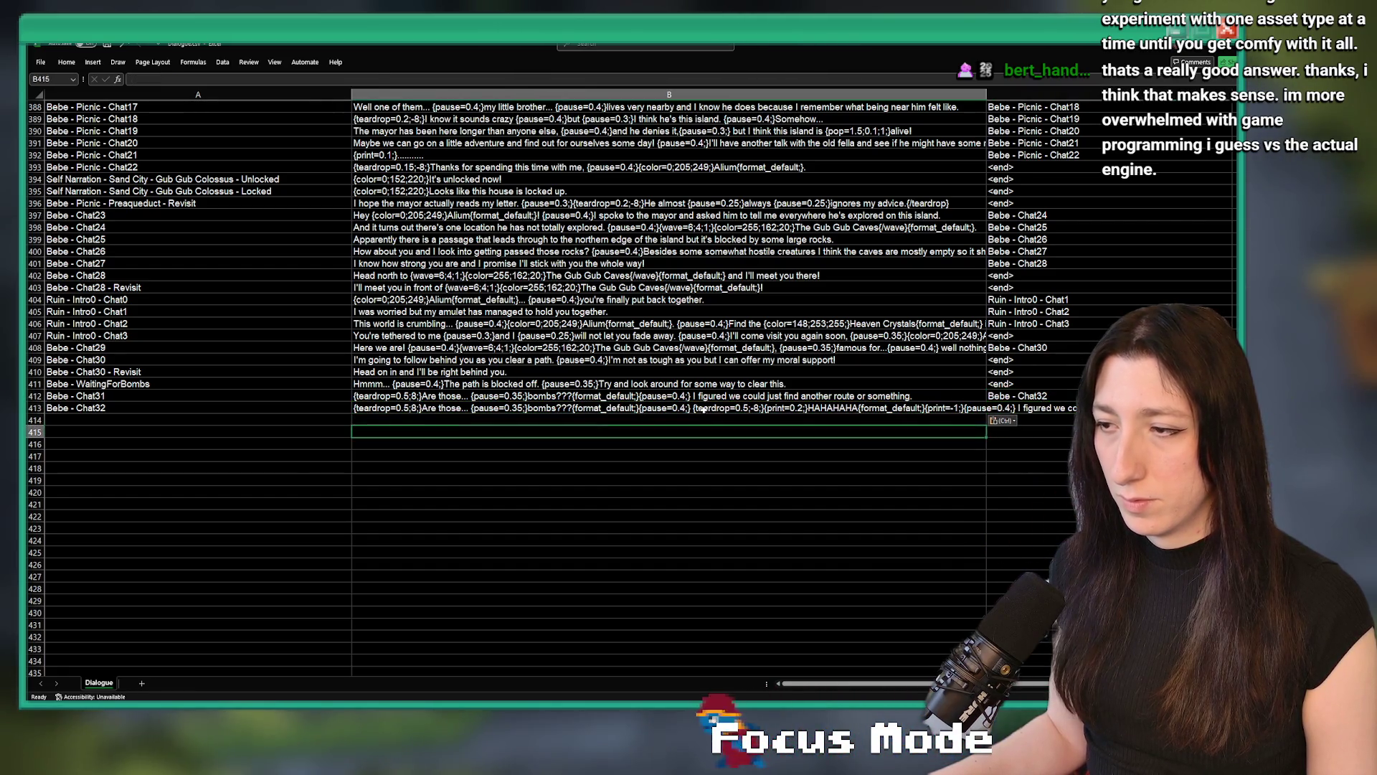
double_click(685, 408)
key(Escape)
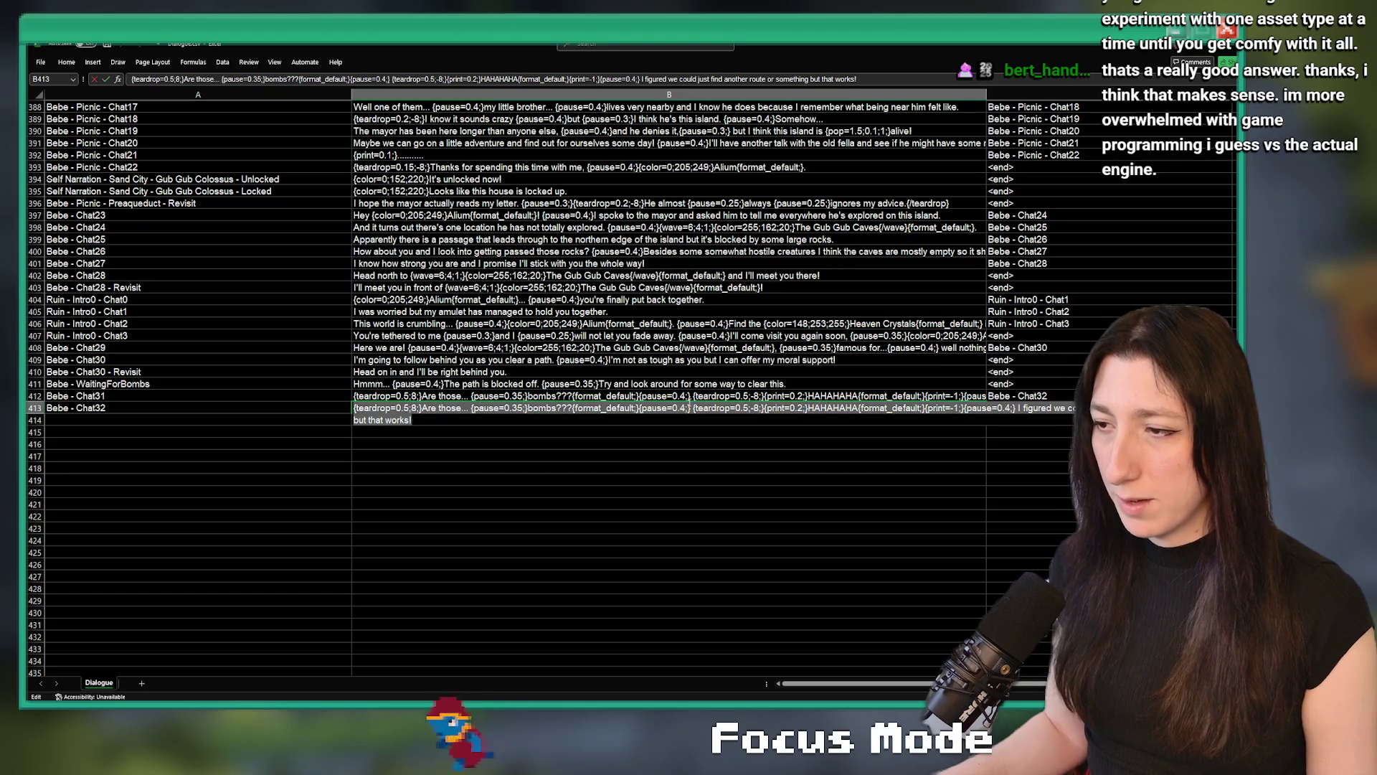
key(Delete)
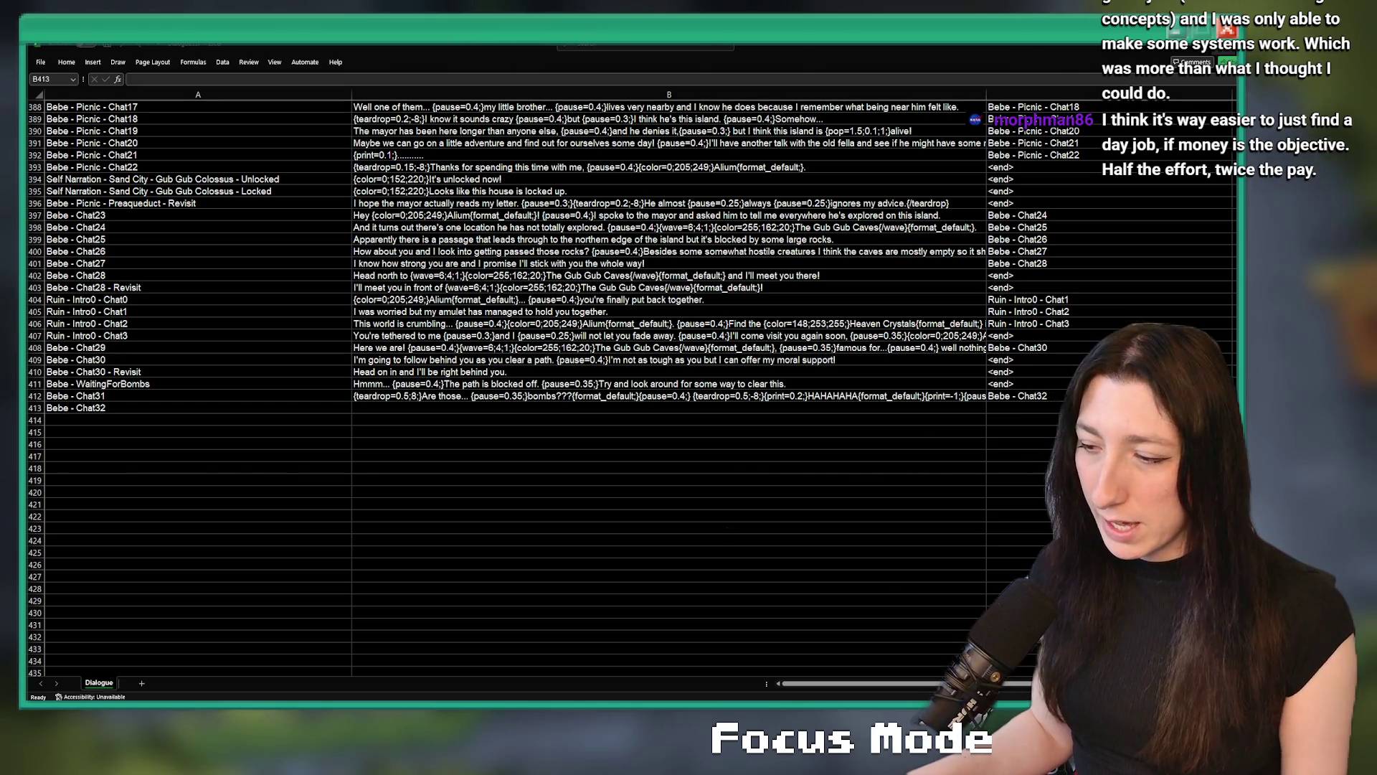
mouse_move(748, 717)
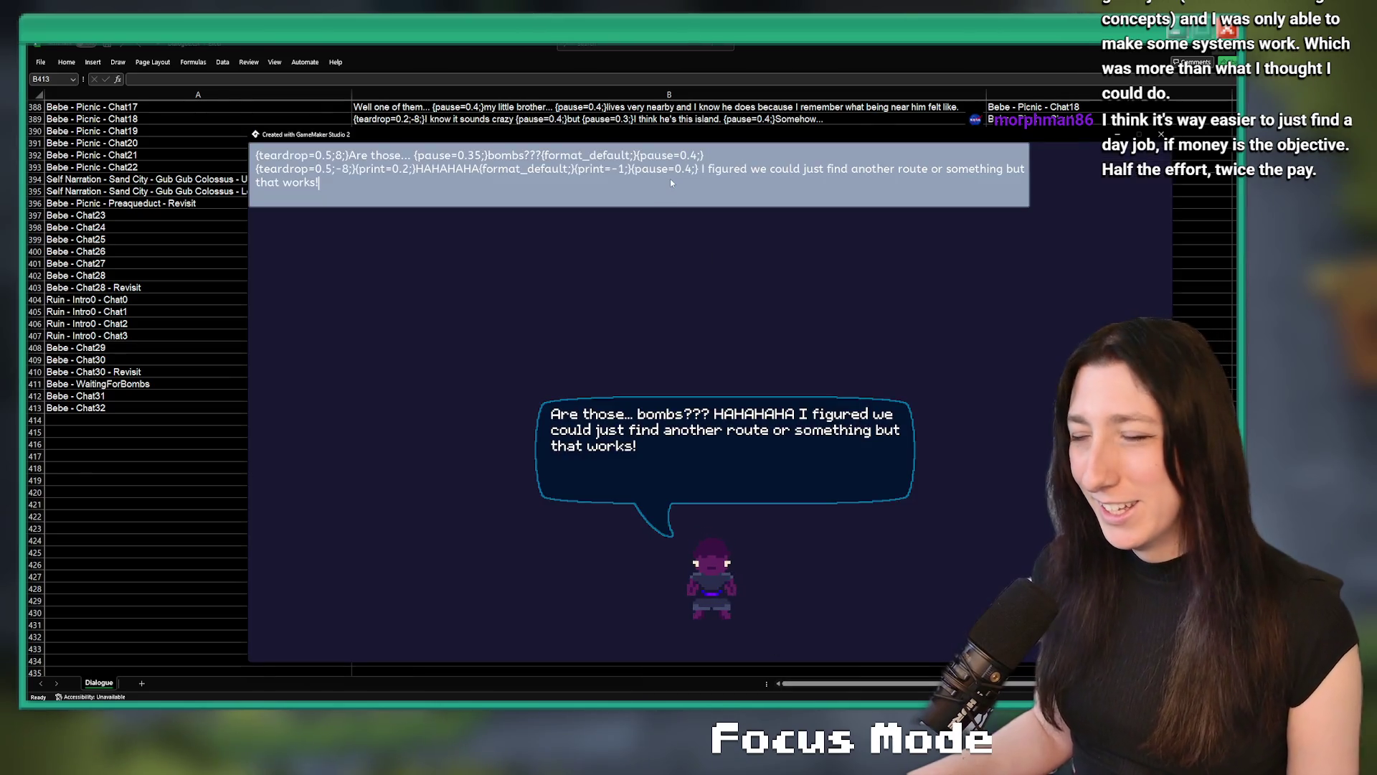
Clear the preview's input line so the speech bubble is blank
key(space)
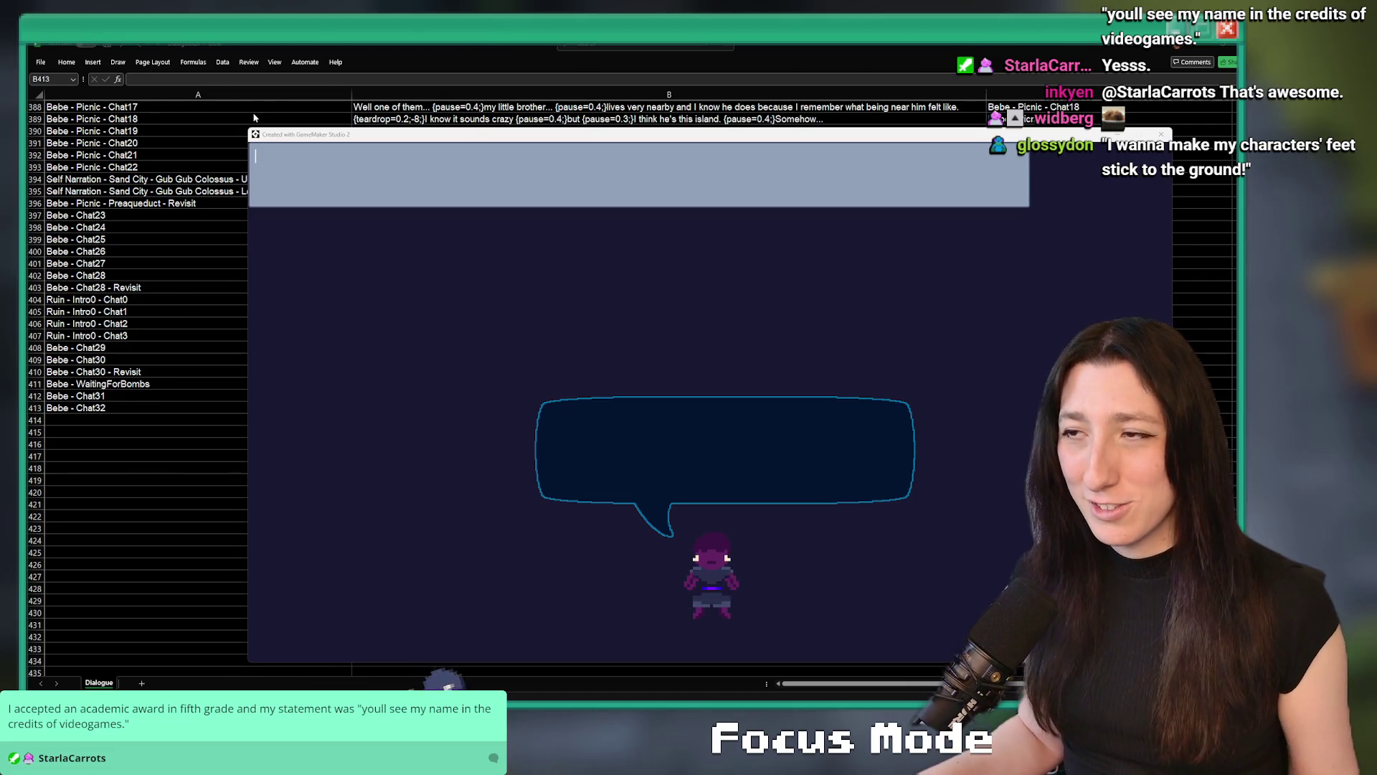
Enter 'I know you're very capable but how about I handle the bombs from here?' to preview it
mouse_move(388, 135)
mouse_down()
mouse_move(363, 608)
mouse_move(362, 146)
mouse_up()
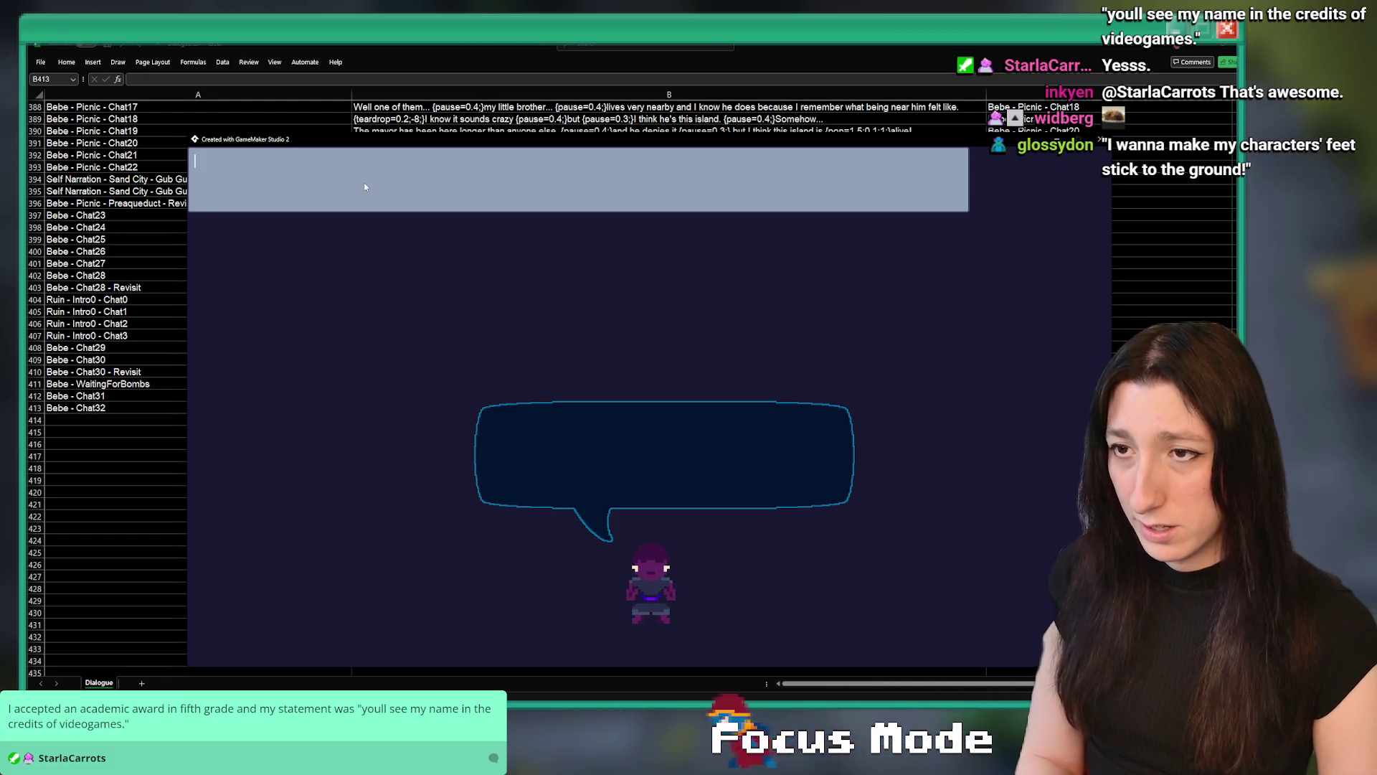
text(A)
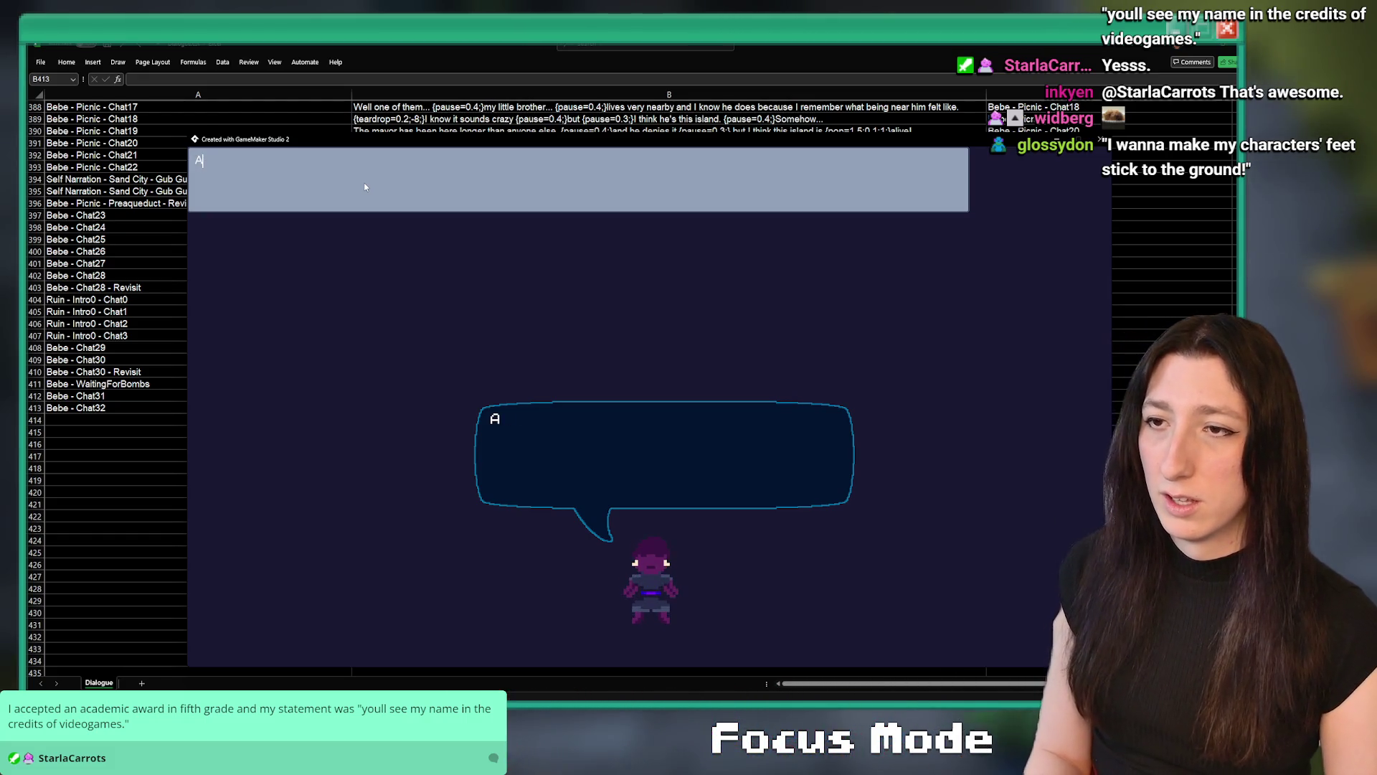
key(BackSpace)
text(I knoow)
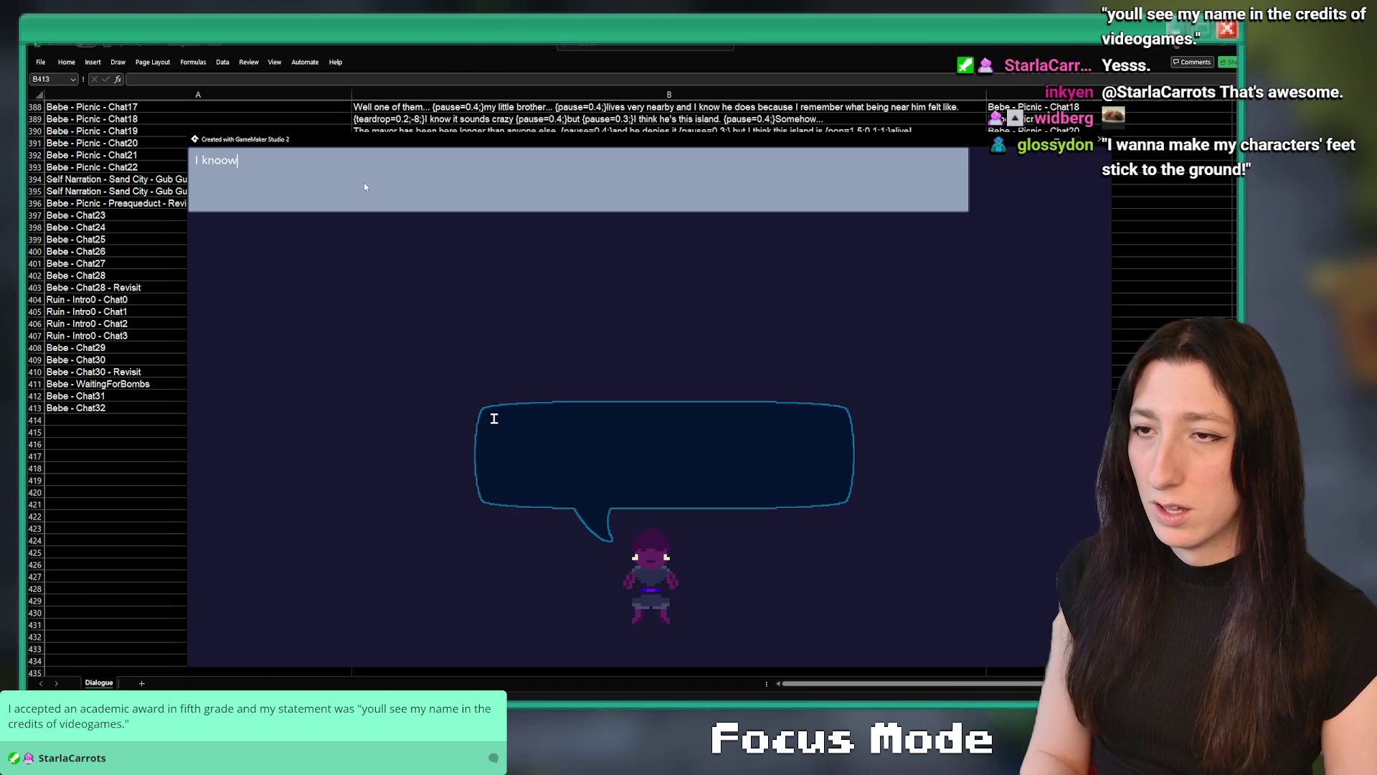
key(BackSpace)
key(BackSpace)
text(w you're )
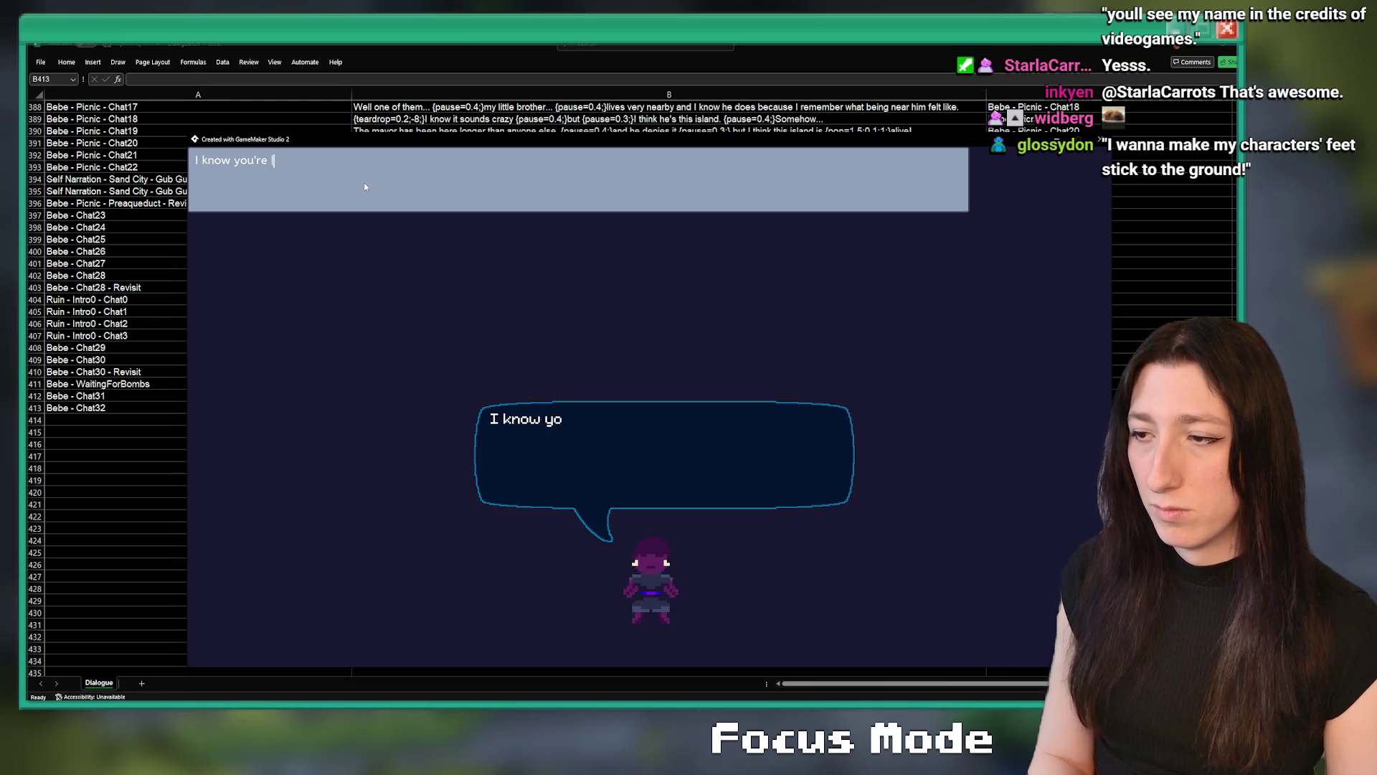
text(very c)
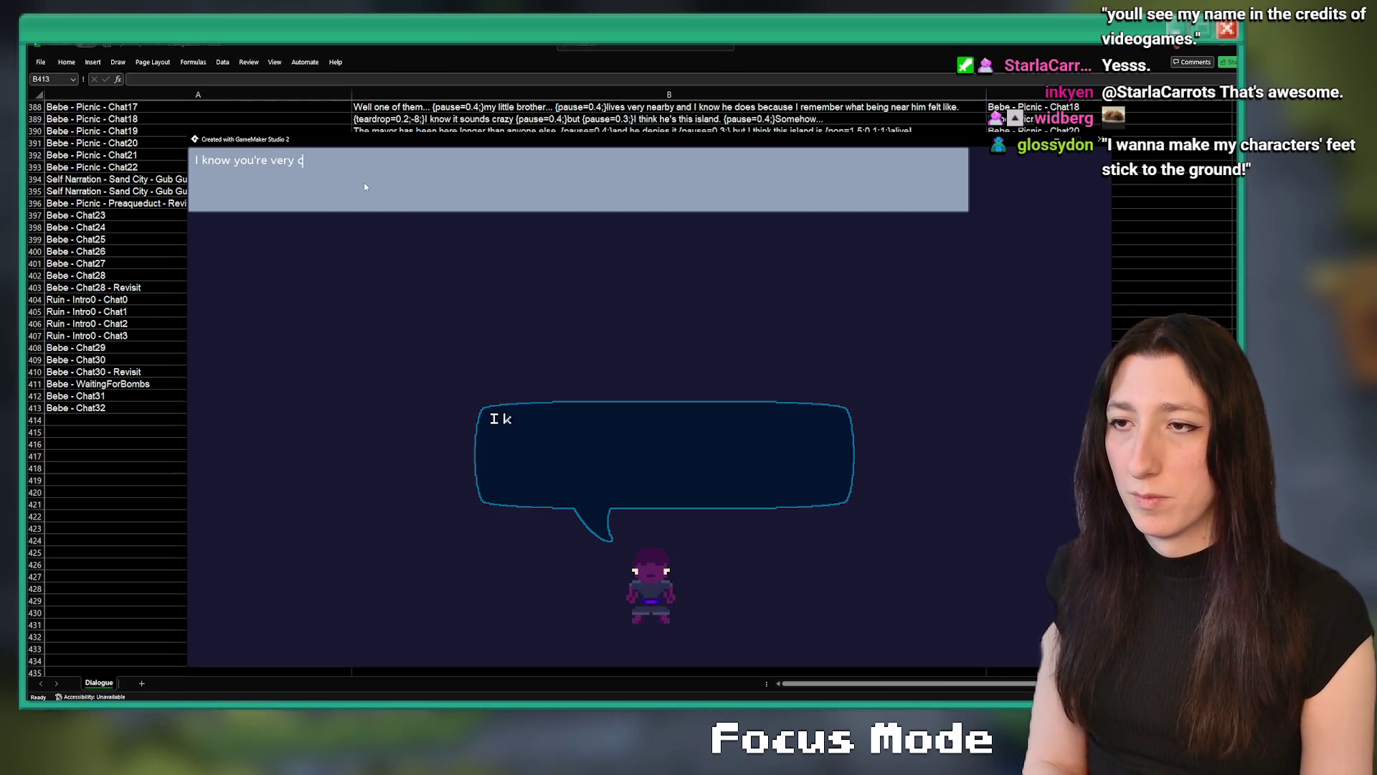
text(apable but how aboutkd)
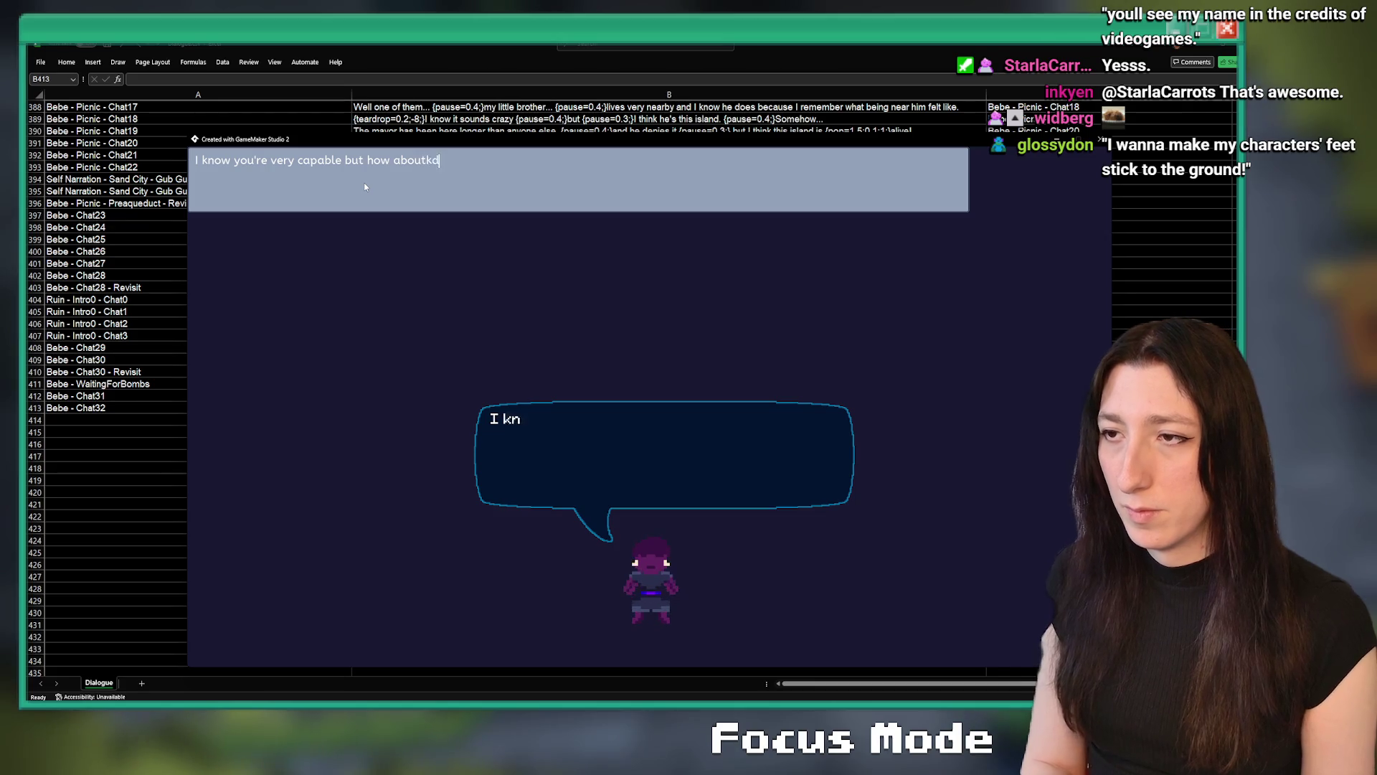
key(BackSpace)
text(I)
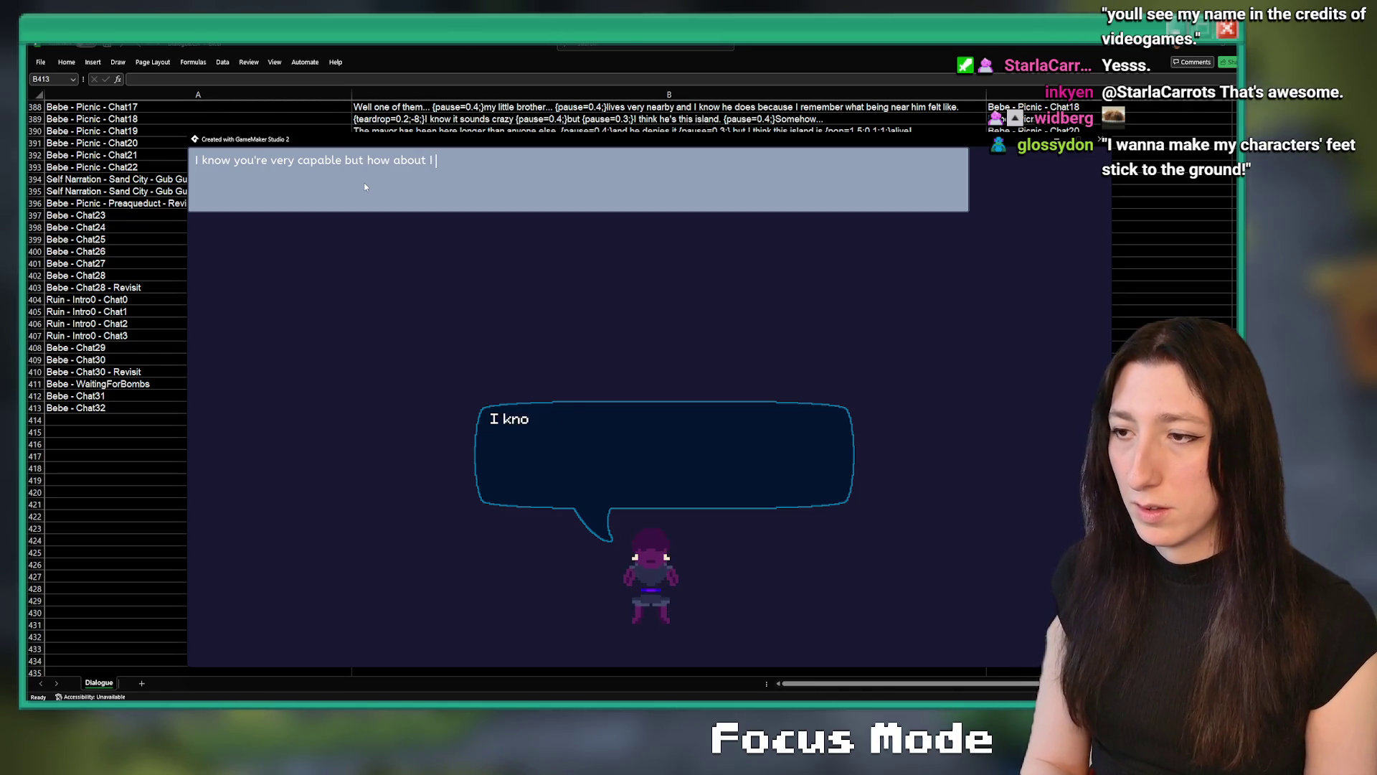
text( p)
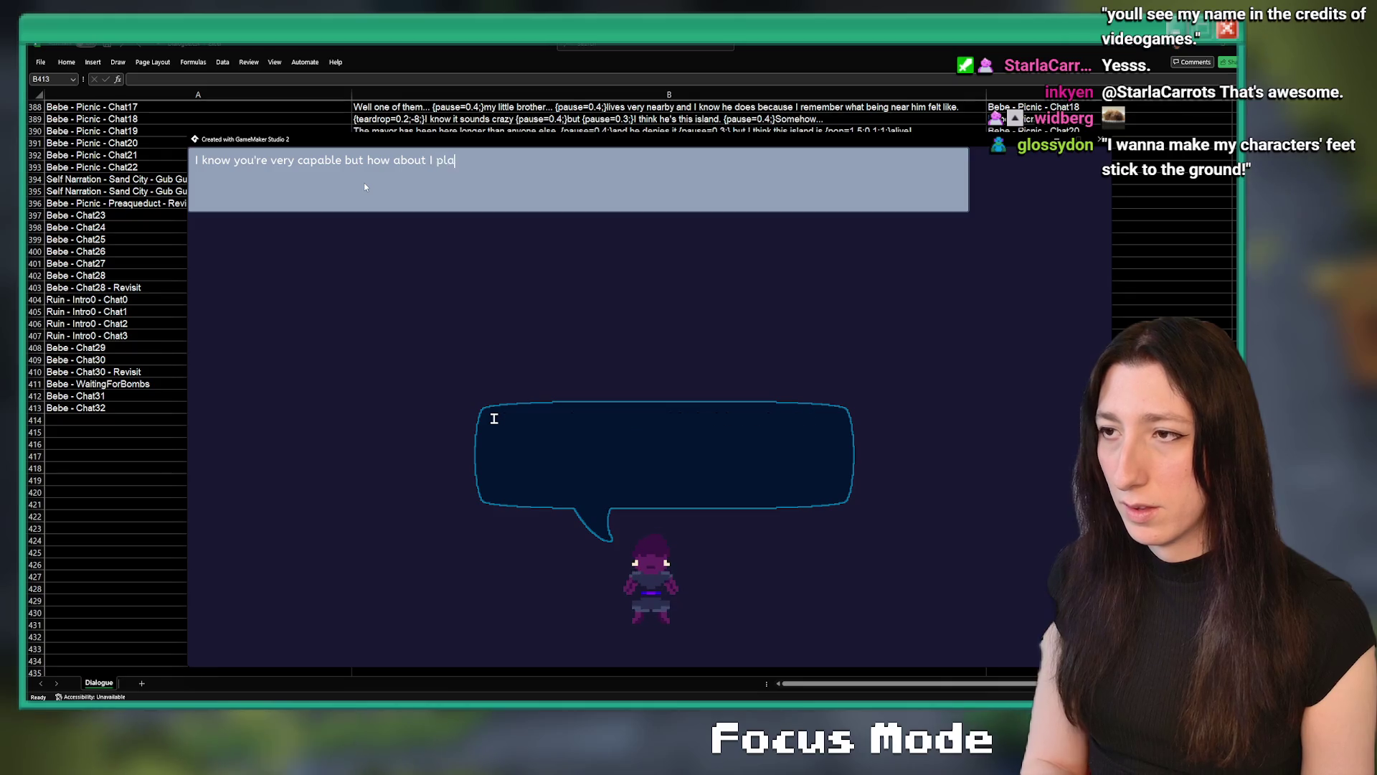
key(BackSpace)
text(handle)
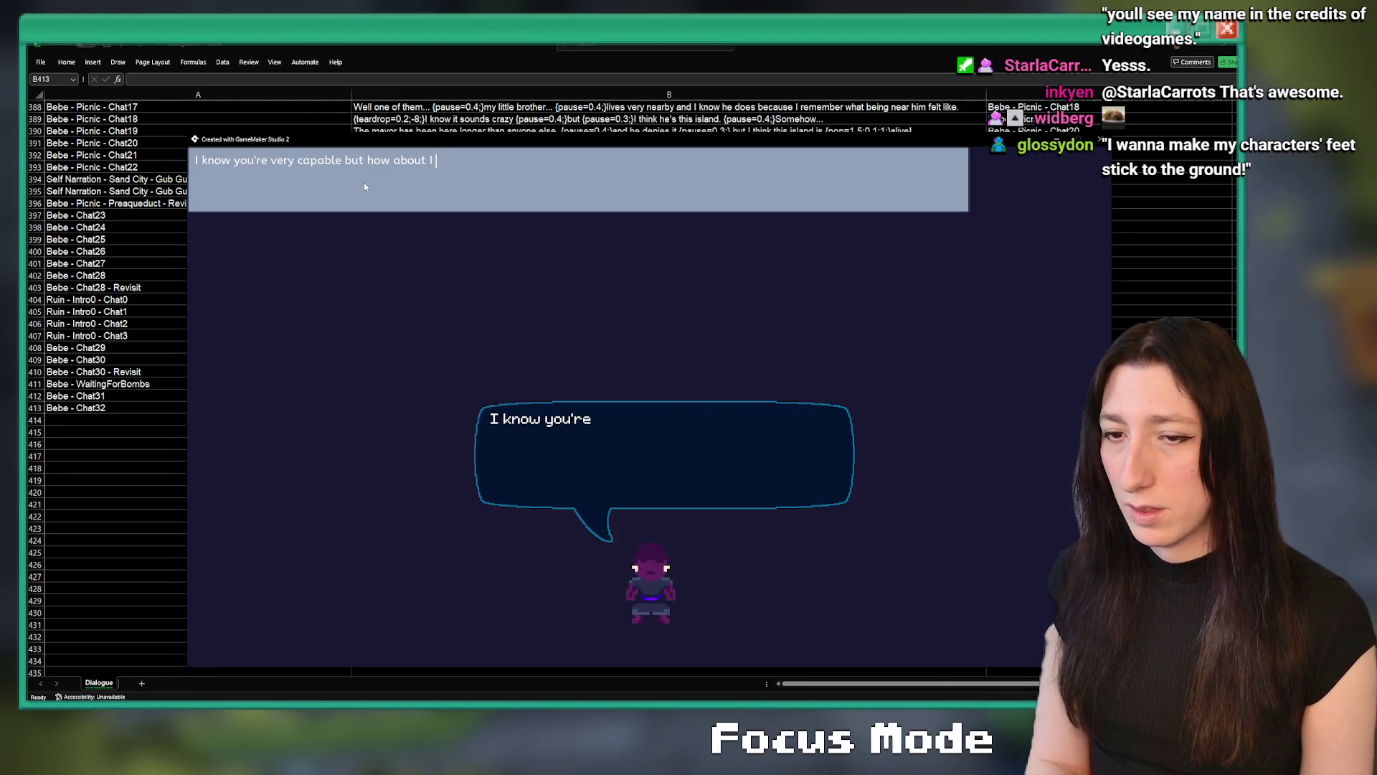
text( the bomb)
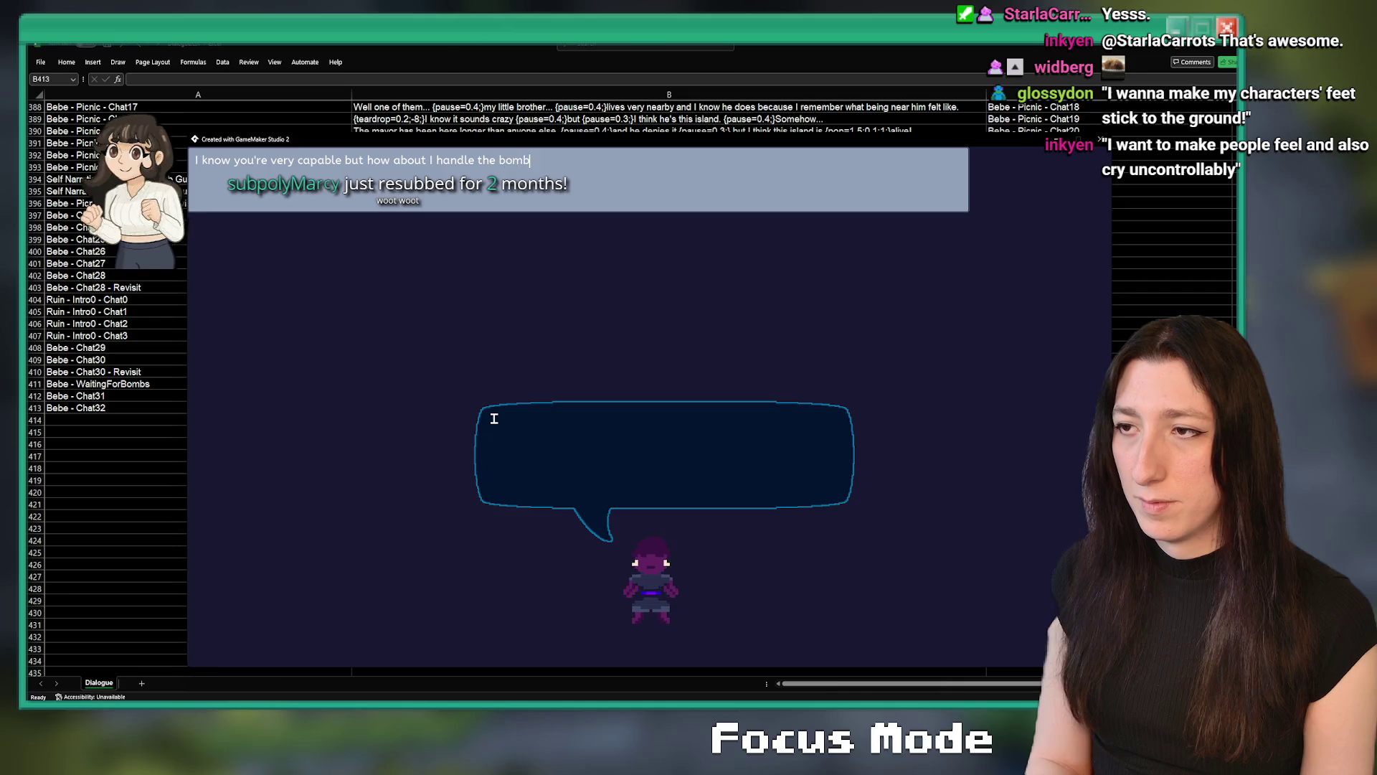
text(s from here?)
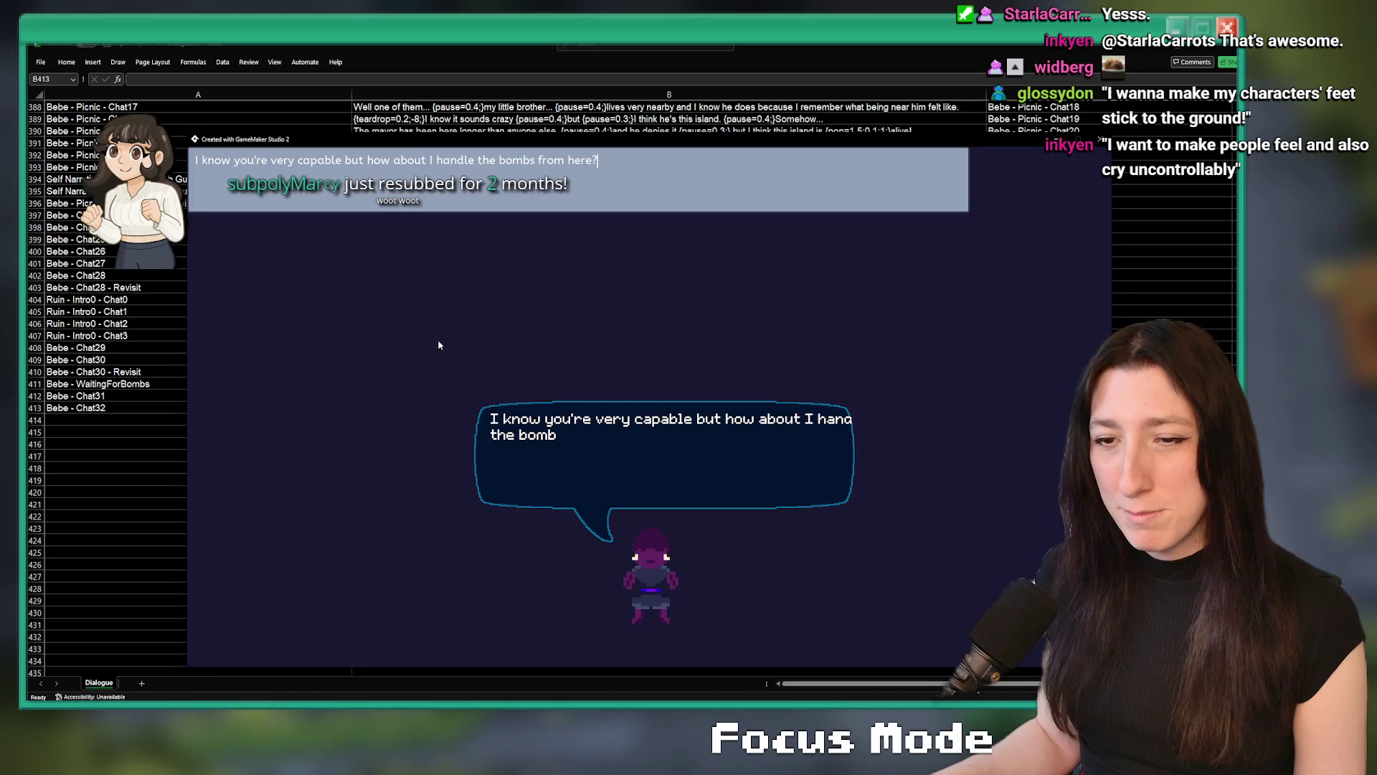
key(ctrl+a)
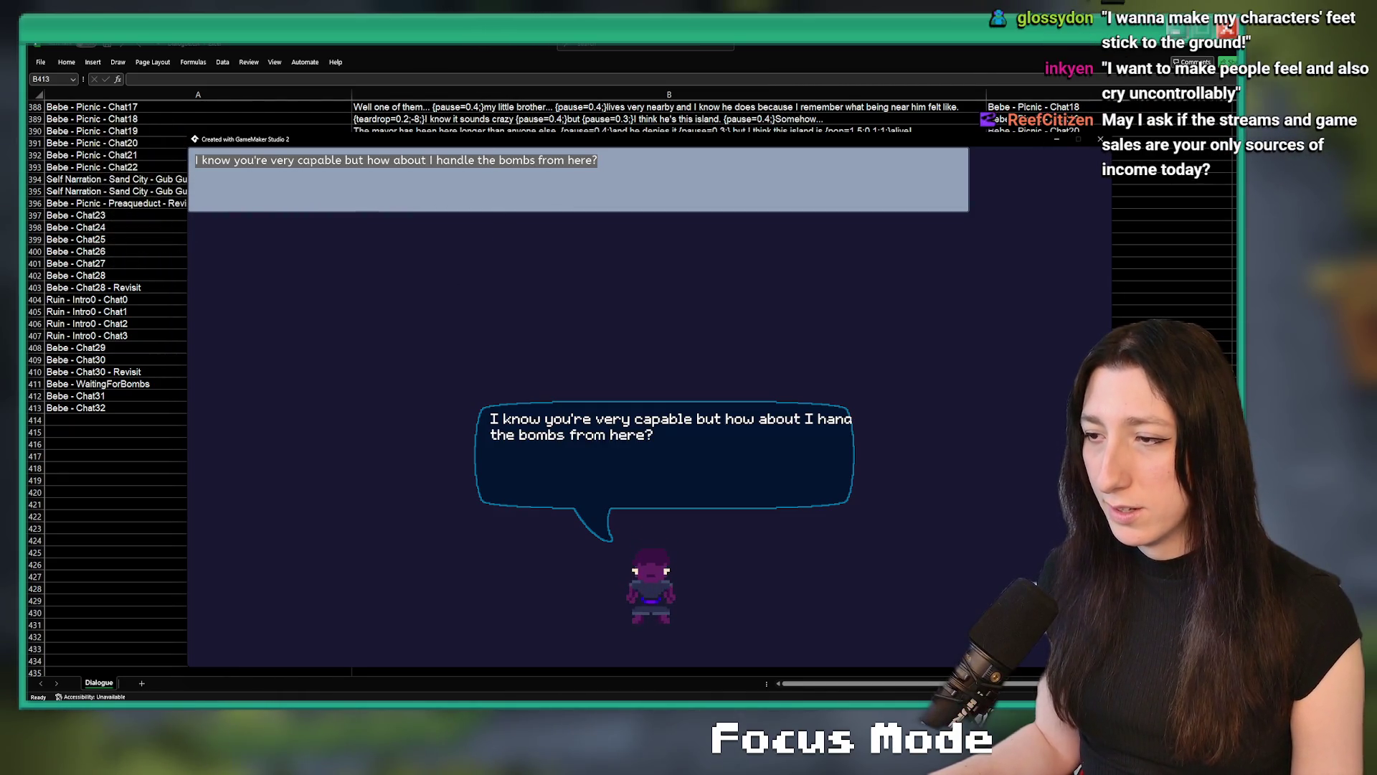
Add '...' after capable, capitalise VERY and insert a {pause=0.4;} tag after it
click(456, 170)
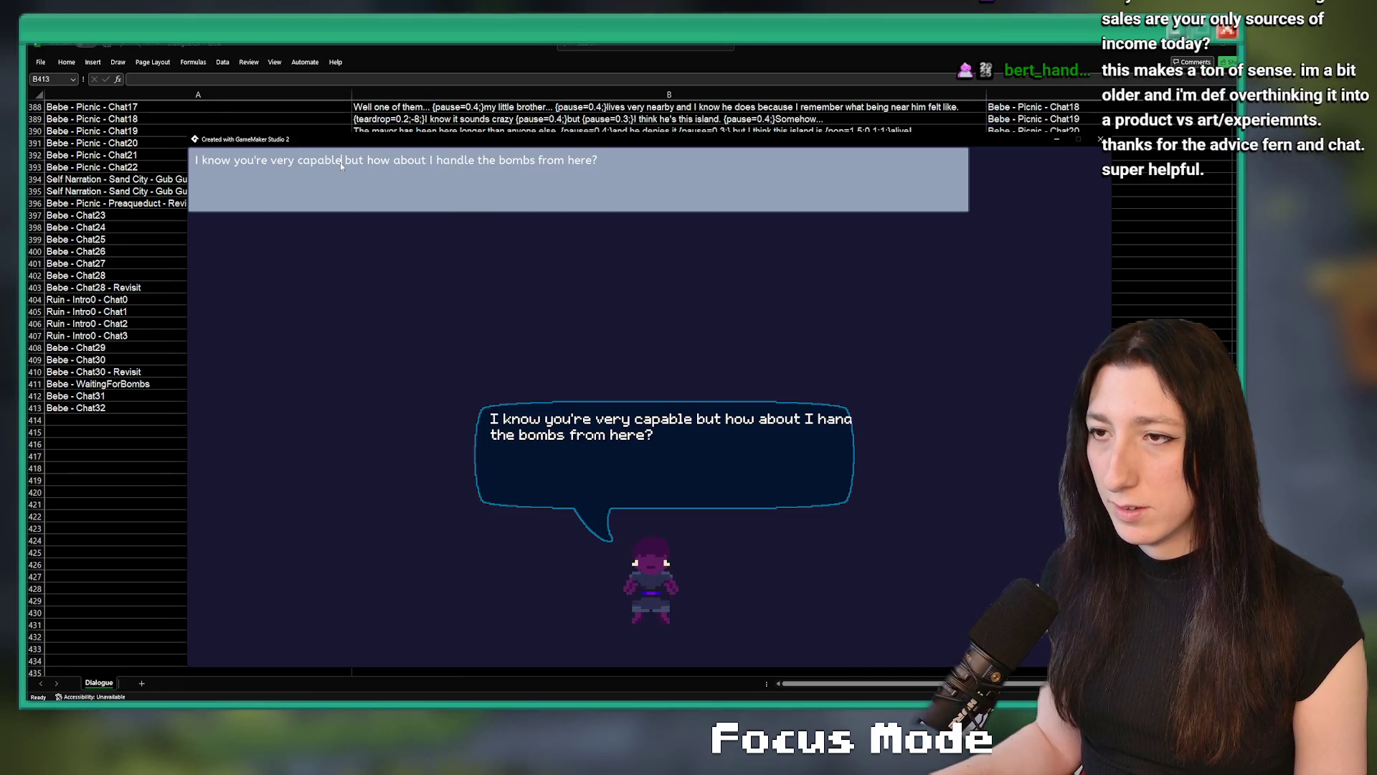
text(...)
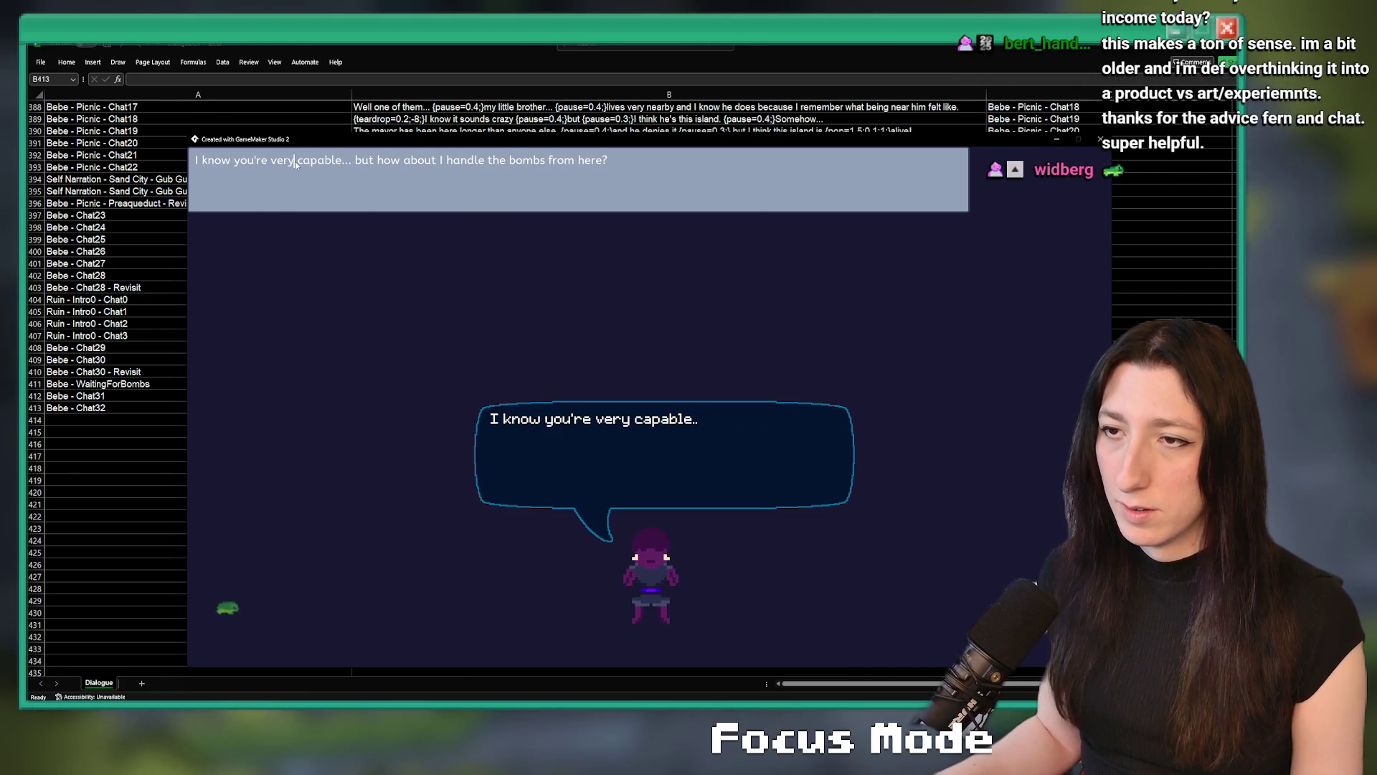
double_click(282, 160)
text(VERY)
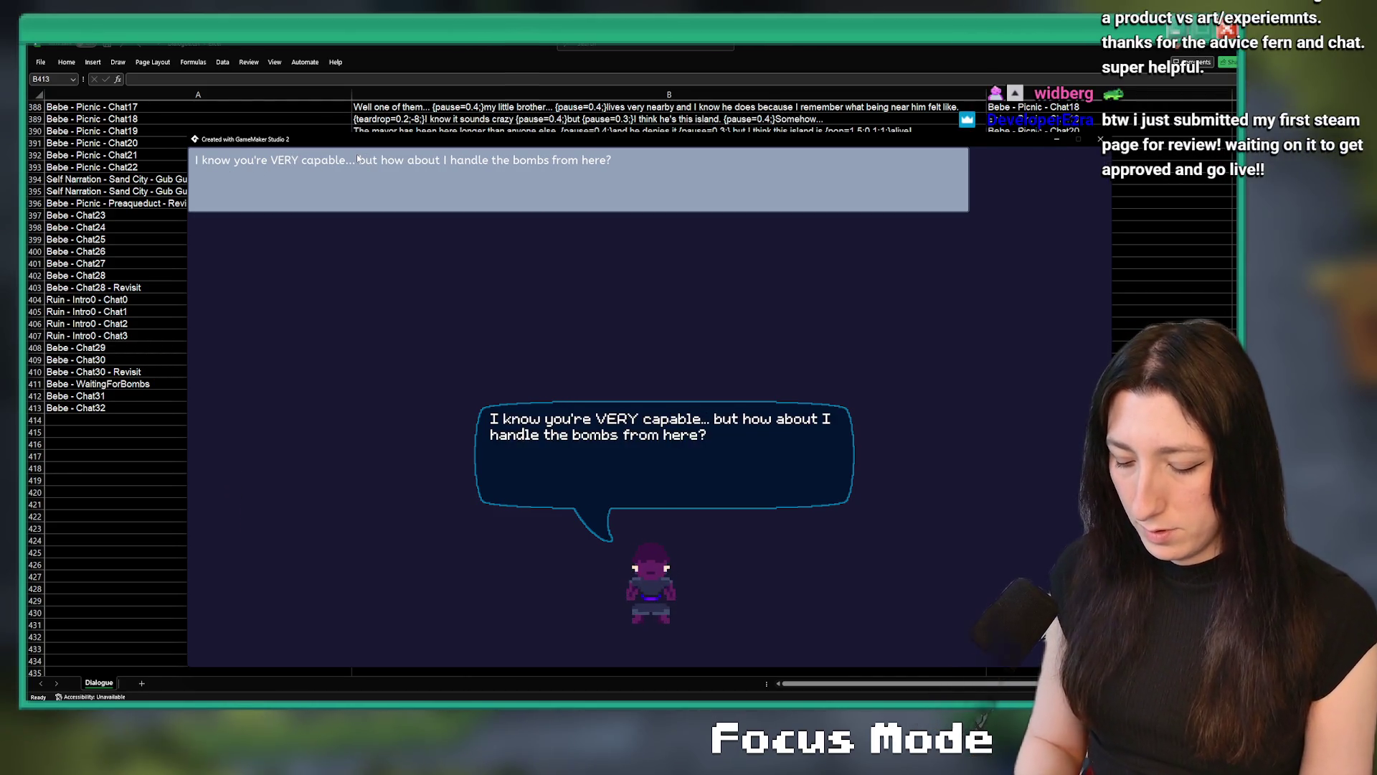
click(358, 161)
text({pause=0.4;})
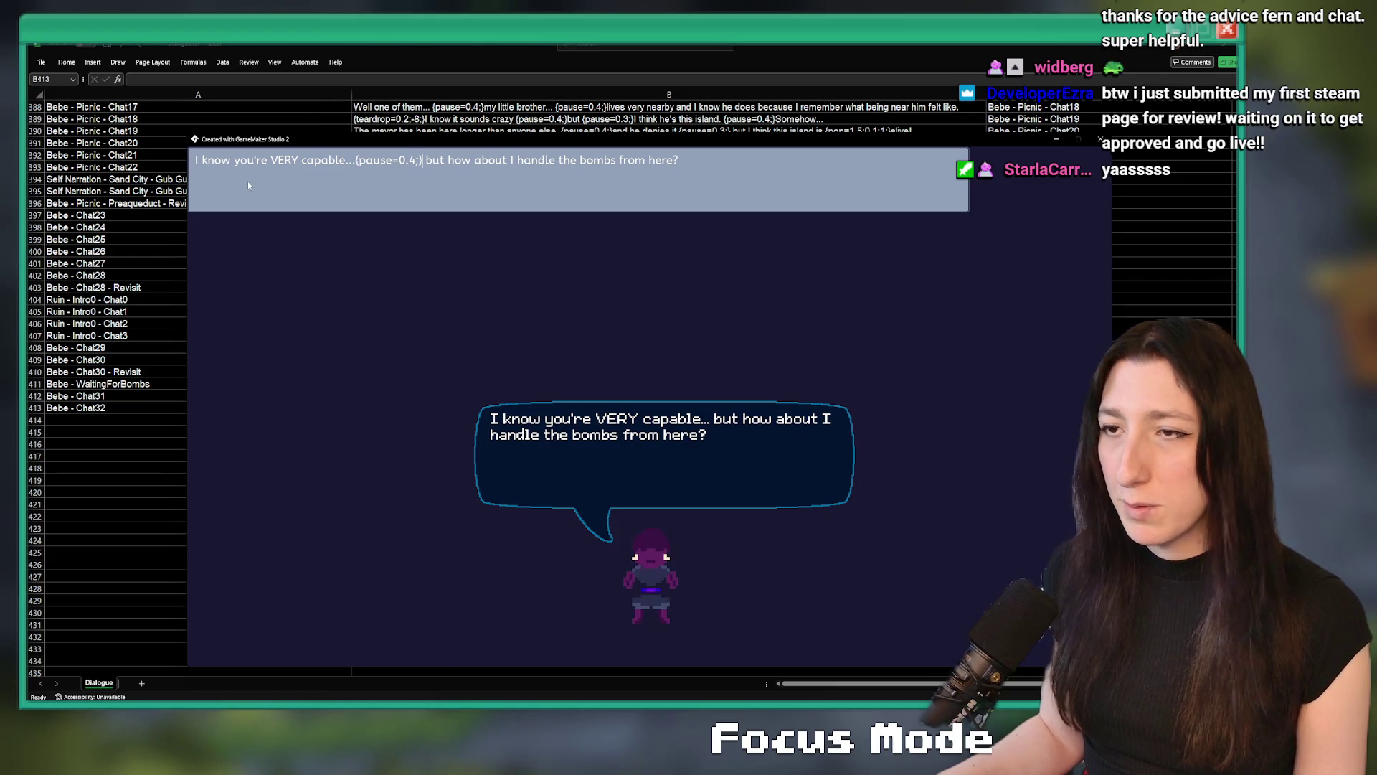
Insert a {teardrop=0.5;8;} tag at the start of the line
click(192, 154)
text({teardrop})
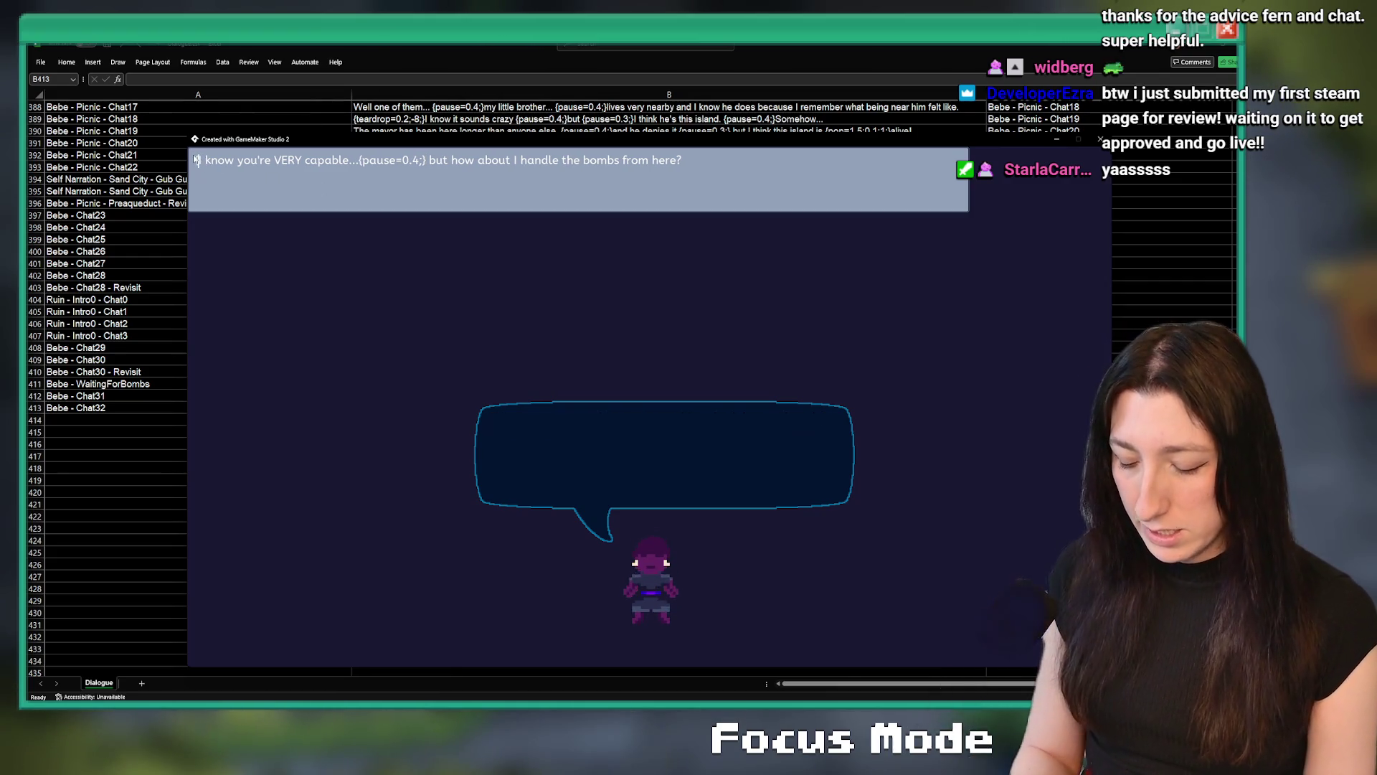
key(BackSpace)
text(=)
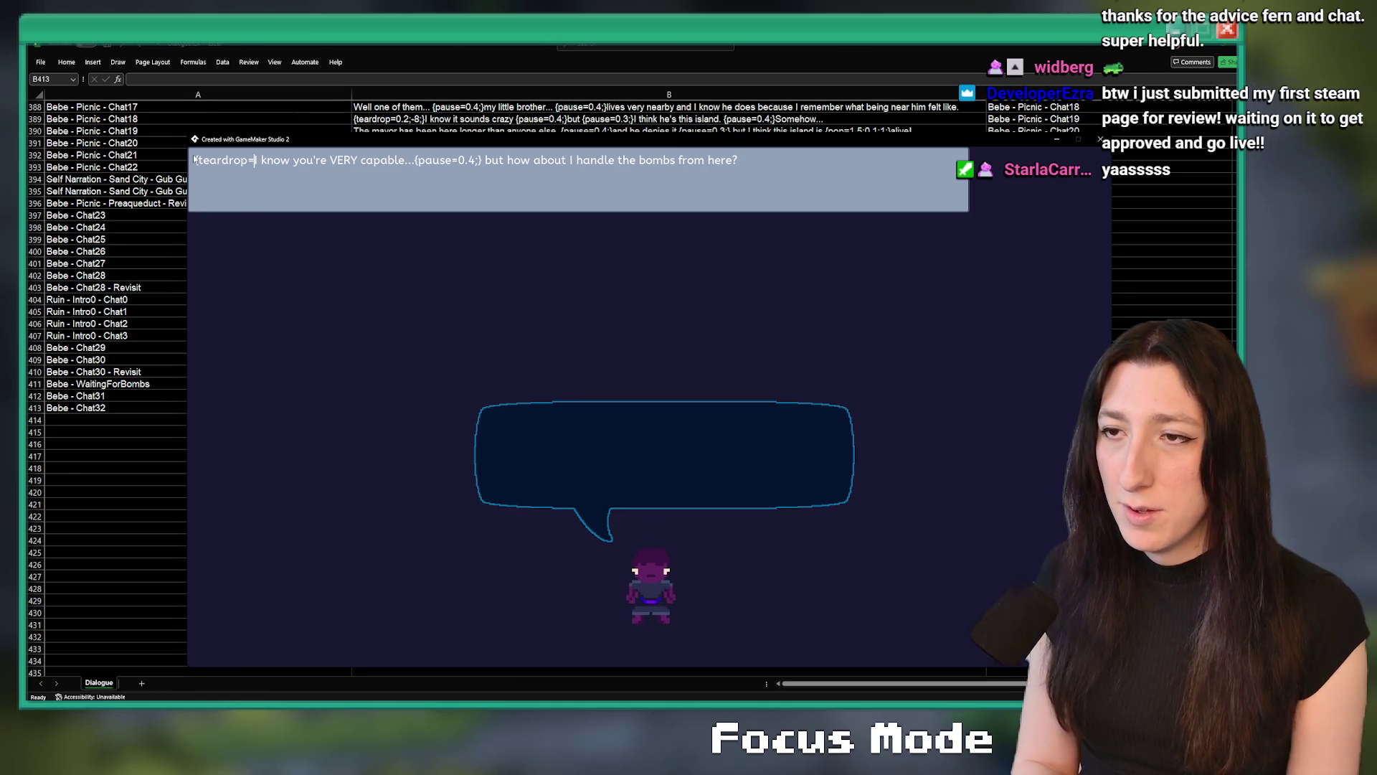
text(0.5;8;)
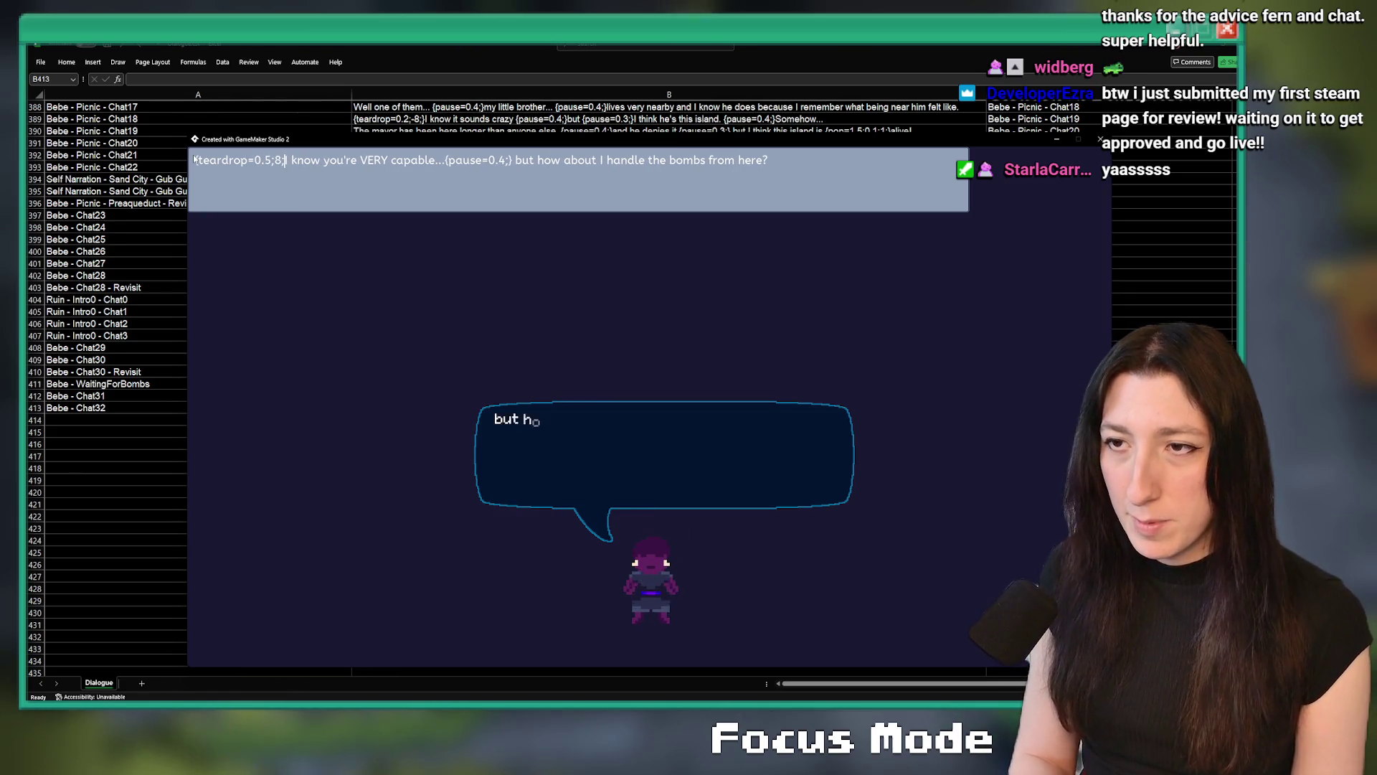
text(})
key(Right)
key(Right)
key(Right)
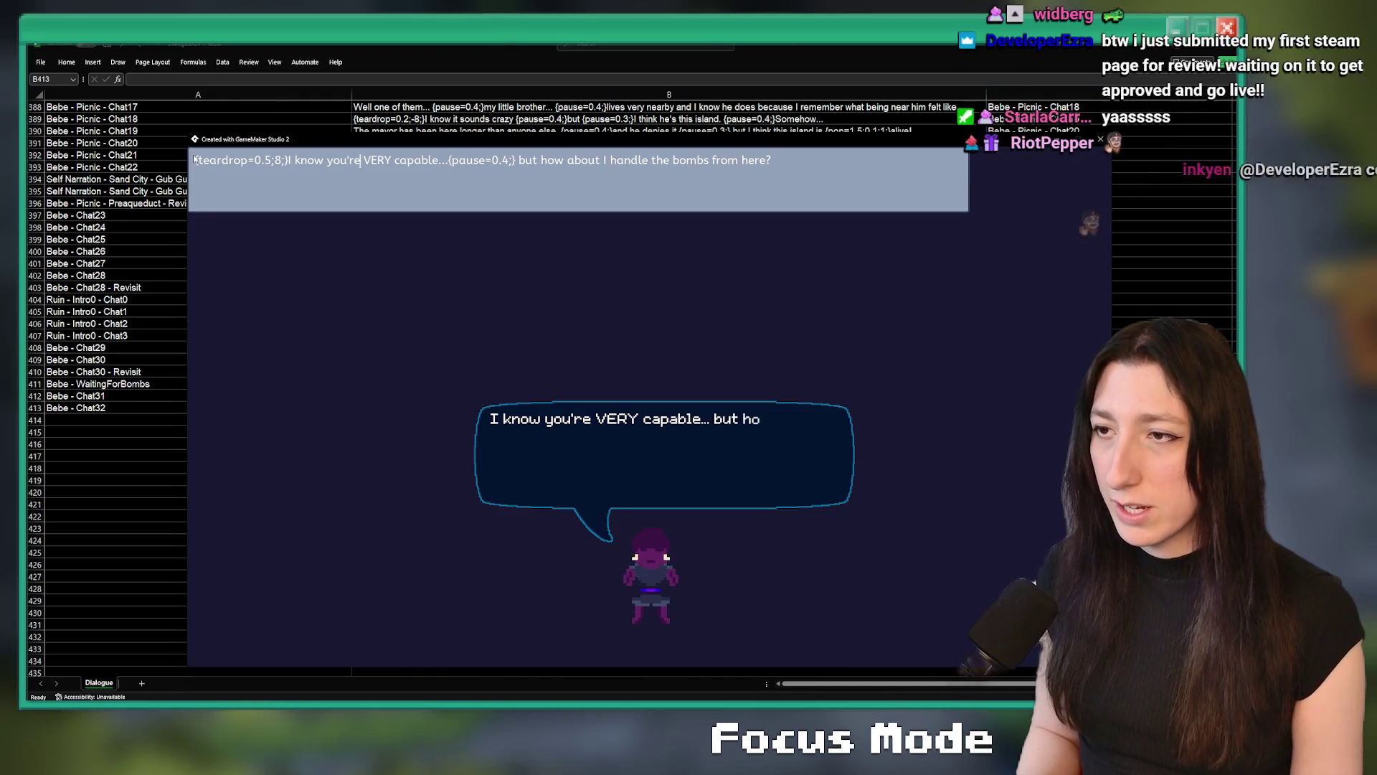
Add {format_default;} and {wave=4;2;6;} tags, correcting typos as you go
text({format_defual)
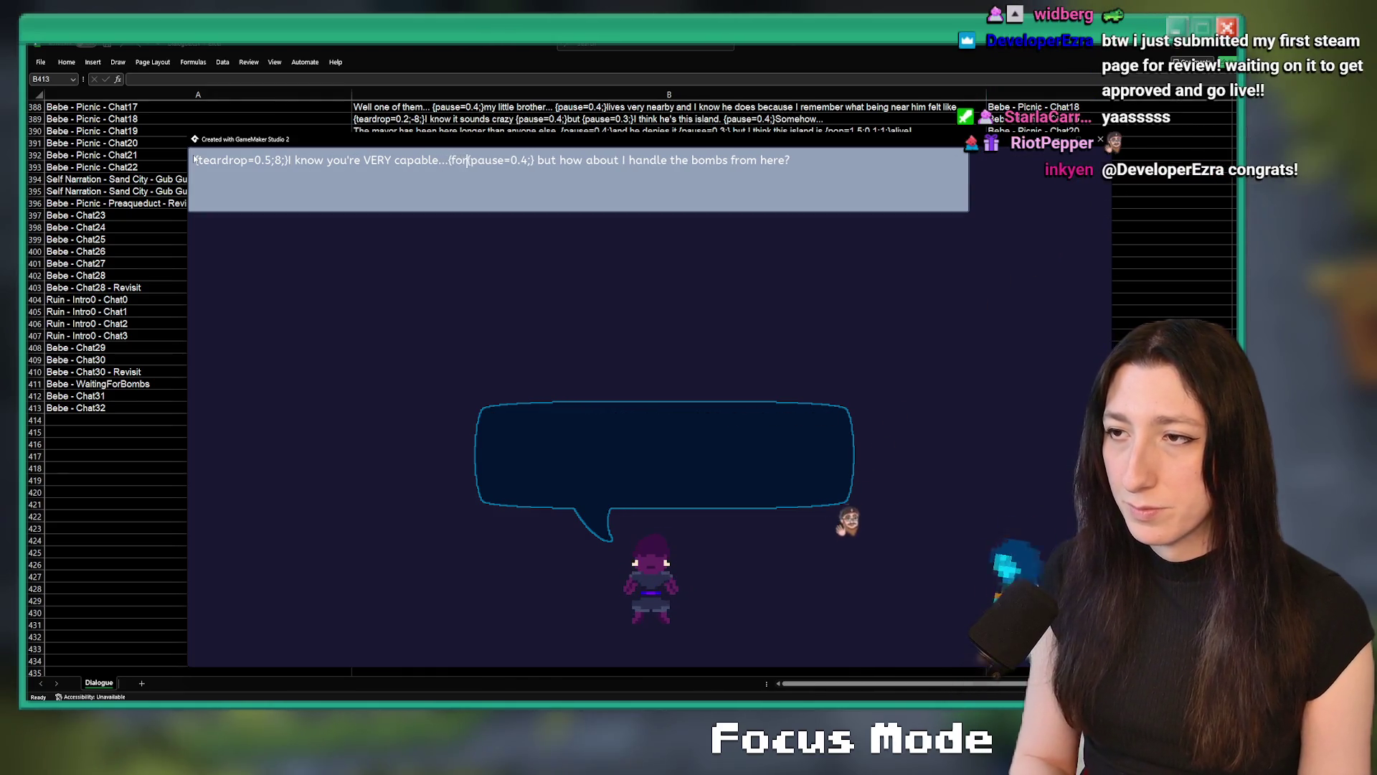
key(BackSpace)
key(BackSpace)
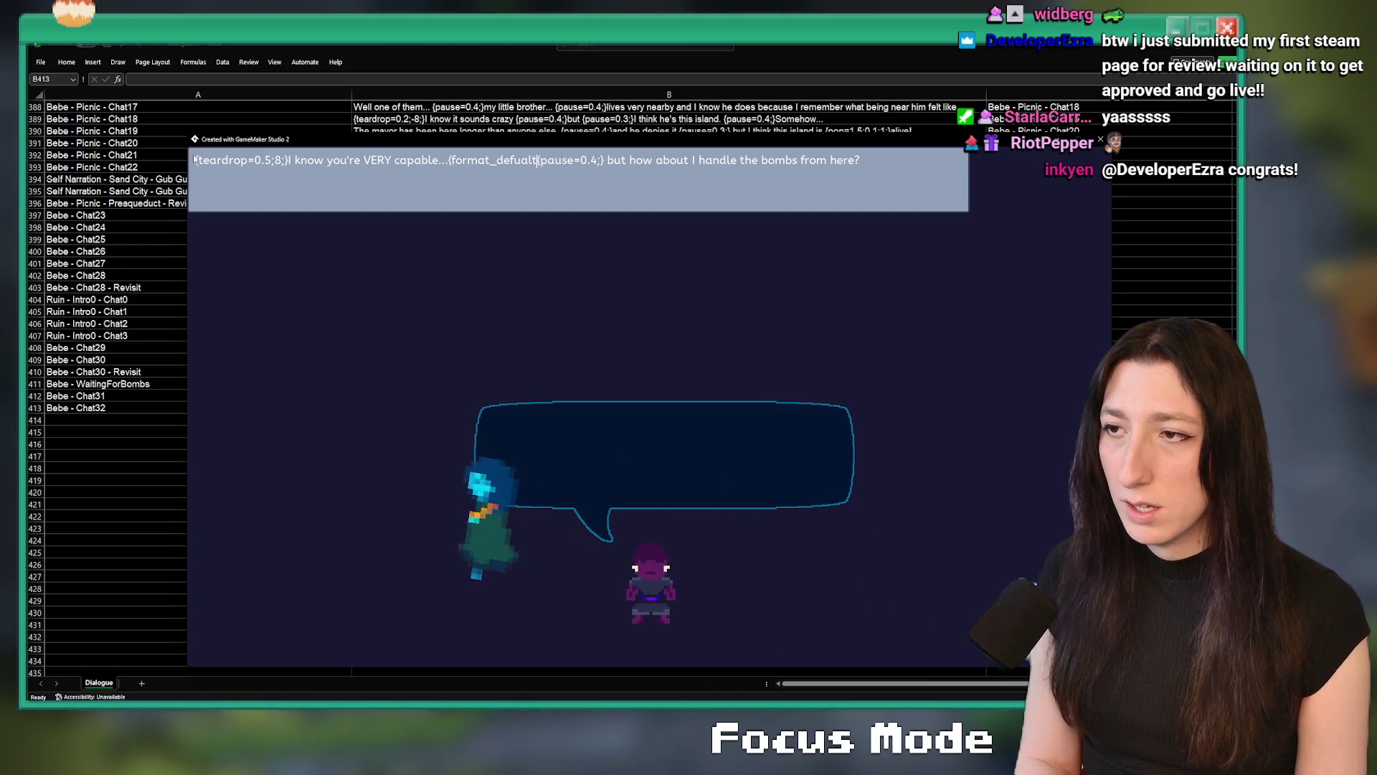
text(ult;})
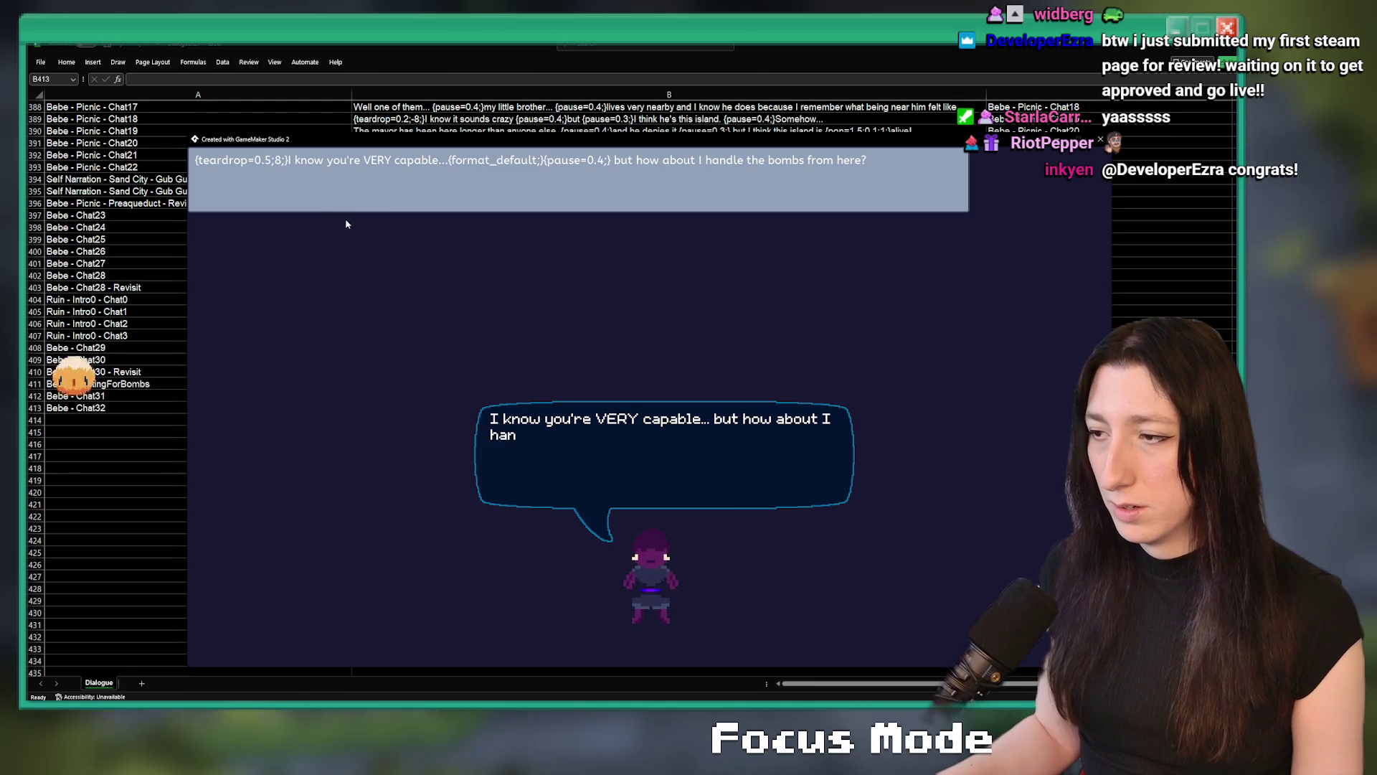
text(-)
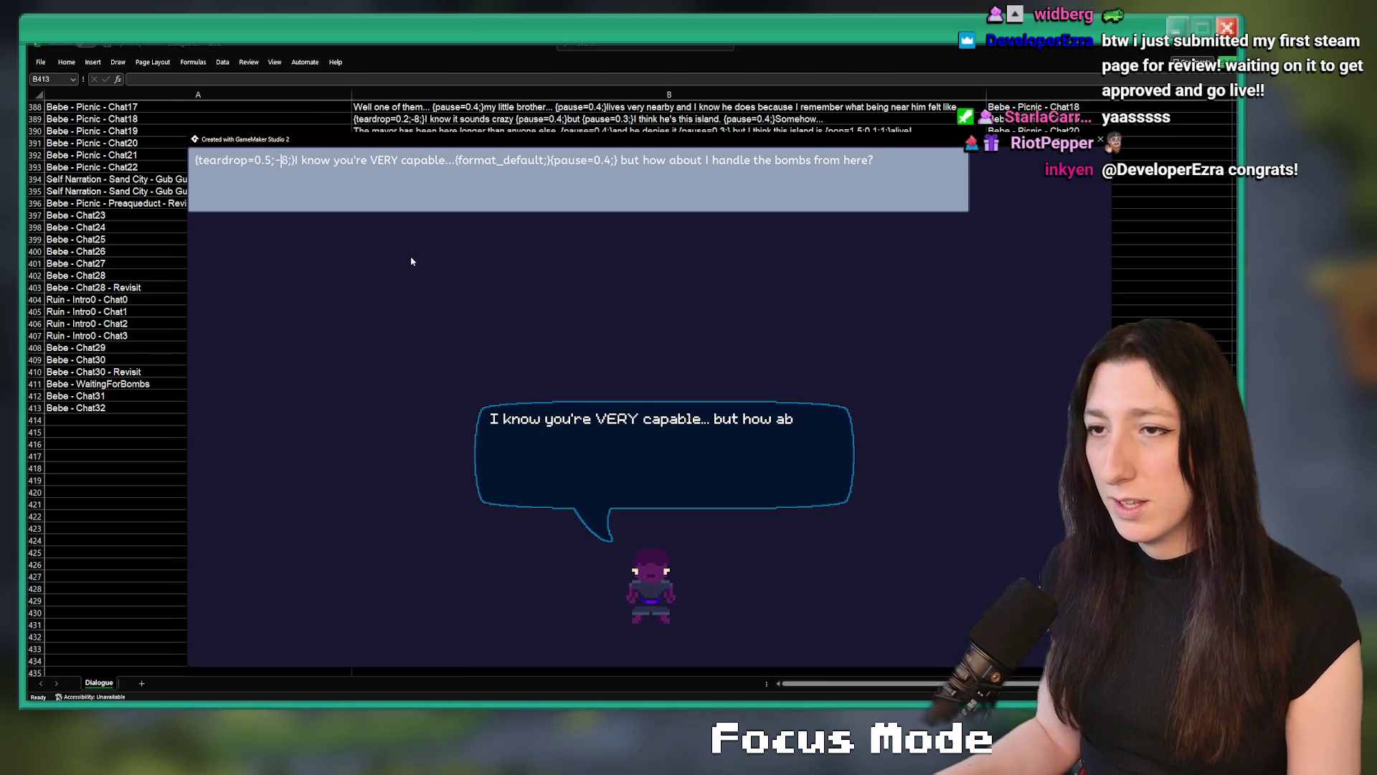
key(BackSpace)
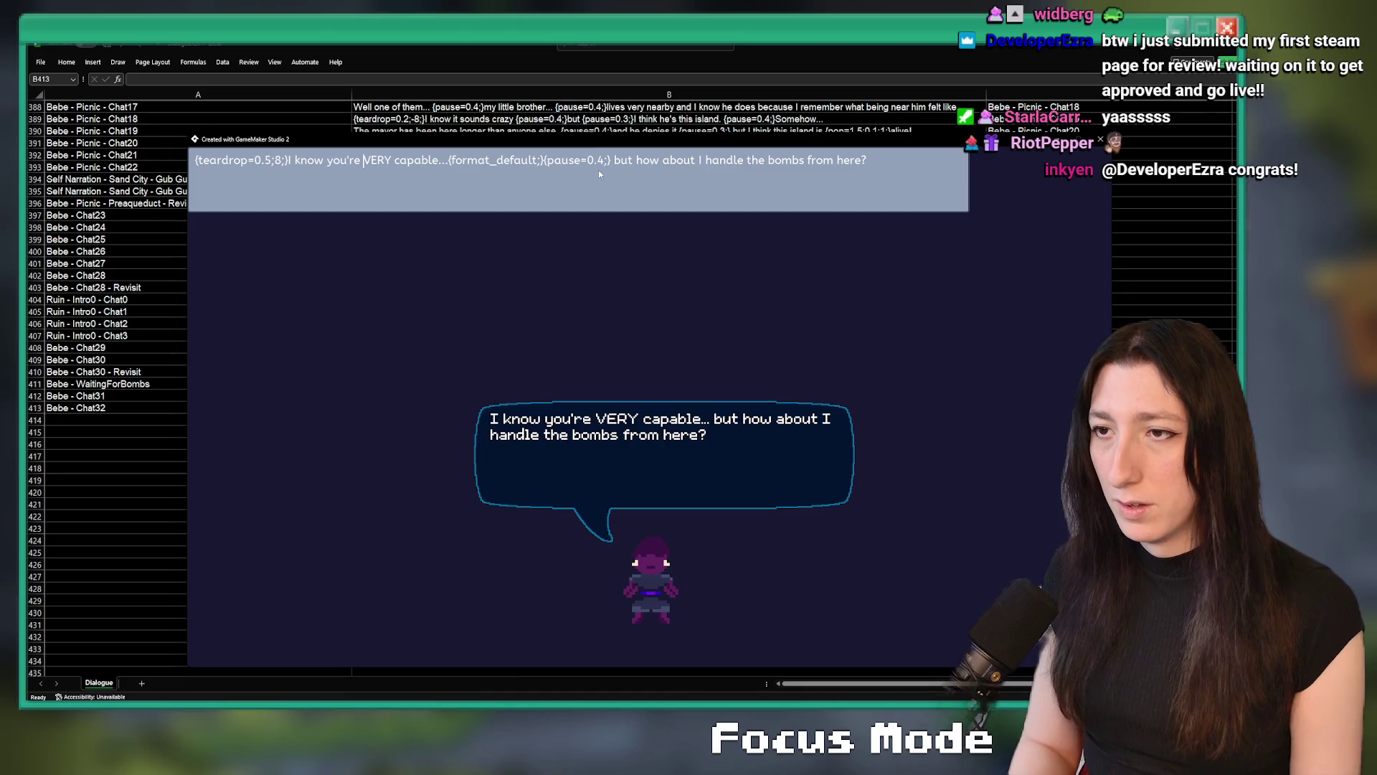
text({wave=3)
key(BackSpace)
text(4;2;6;})
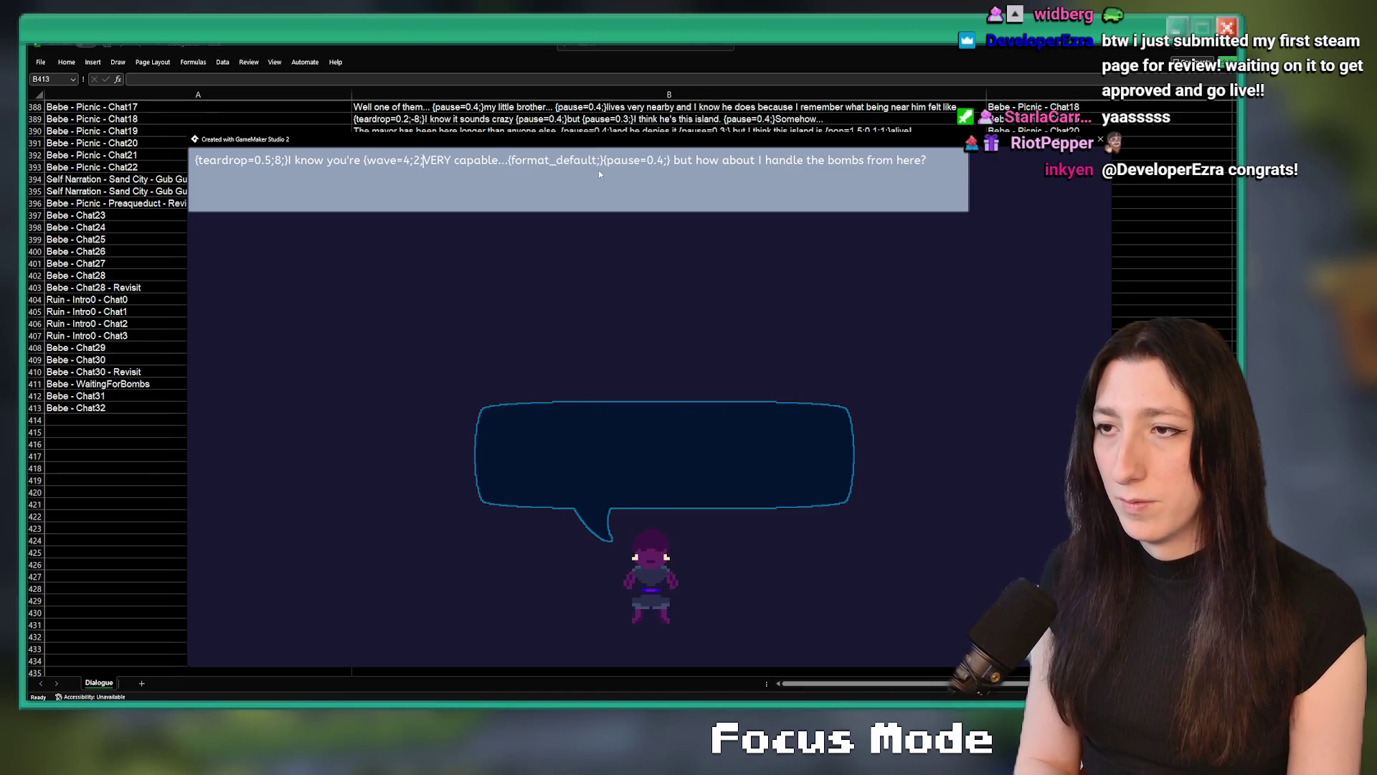
Close the wave tag right after VERY with {/wave} and start revising the wave values
click(465, 161)
text({/wave})
text(})
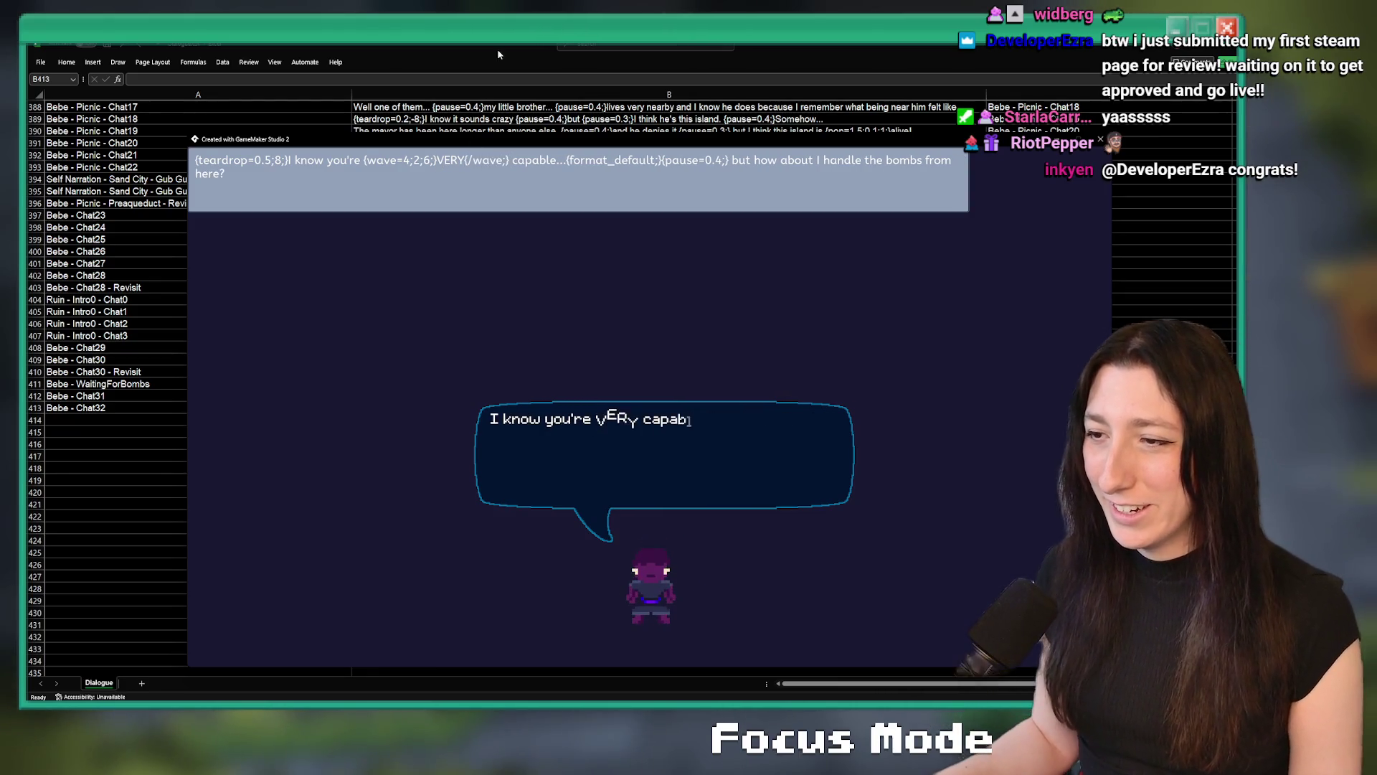
click(410, 162)
key(BackSpace)
text(2)
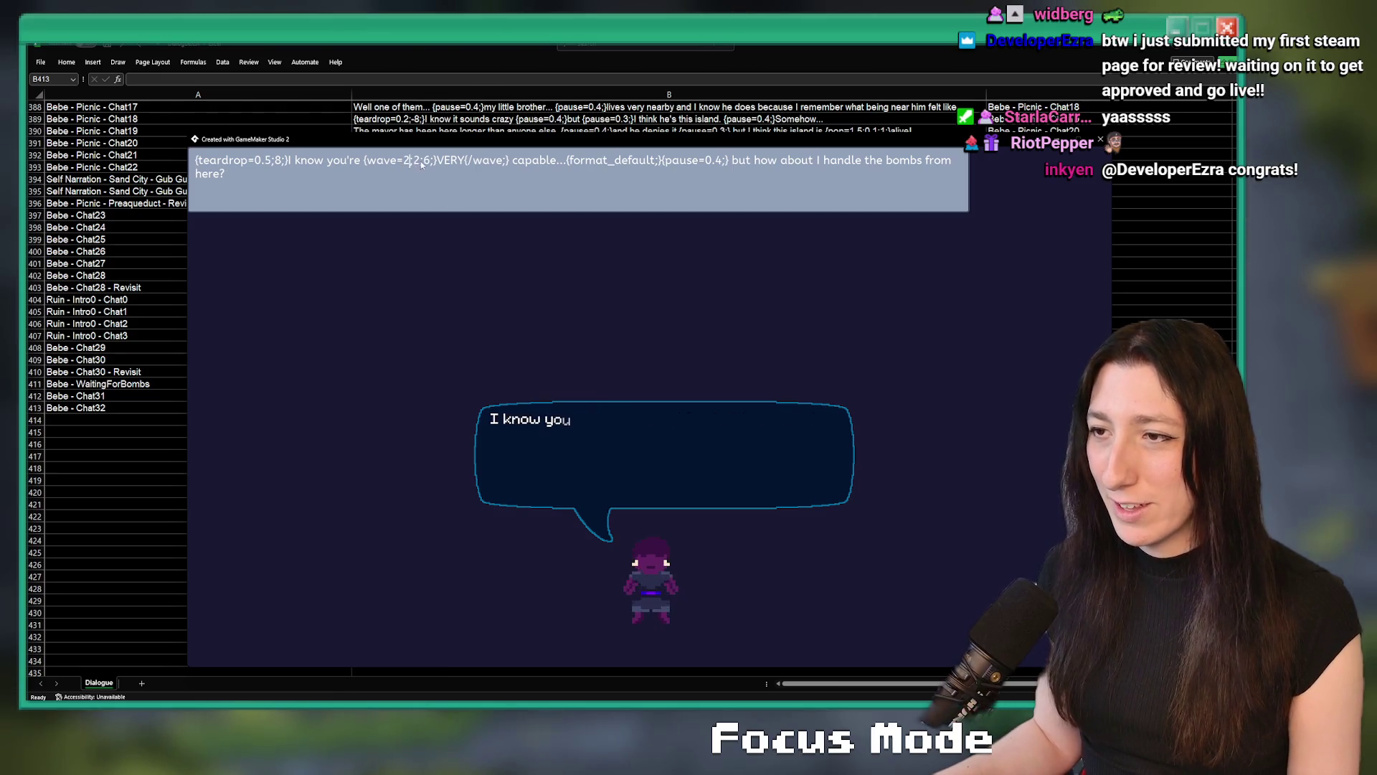
key(BackSpace)
text(2)
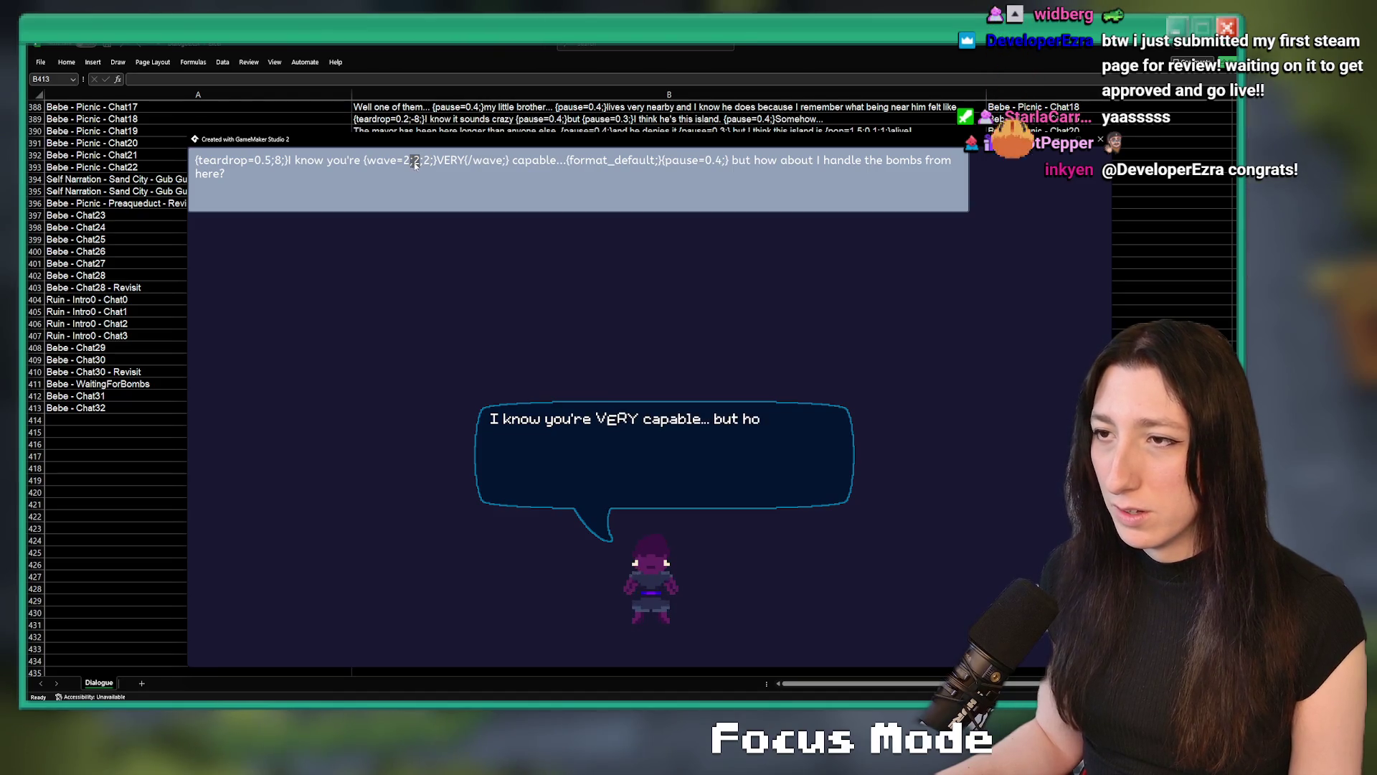
Finish setting the wave values to 6;4;2 and close the preview
click(419, 163)
key(BackSpace)
text(4)
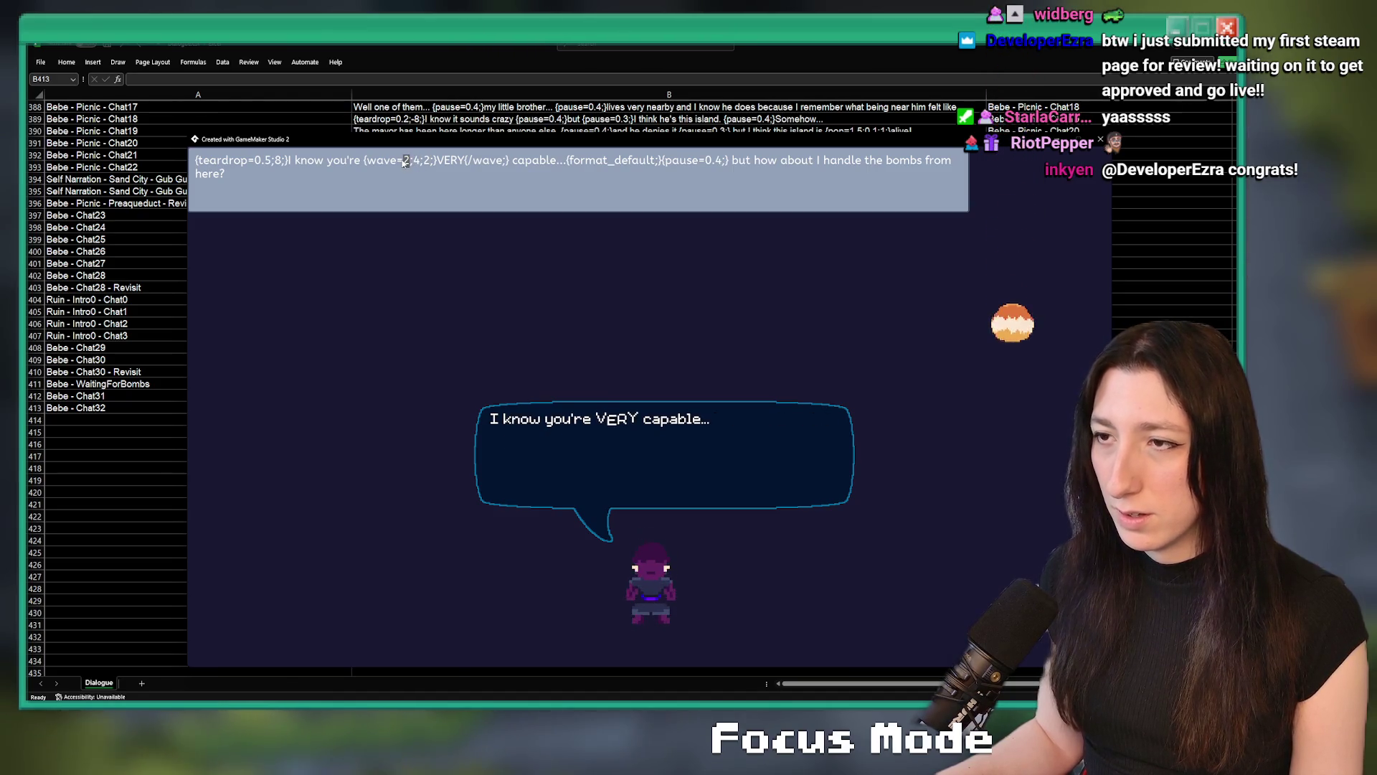
click(406, 163)
key(BackSpace)
text(6)
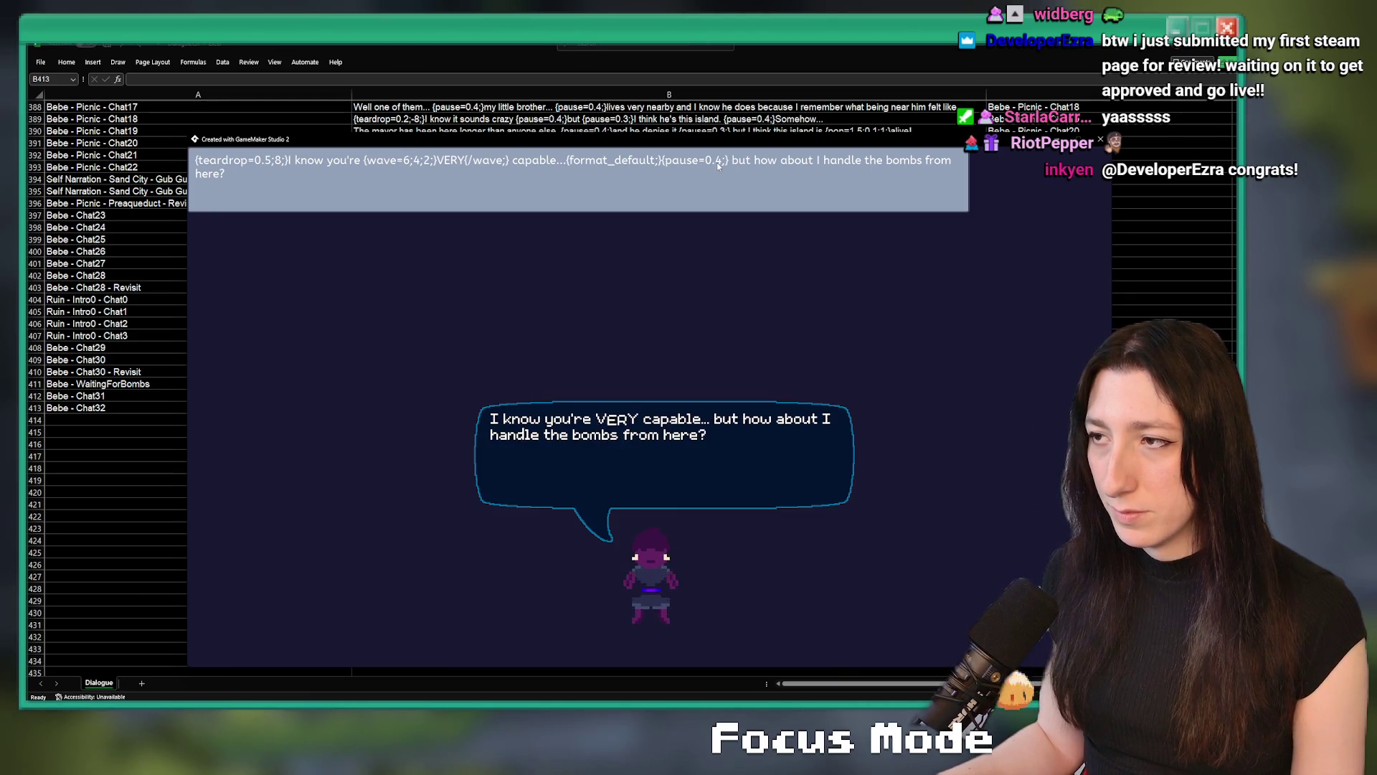
text(5)
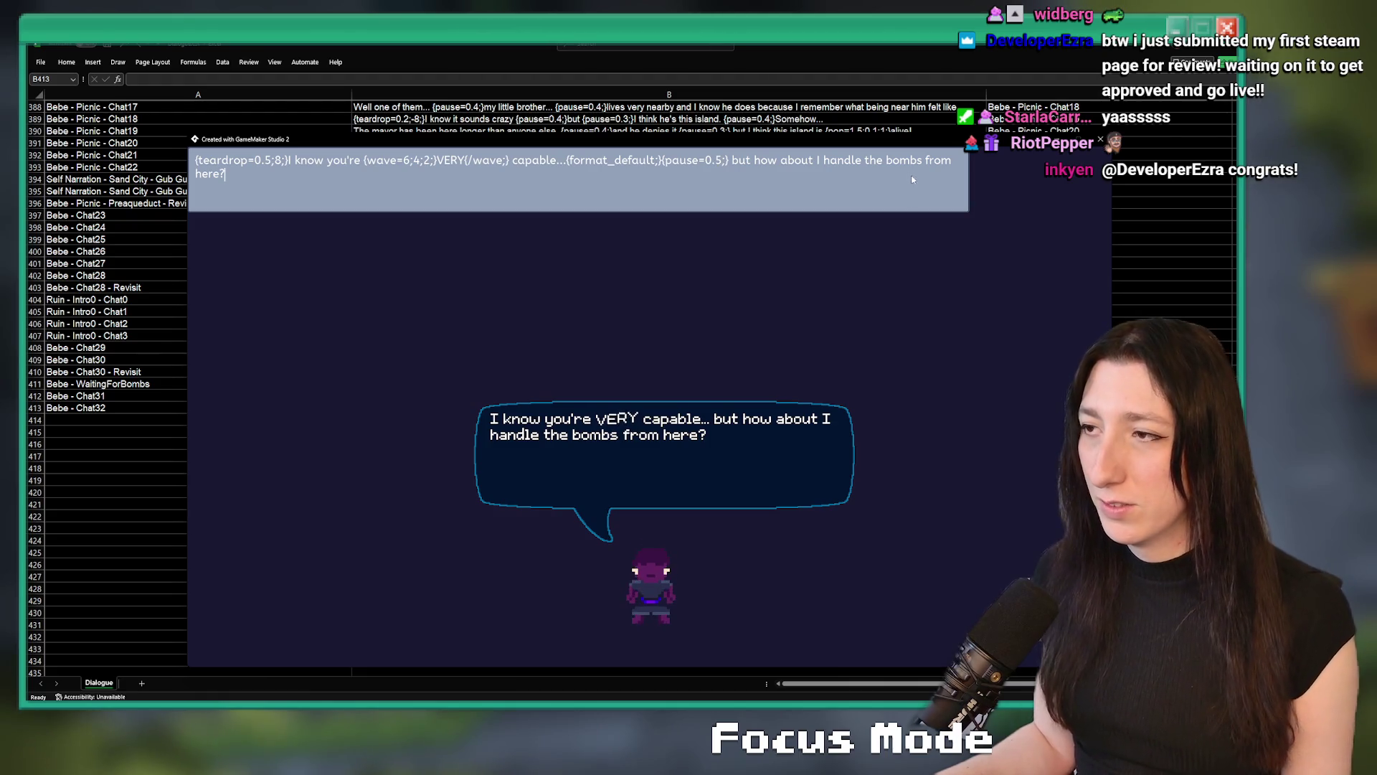
key(Escape)
Paste the tagged line into B413 and copy the <end> marker into C413
key(ctrl+v)
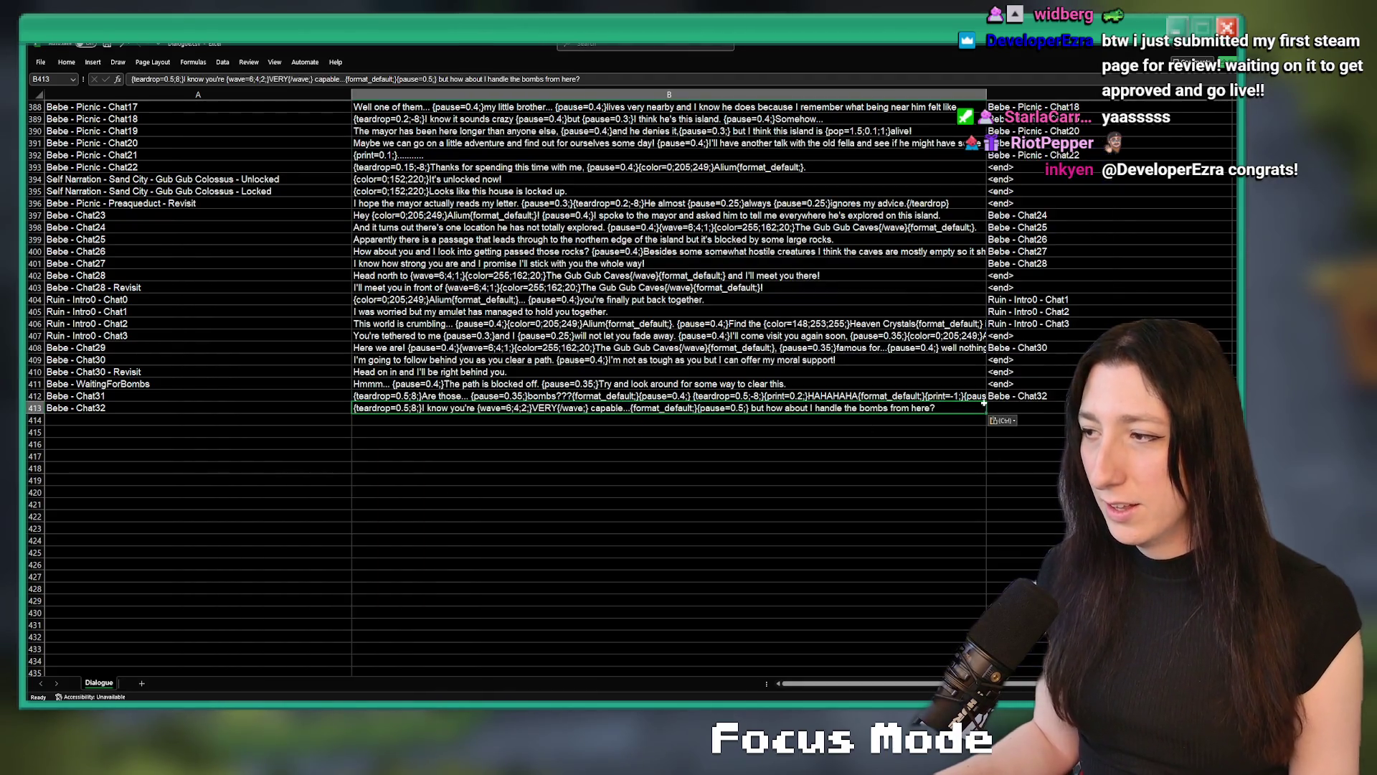
click(1005, 384)
key(ctrl+c)
click(1007, 409)
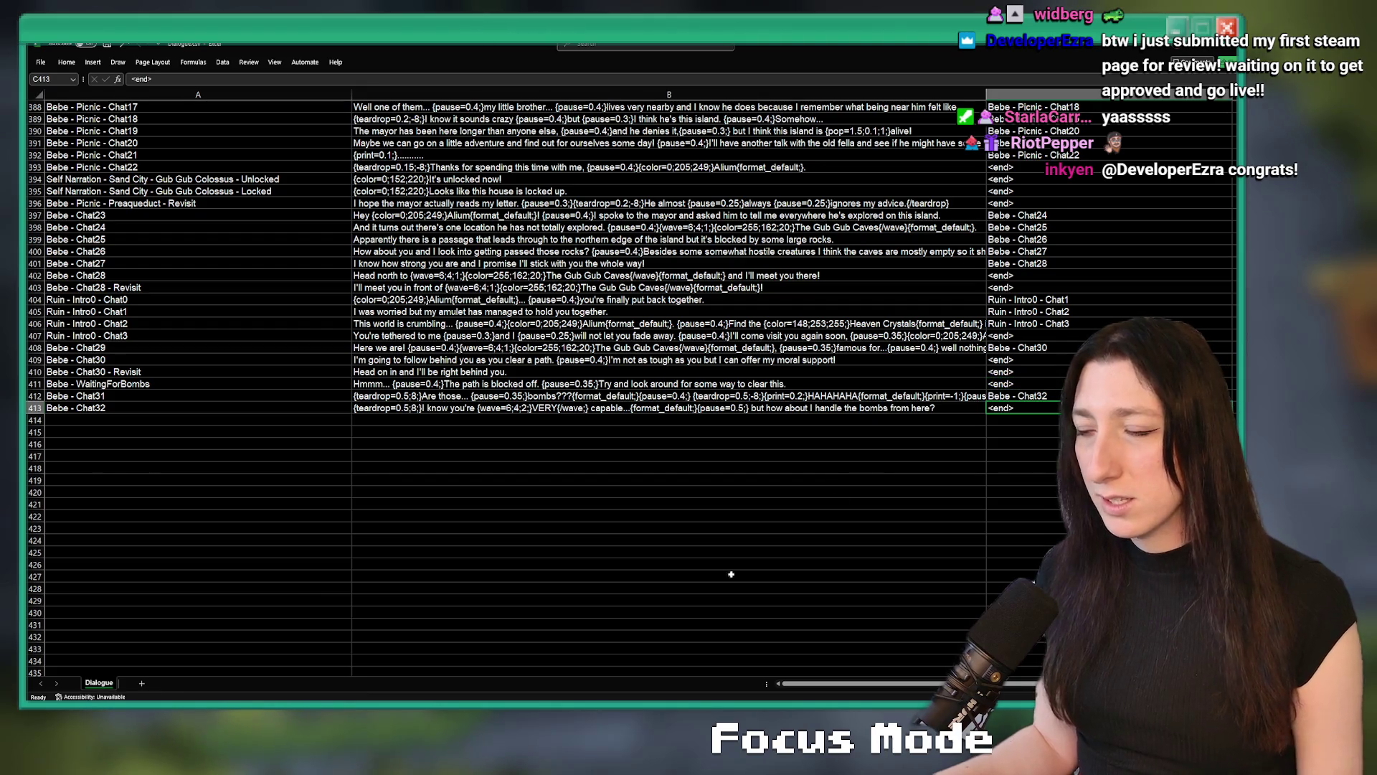
Bring the dialogue preview window back in front of Excel
key(alt+Tab)
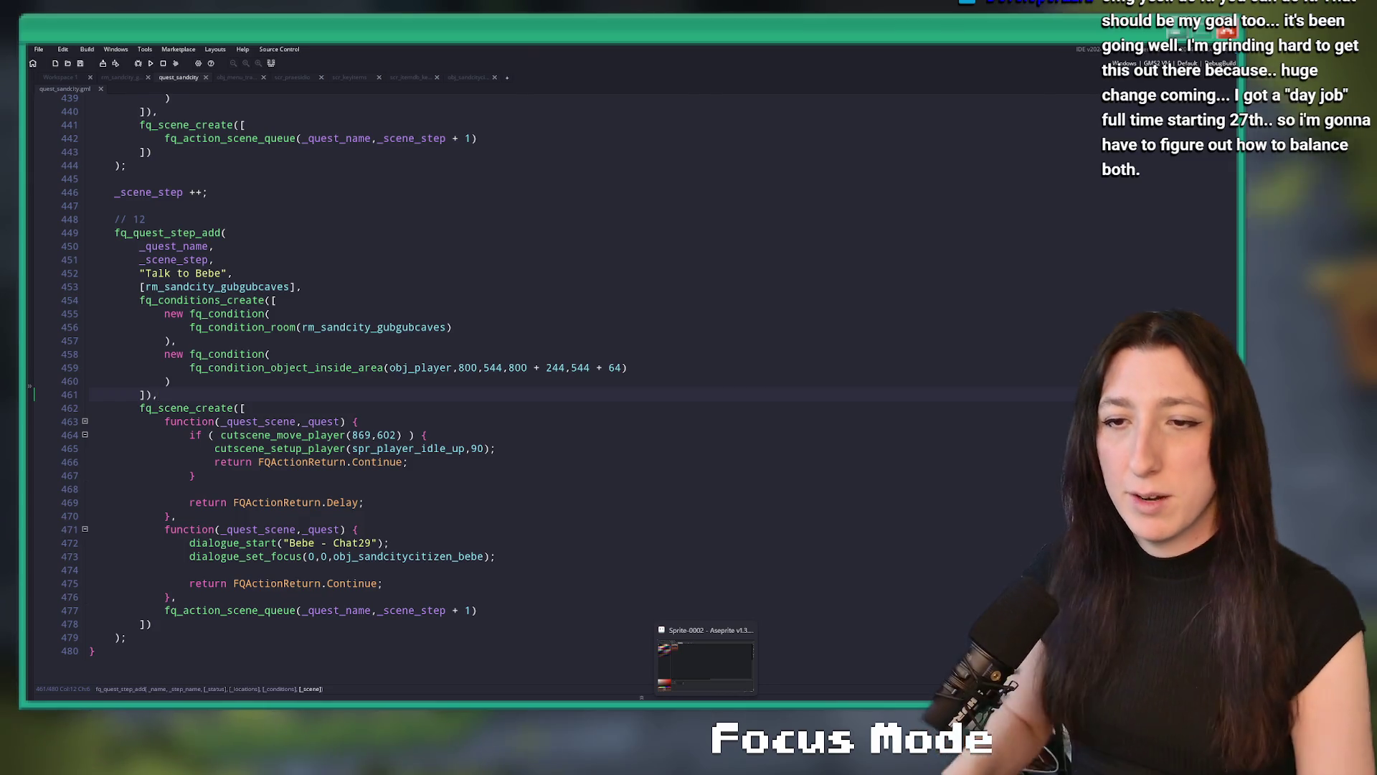
key(alt+Tab)
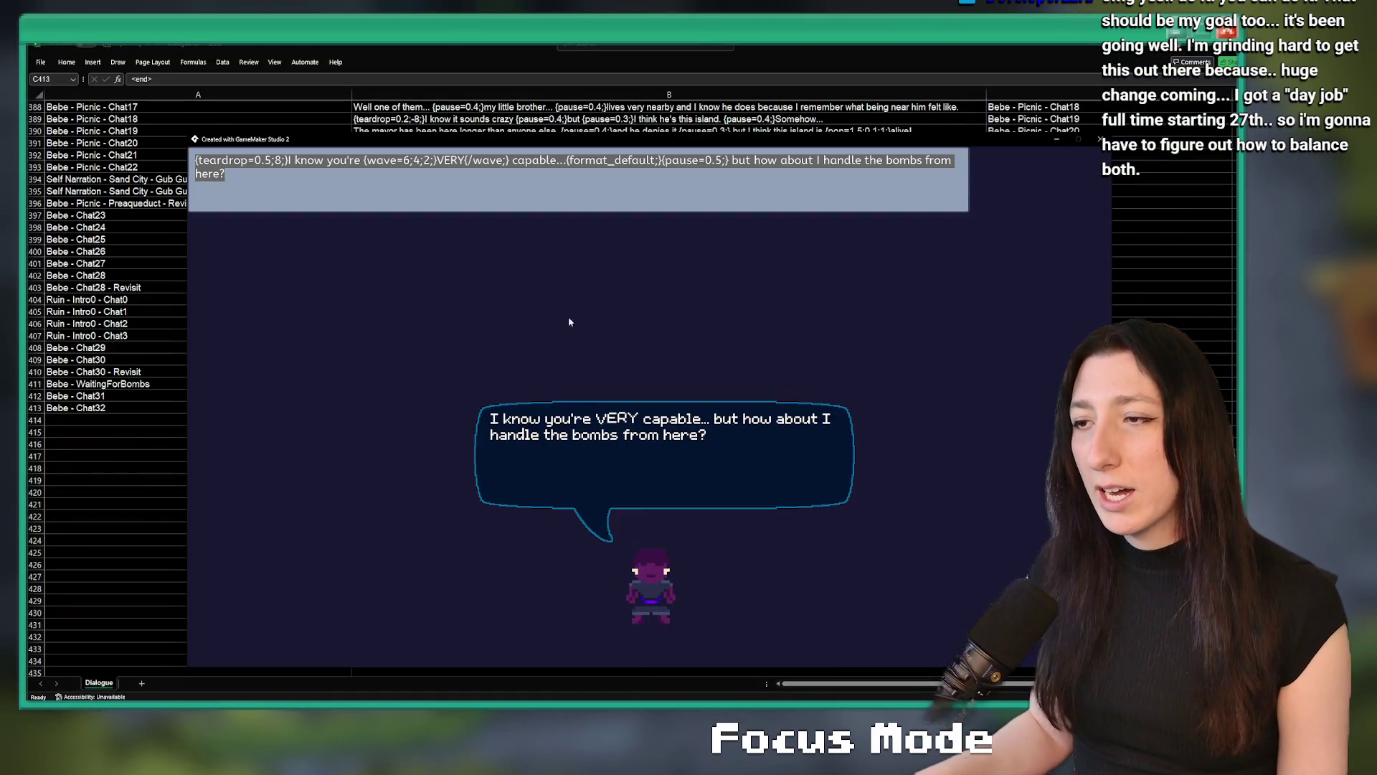
click(574, 180)
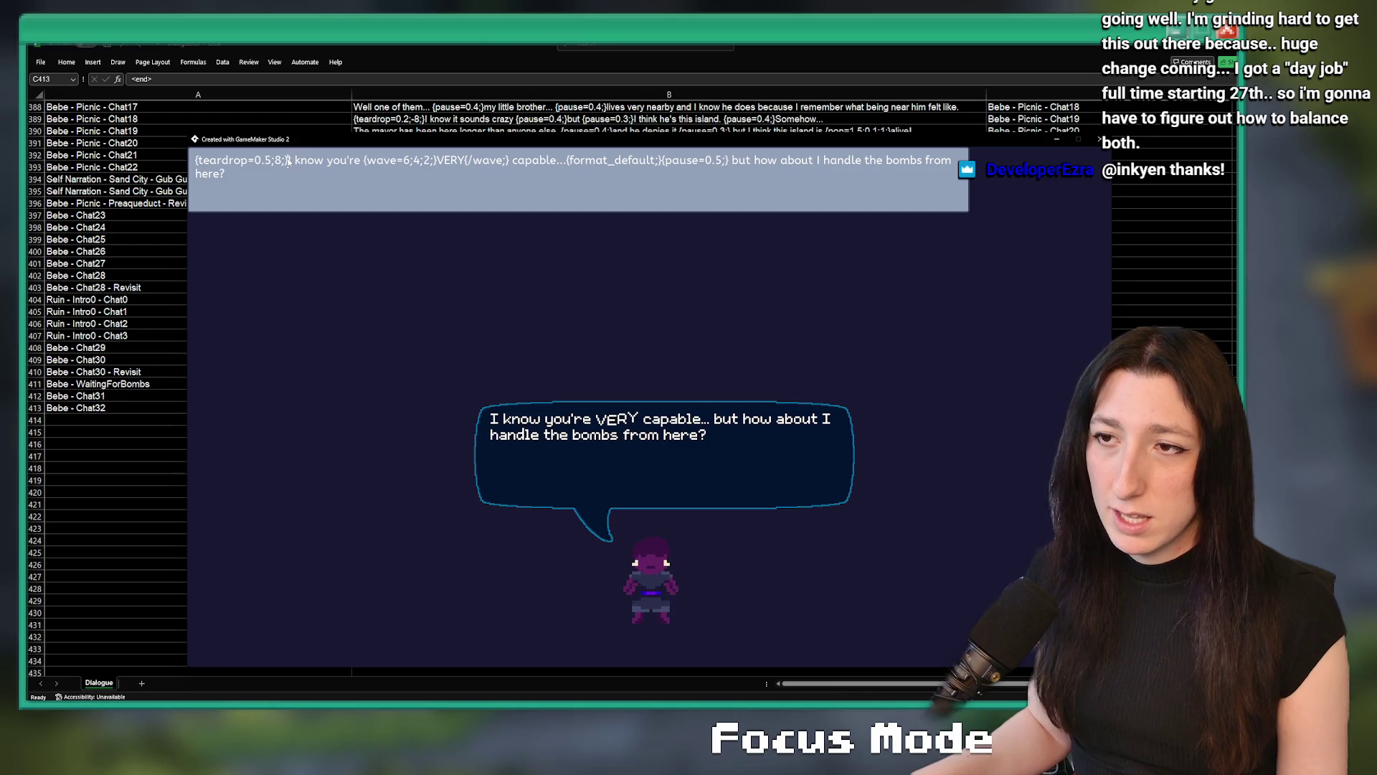
click(230, 160)
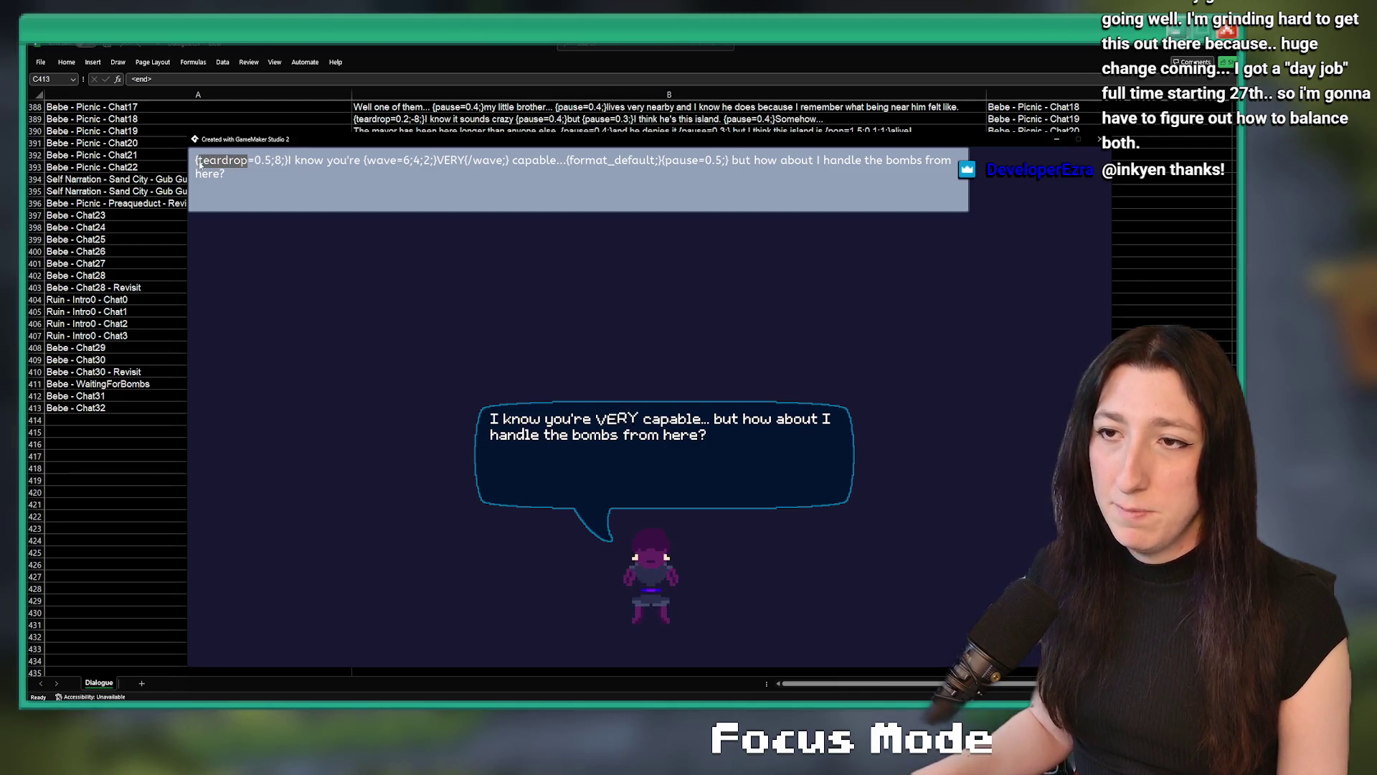
drag(249, 167, 207, 162)
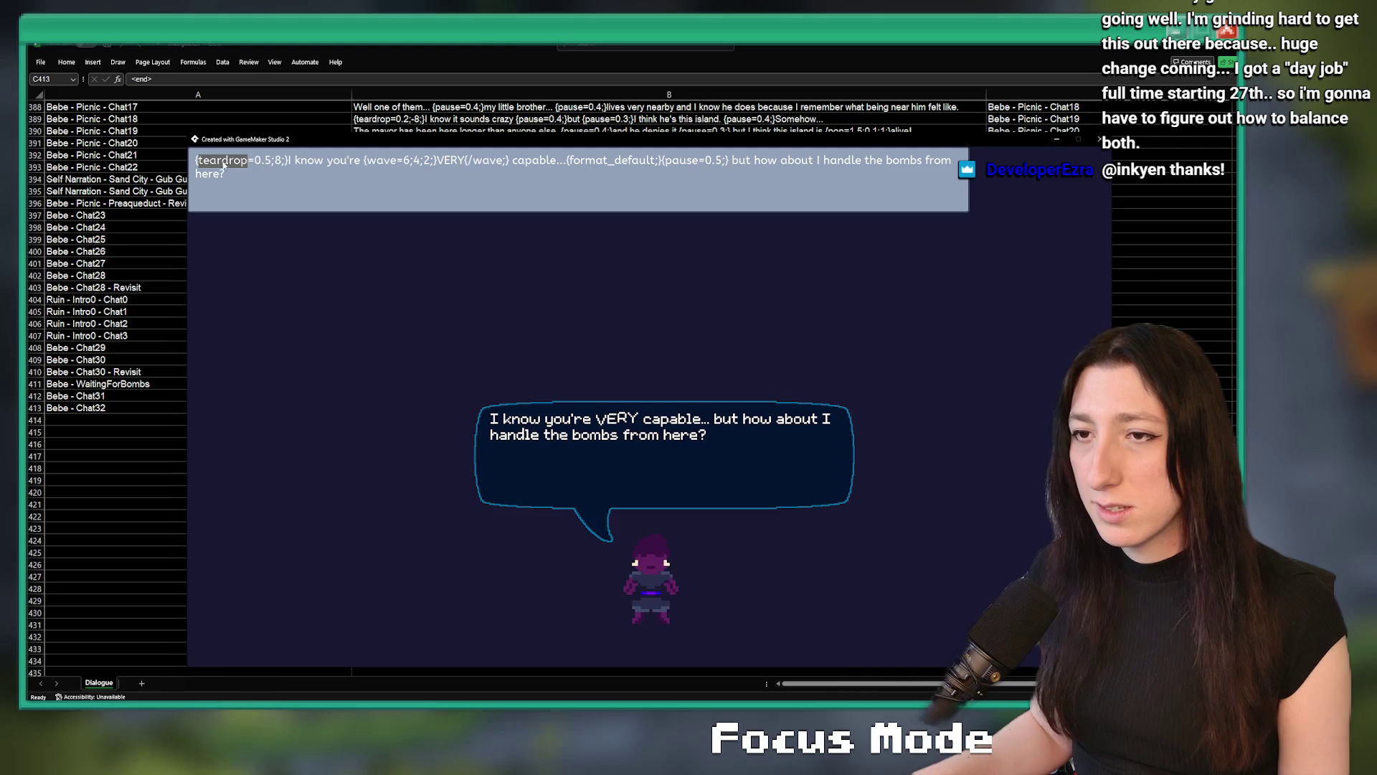
click(248, 162)
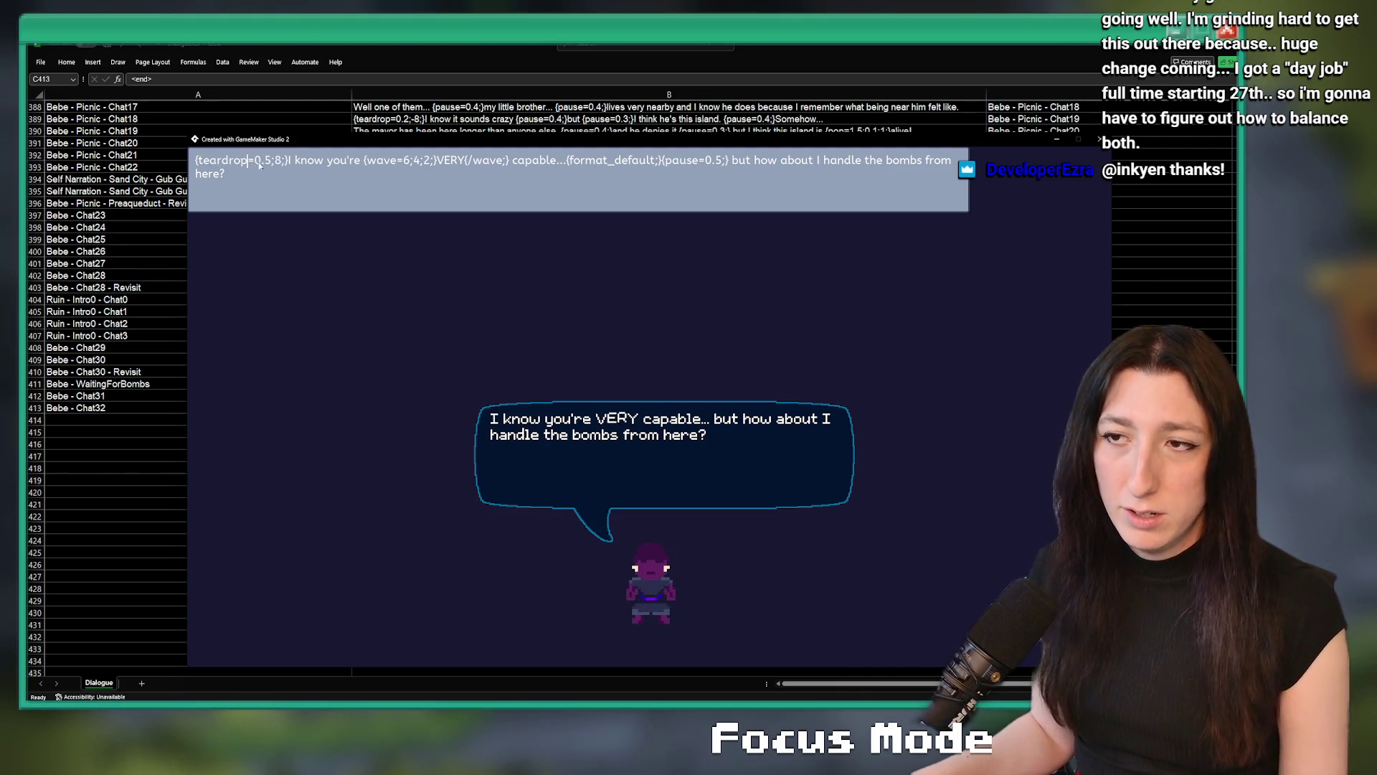
click(284, 162)
click(246, 163)
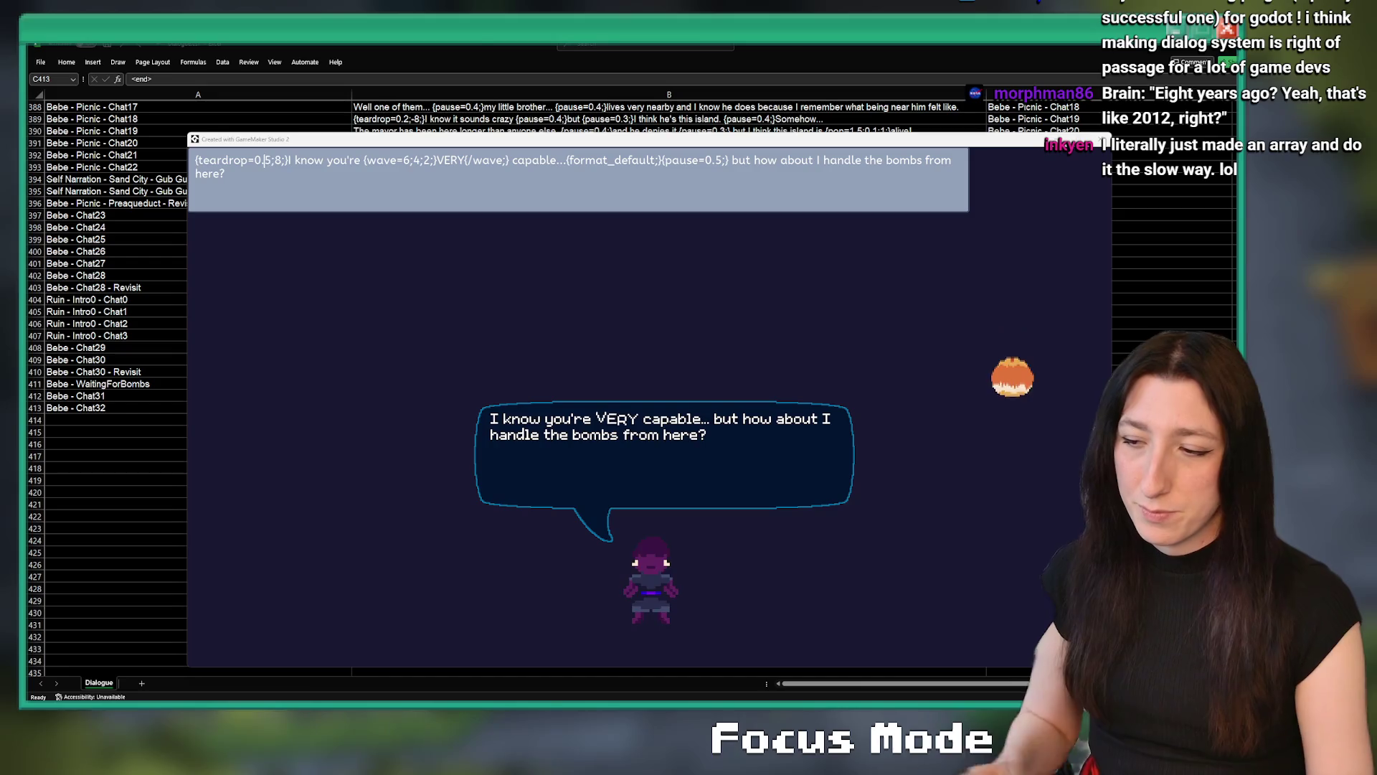
key(alt+Tab)
Search assets for 'gm' and open the scr_gmltext3 text-parser script
key(Tab)
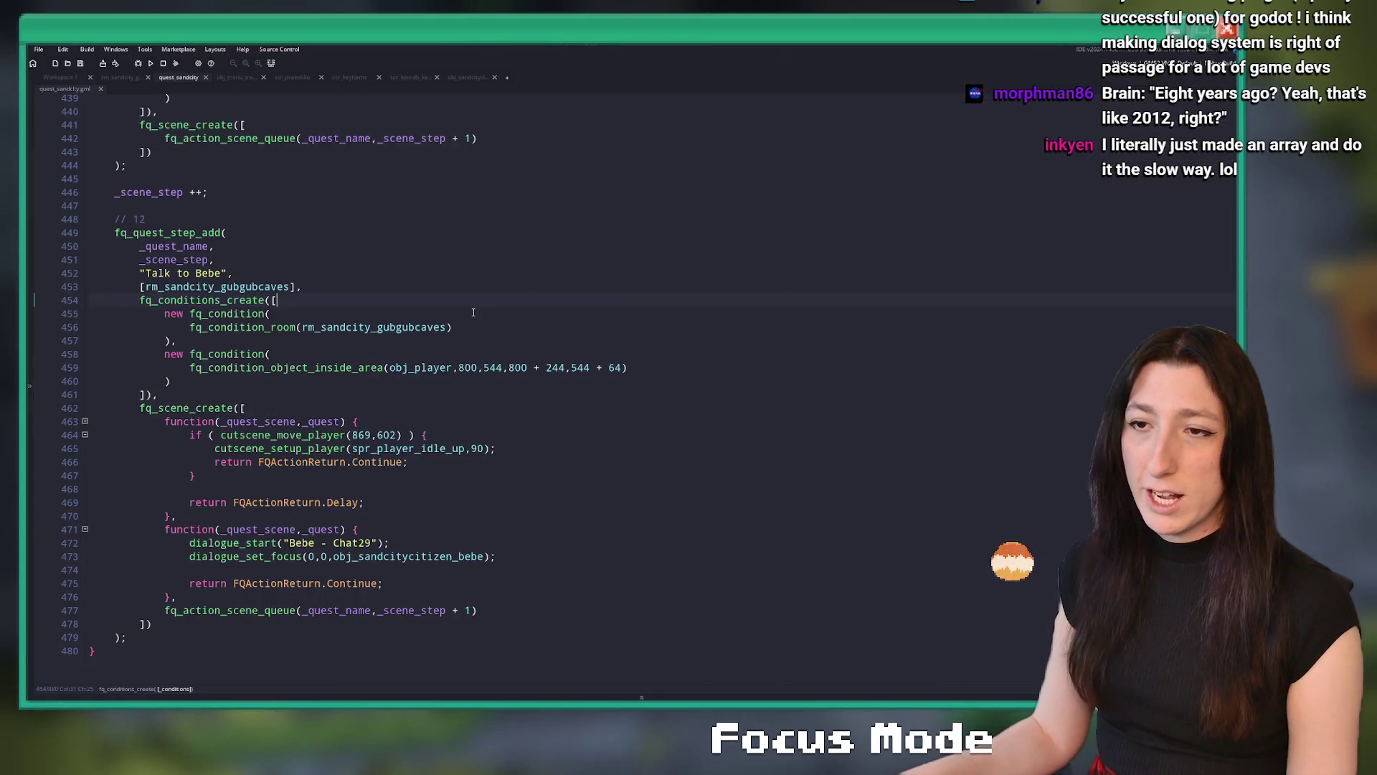
key(ctrl+t)
text(gmltext)
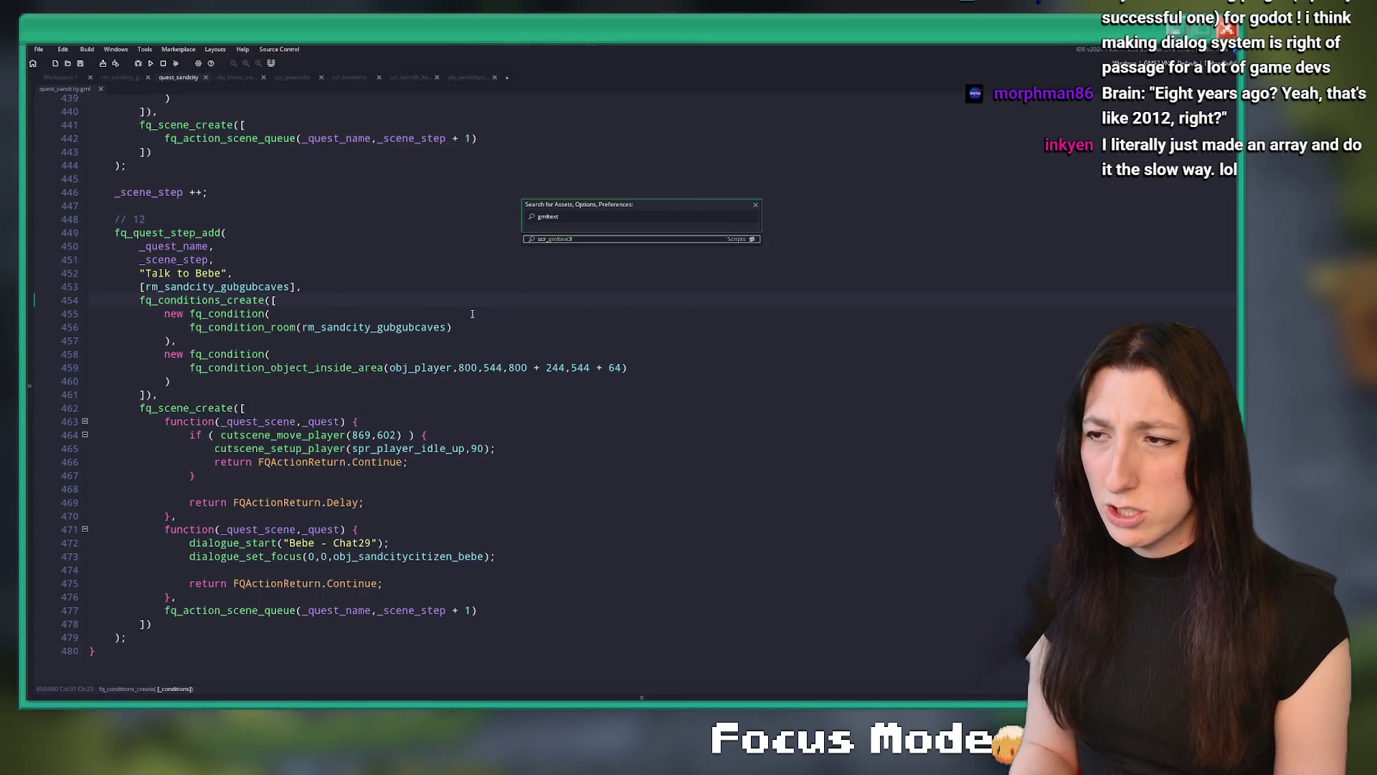
key(Return)
Review the function lookup table, character data loop and Text case of the parser
click(522, 424)
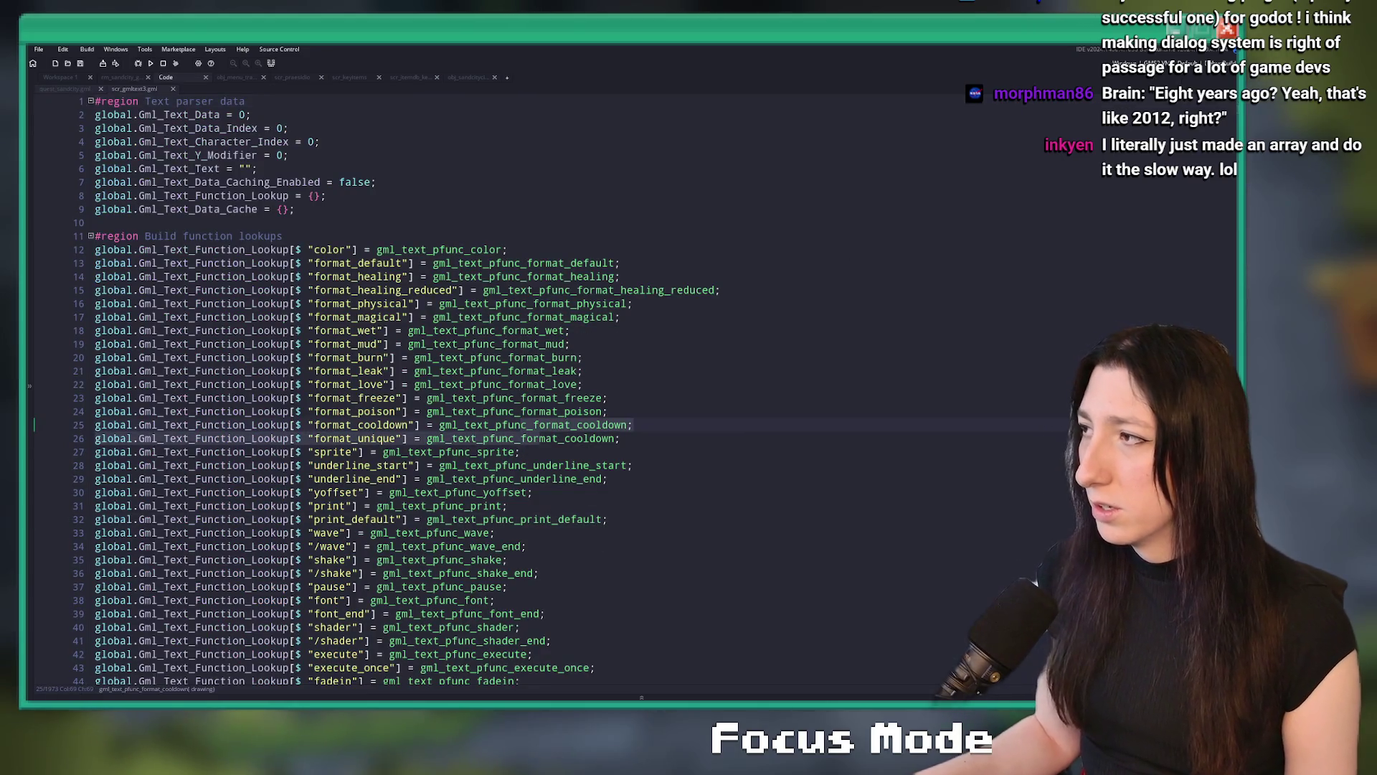
scroll(503, 387, down, 20)
scroll(503, 387, up, 20)
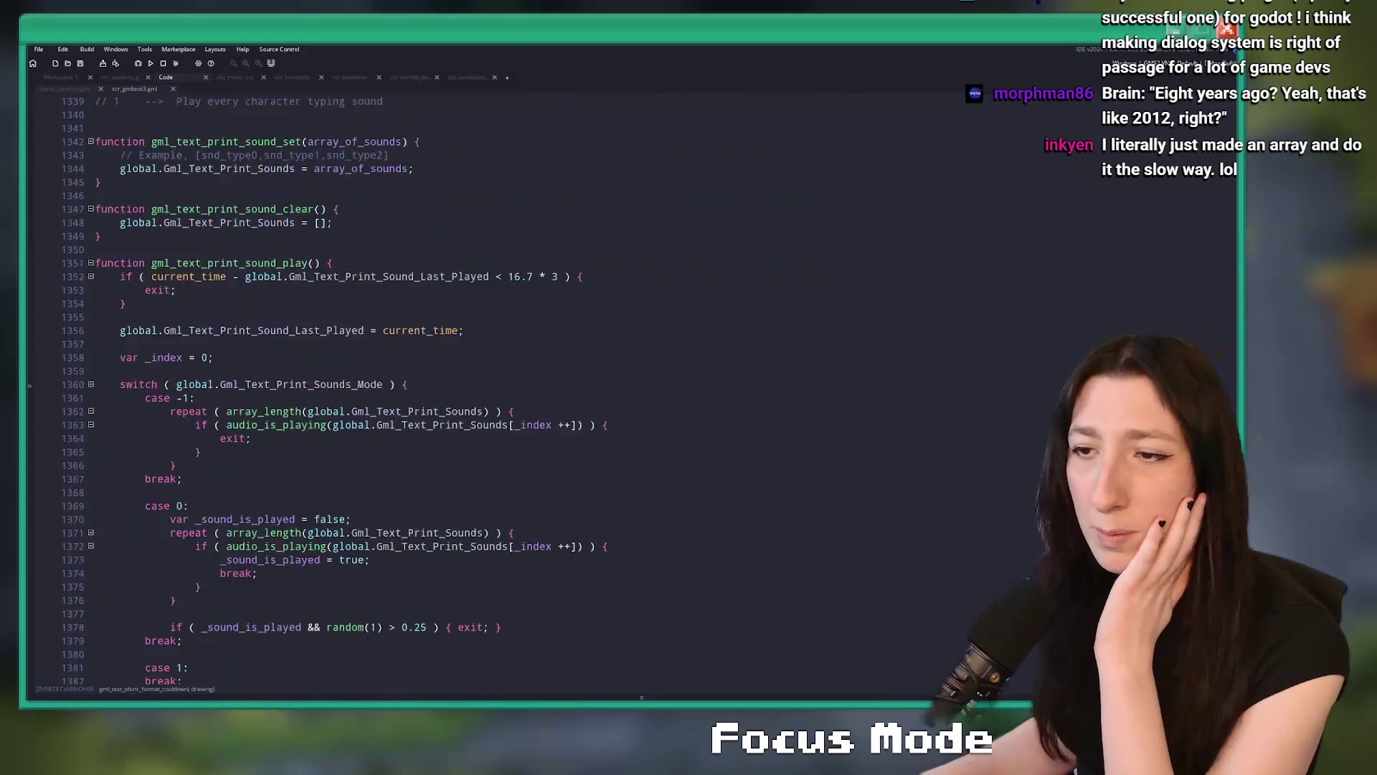
scroll(294, 232, down, 15)
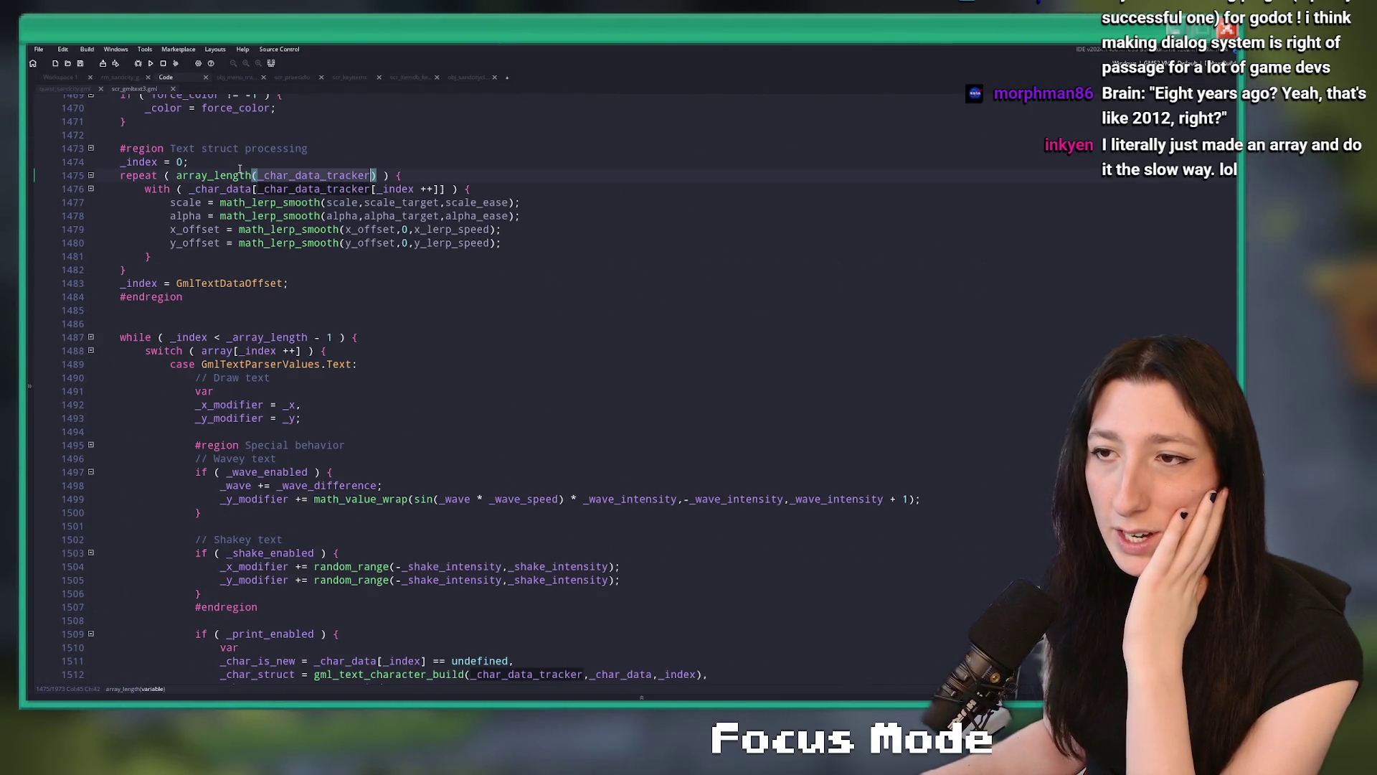
click(225, 188)
scroll(216, 194, down, 6)
scroll(192, 195, up, 2)
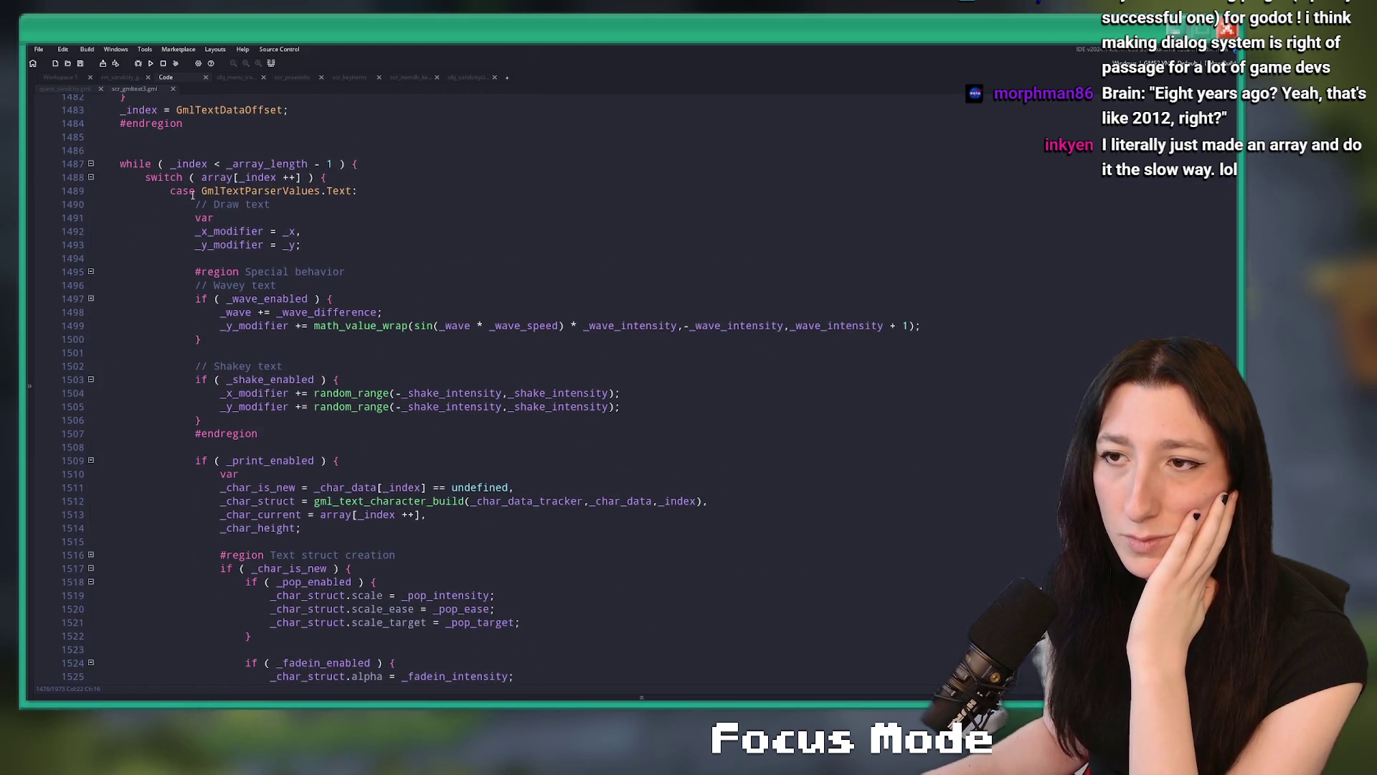
double_click(207, 177)
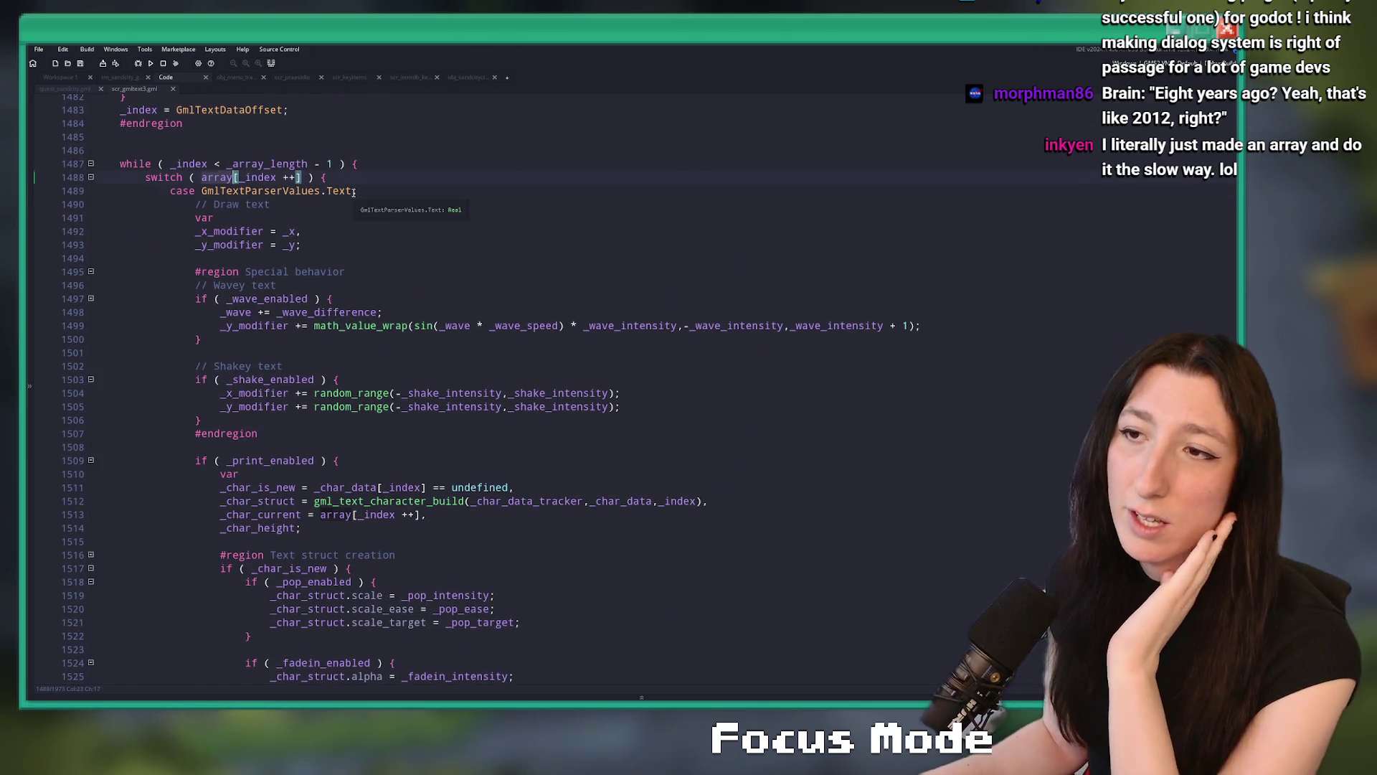
key(Right)
key(Right)
key(Right)
key(Down)
key(ctrl+Left)
scroll(373, 251, down, 18)
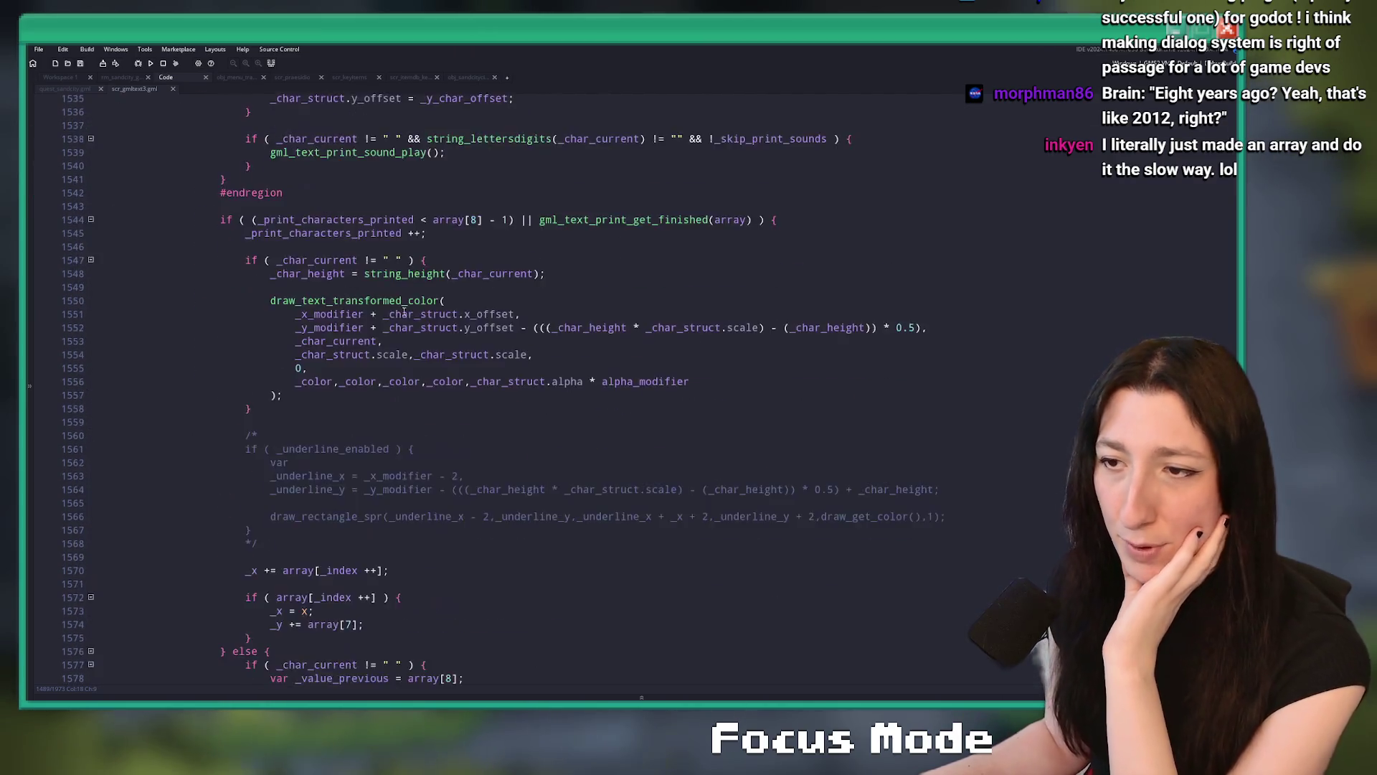
scroll(405, 308, down, 20)
Inspect the FunctionFormat, FunctionColor and FunctionSprite cases
click(201, 329)
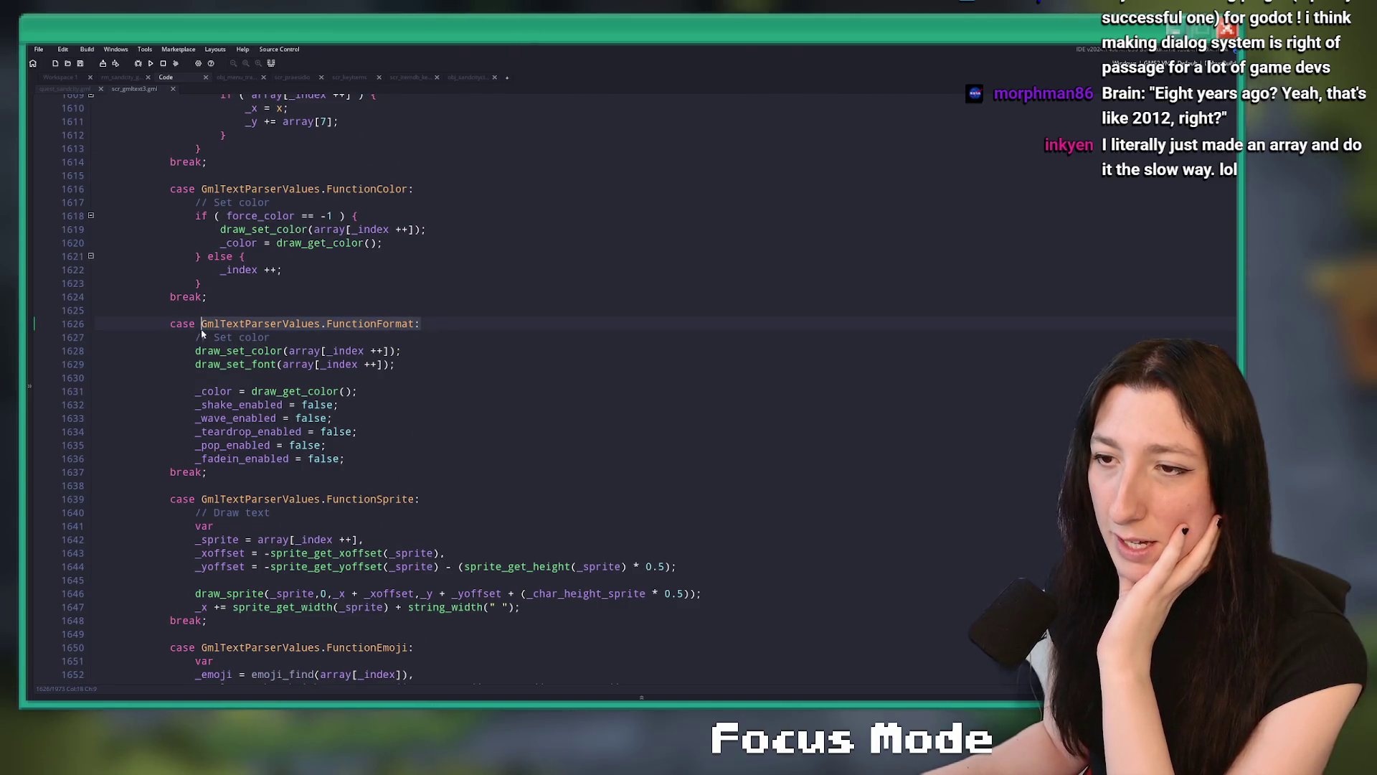
click(207, 190)
click(208, 242)
click(209, 229)
click(217, 229)
scroll(430, 258, down, 8)
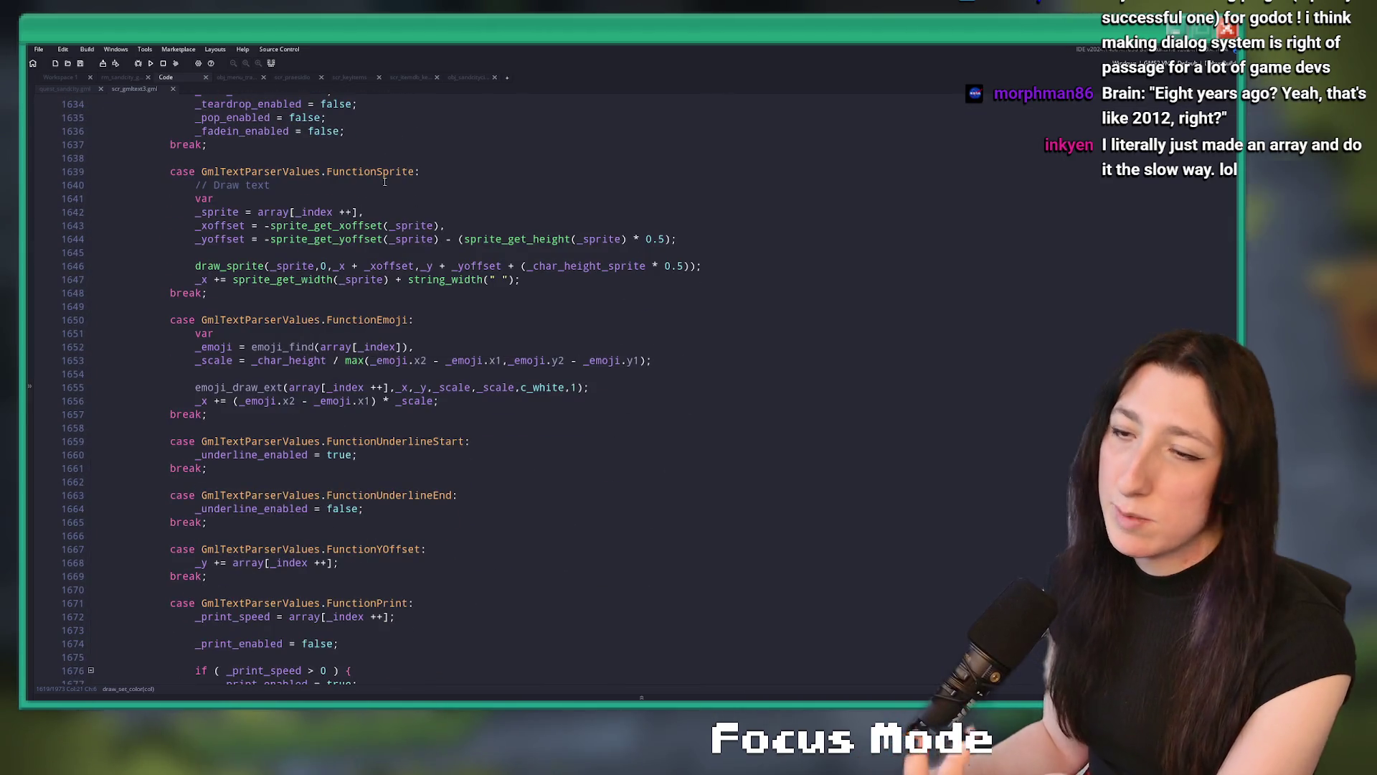
mouse_move(525, 274)
mouse_down()
mouse_move(230, 239)
mouse_move(188, 198)
mouse_up()
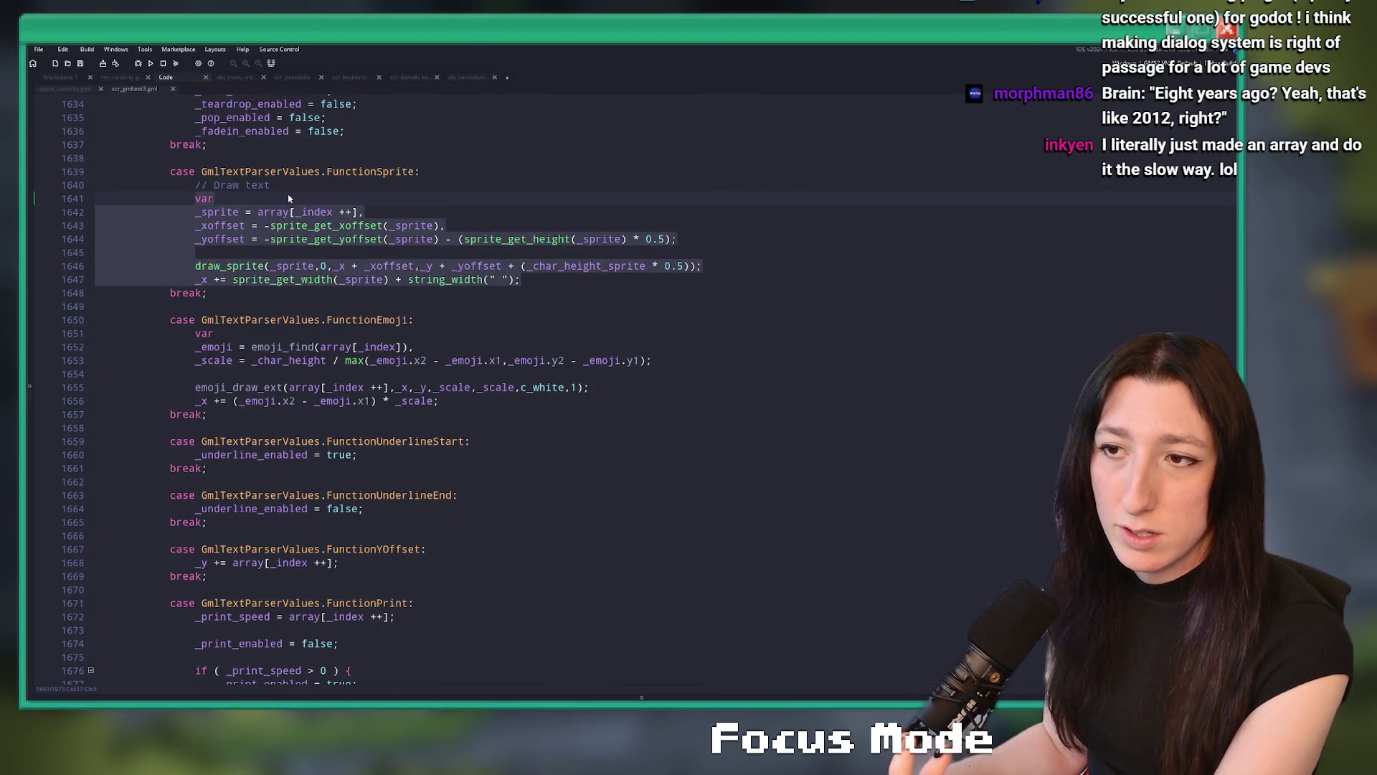
click(672, 266)
scroll(535, 249, down, 2)
scroll(535, 248, down, 2)
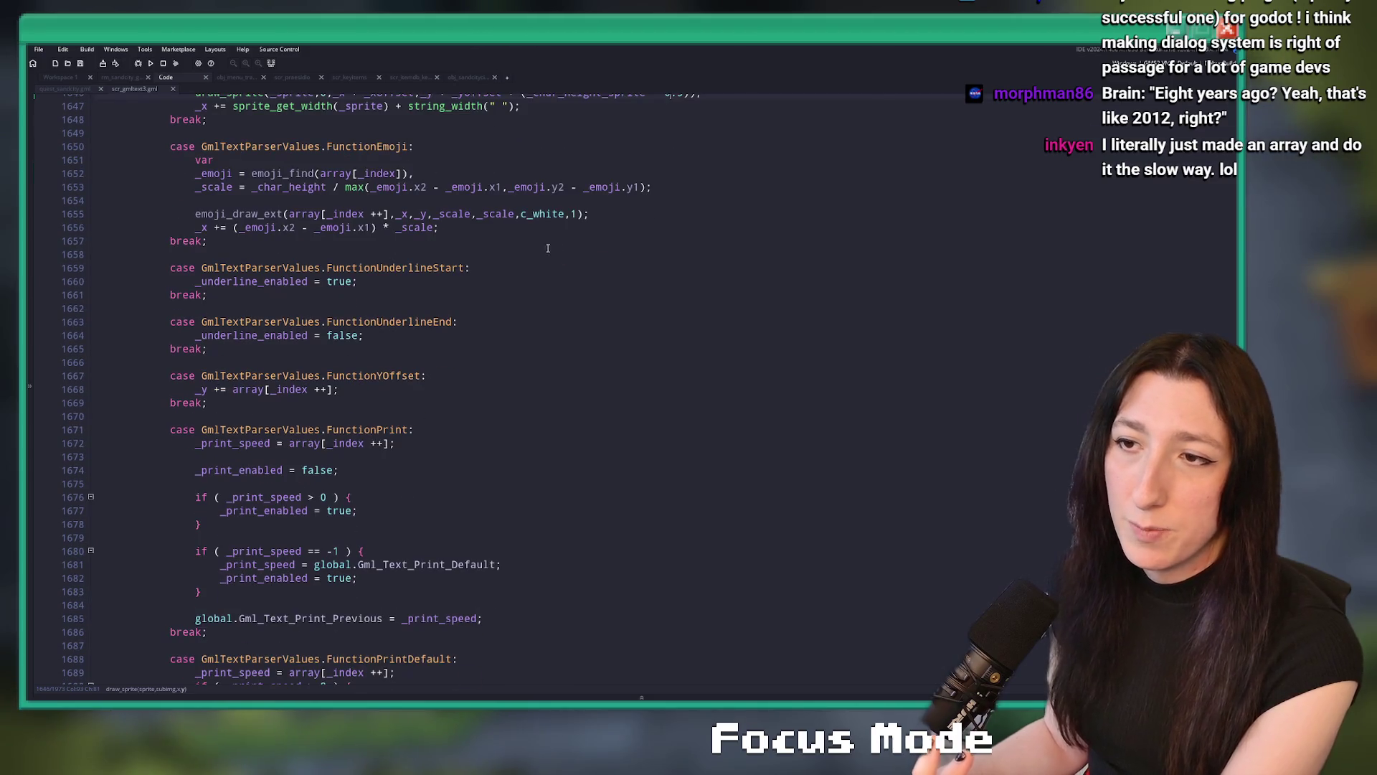
Scroll through the emoji, pause and wave cases down to the camera-focus and teardrop code
click(283, 196)
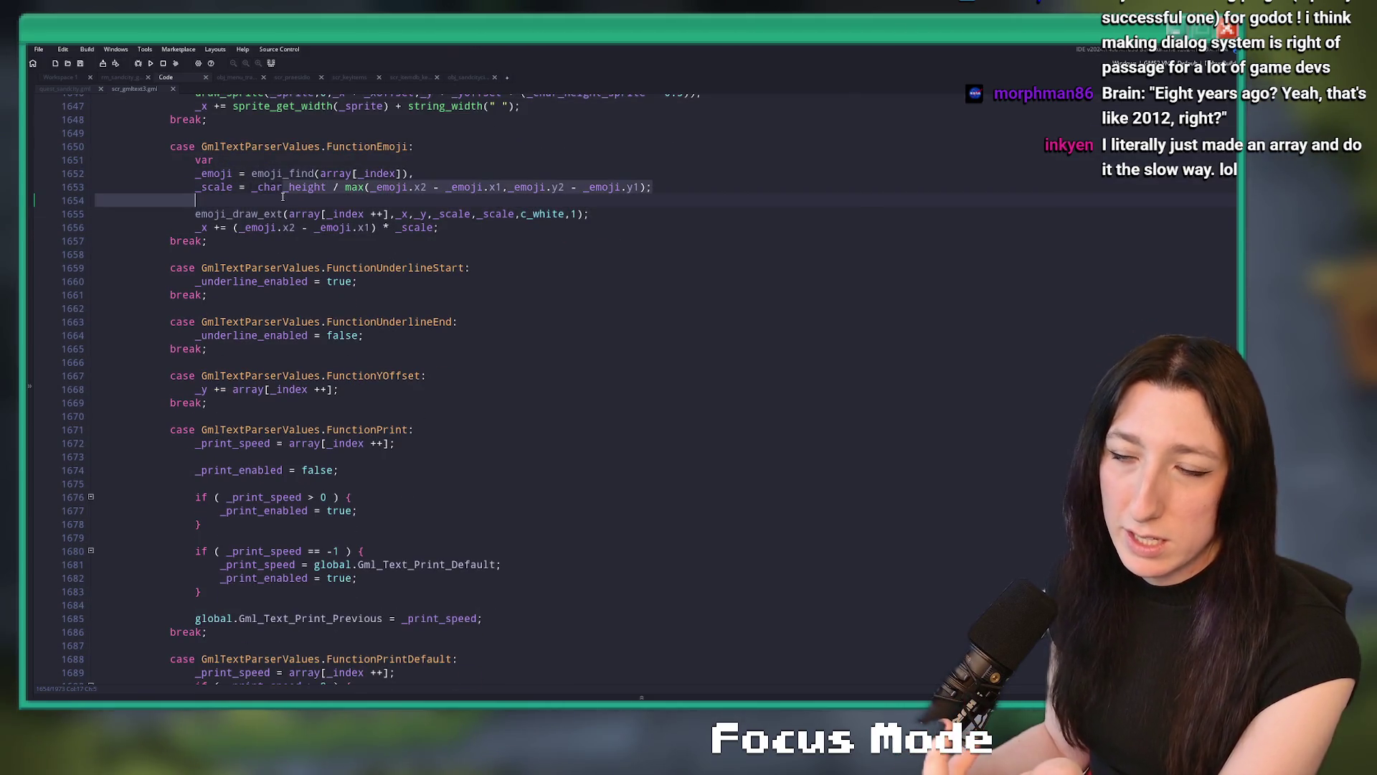
scroll(284, 196, down, 11)
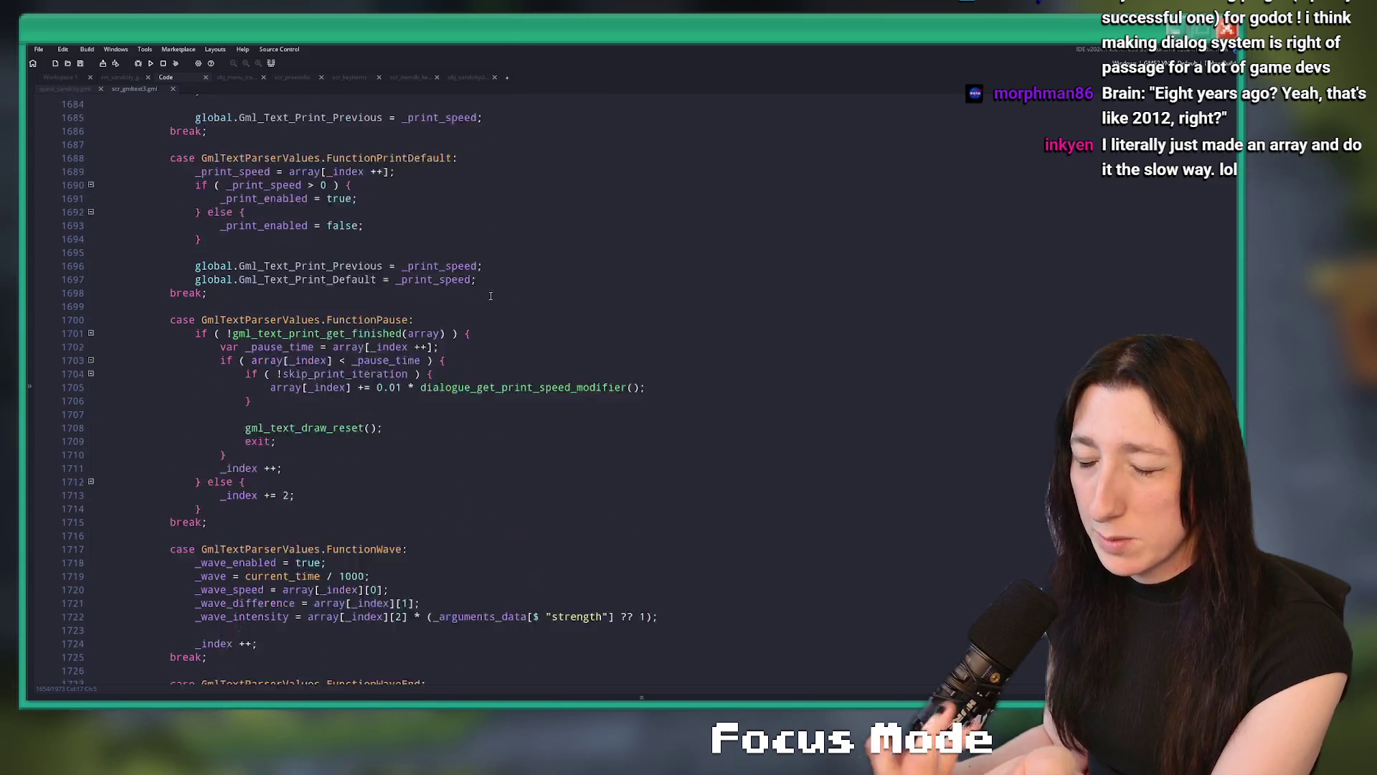
scroll(493, 296, down, 3)
click(380, 311)
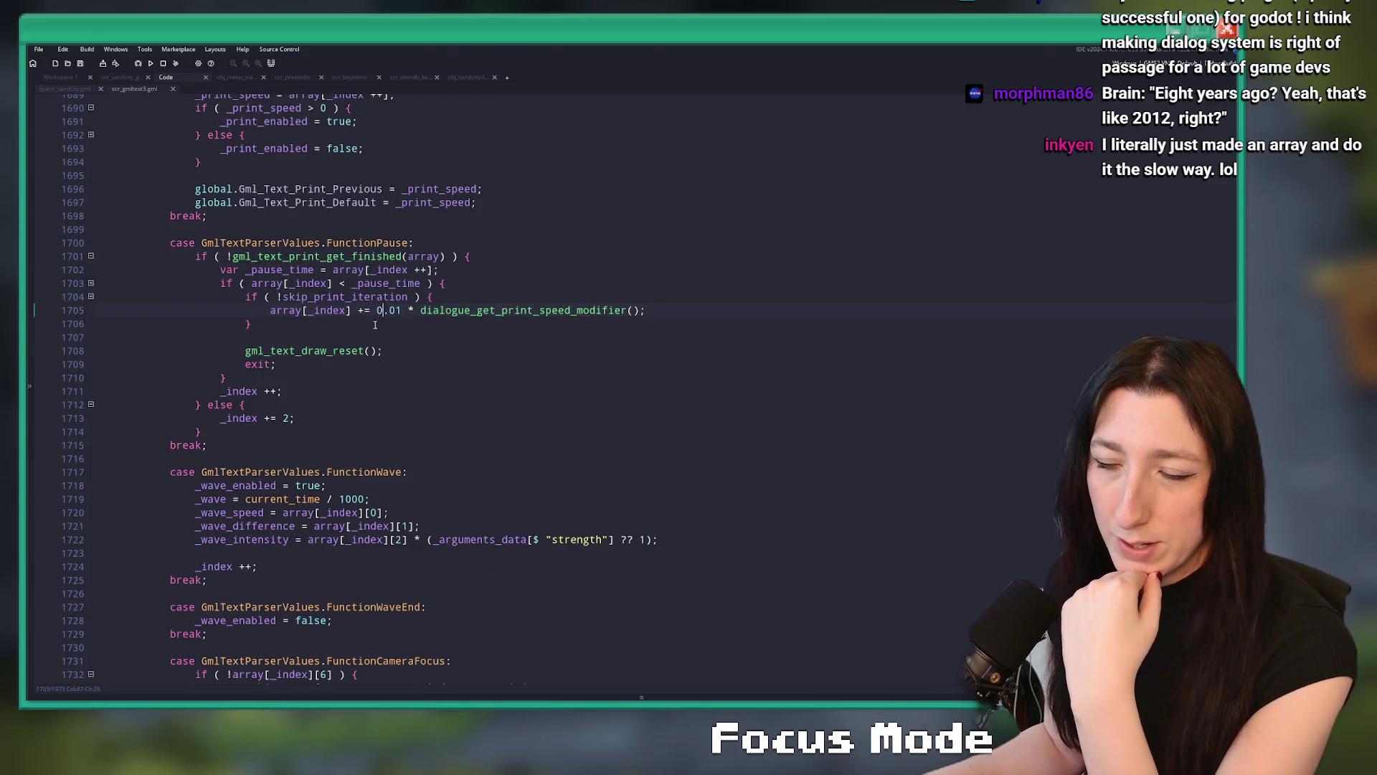
scroll(380, 317, down, 6)
click(416, 306)
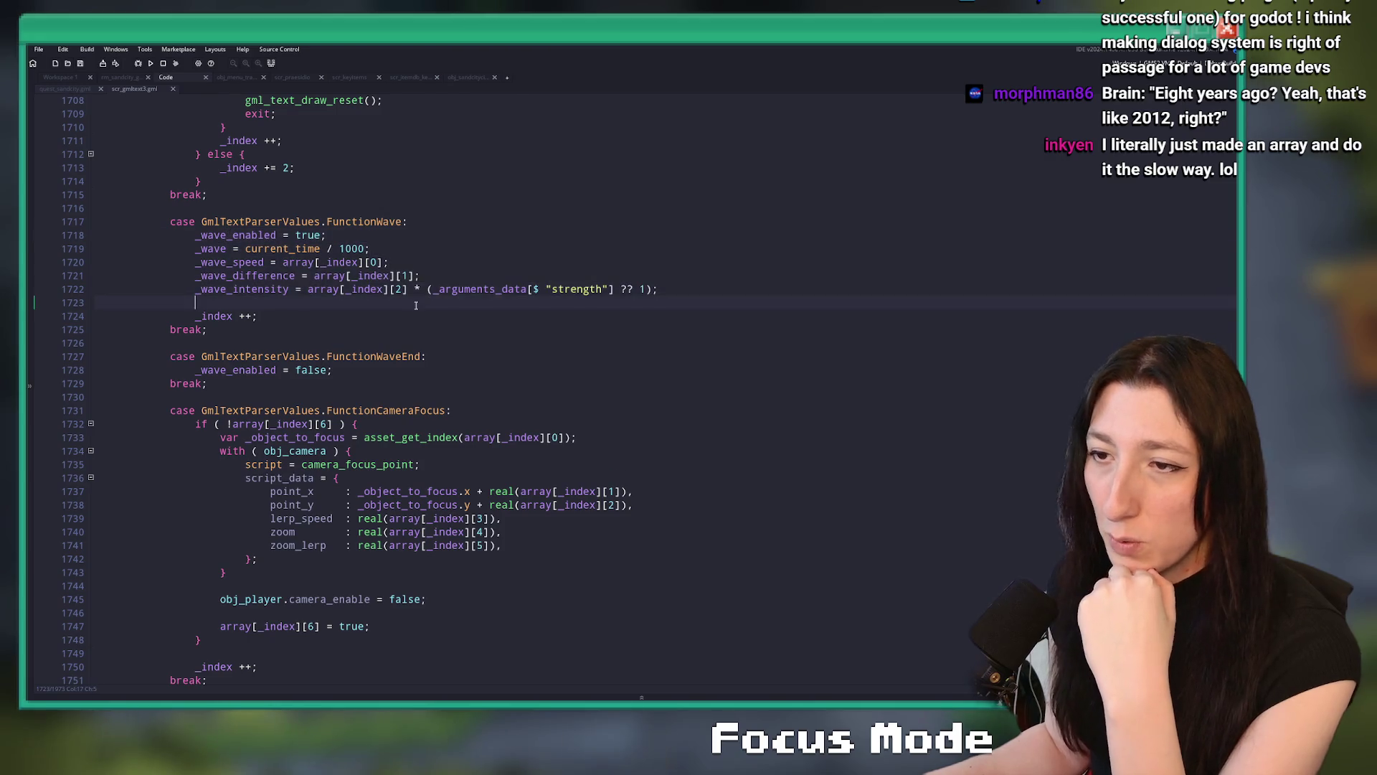
scroll(416, 305, down, 7)
scroll(515, 252, up, 2)
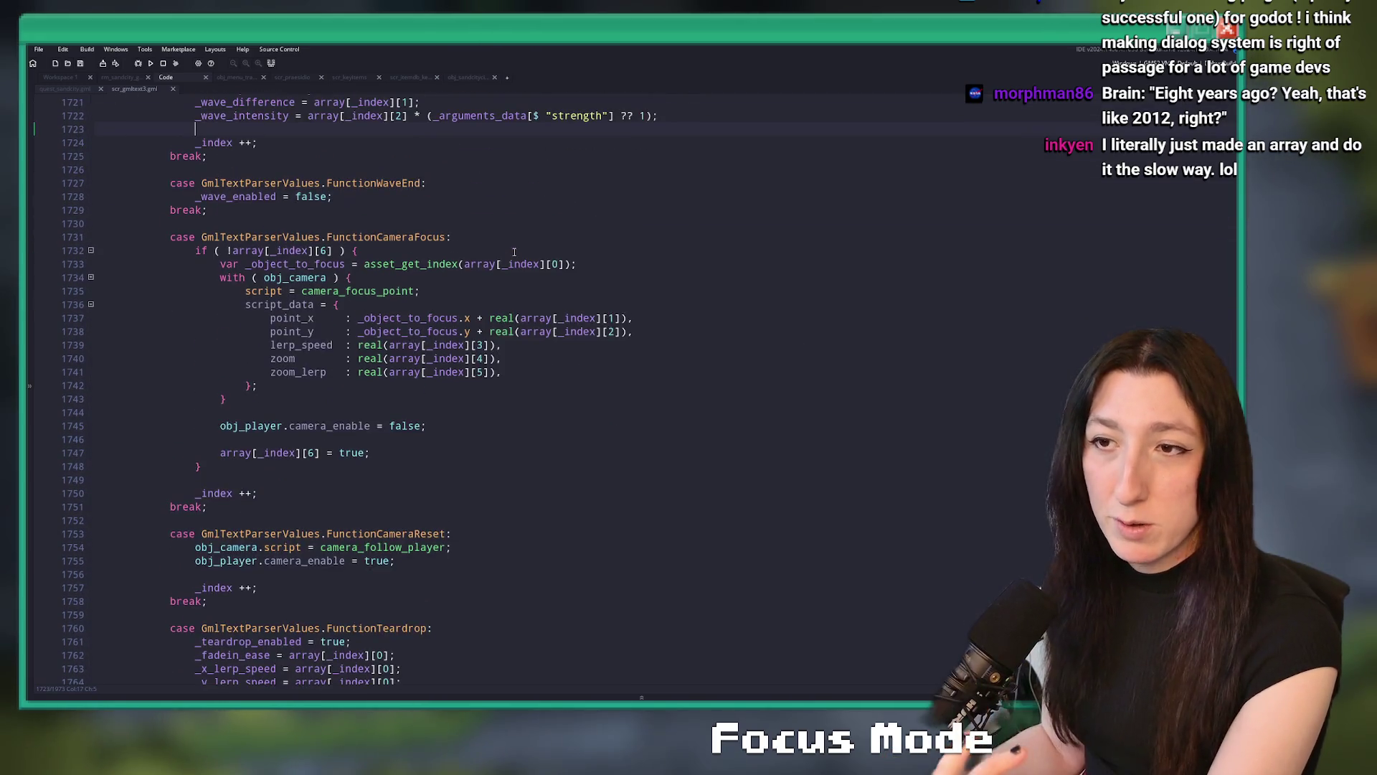
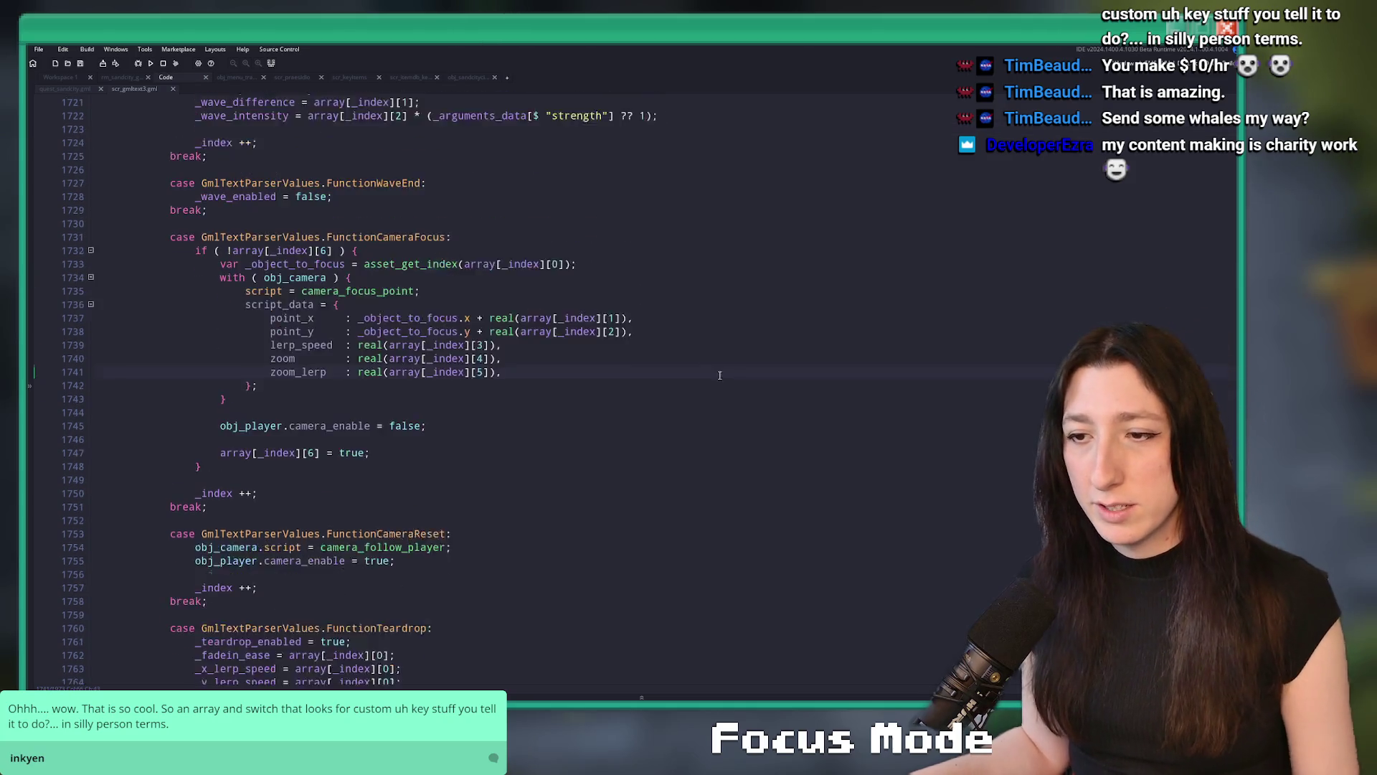
Close the scr_gmltext3.gml tab to reveal quest_sandcity.gml, then switch over to Aseprite
scroll(728, 377, up, 5)
key(ctrl+w)
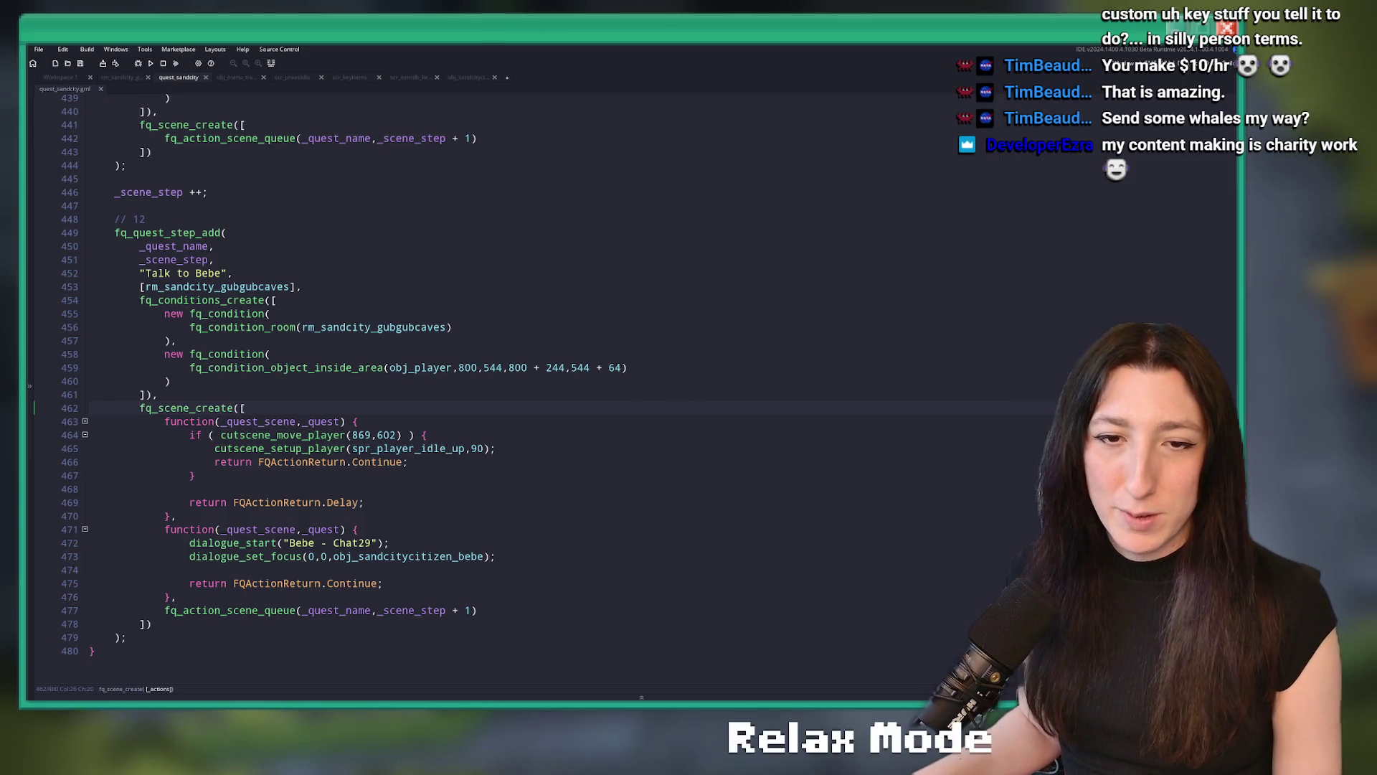
key(alt+Tab)
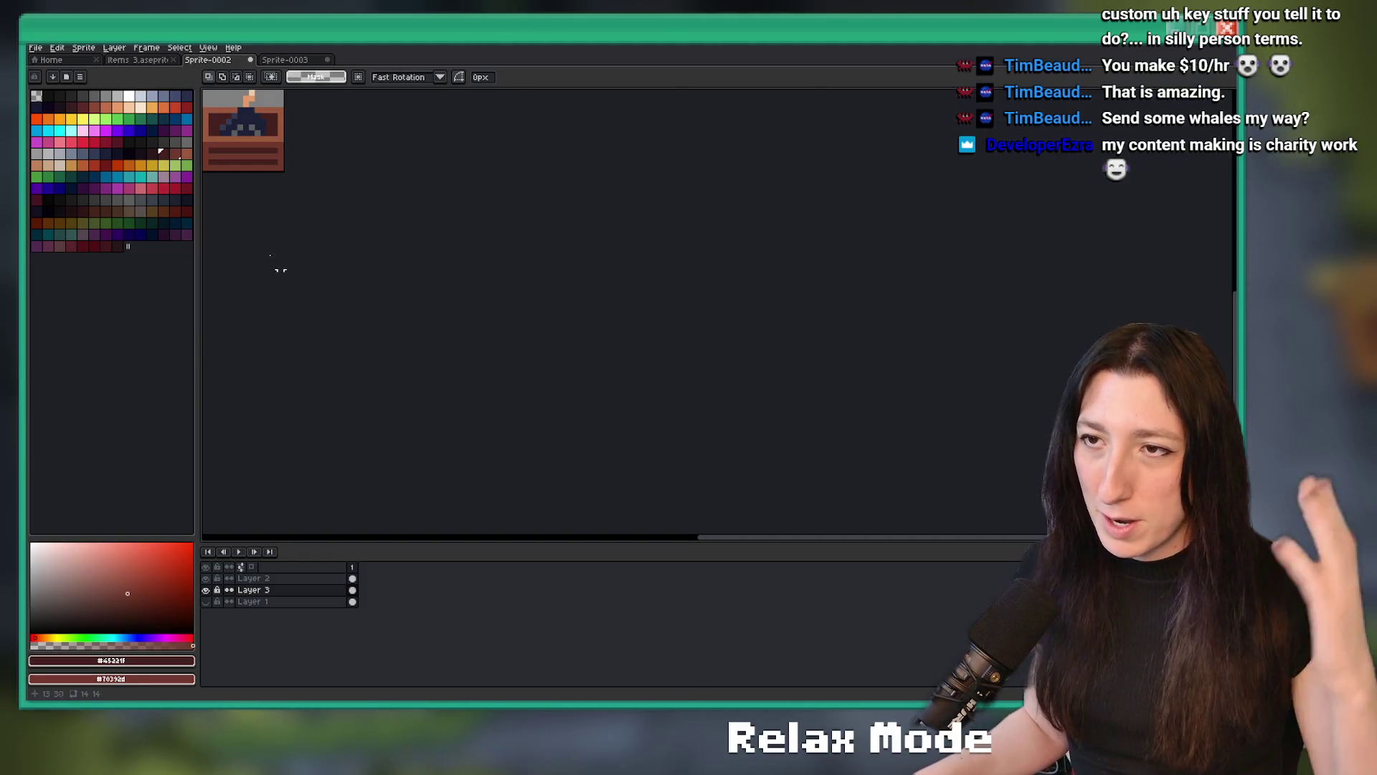
Create a new 512×512 sprite from the File menu
click(35, 48)
click(55, 64)
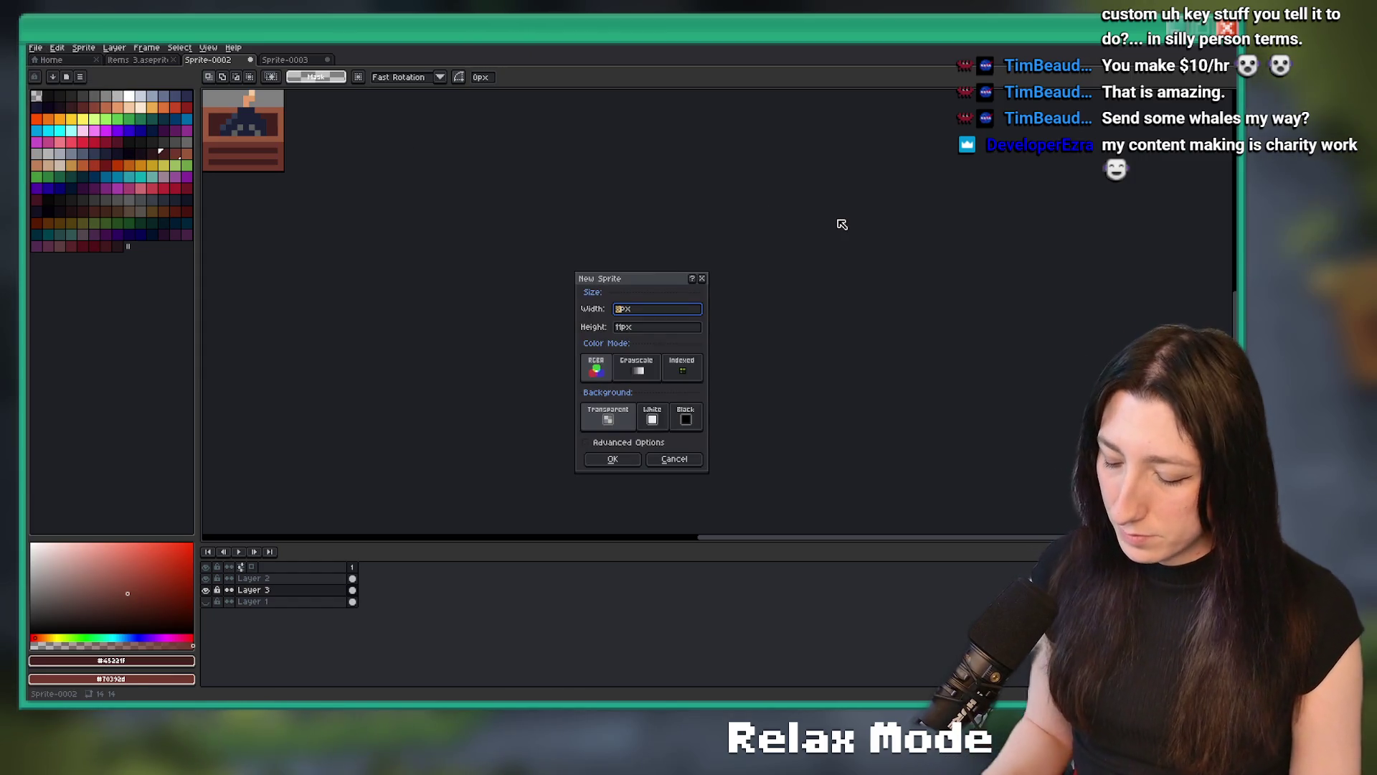
key(ctrl+a)
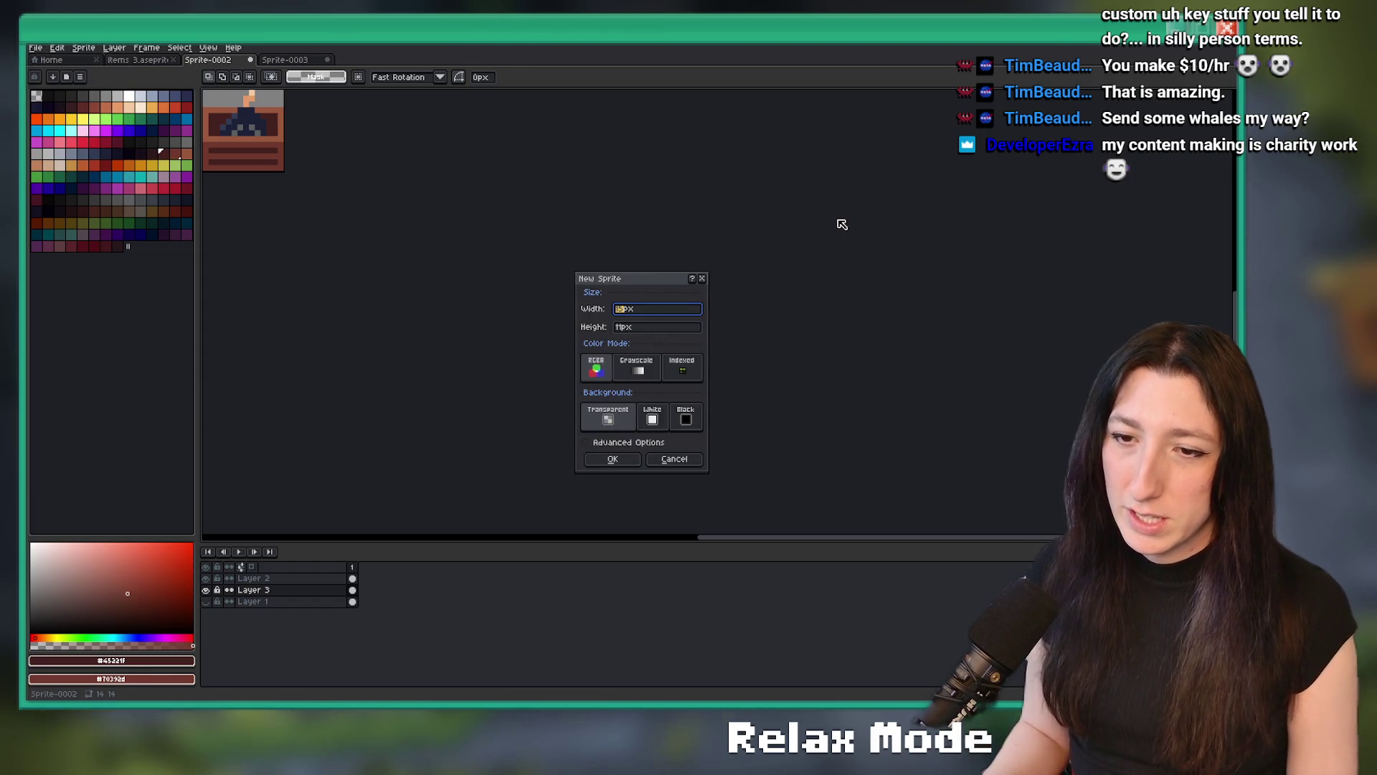
text(32)
key(Tab)
text(32)
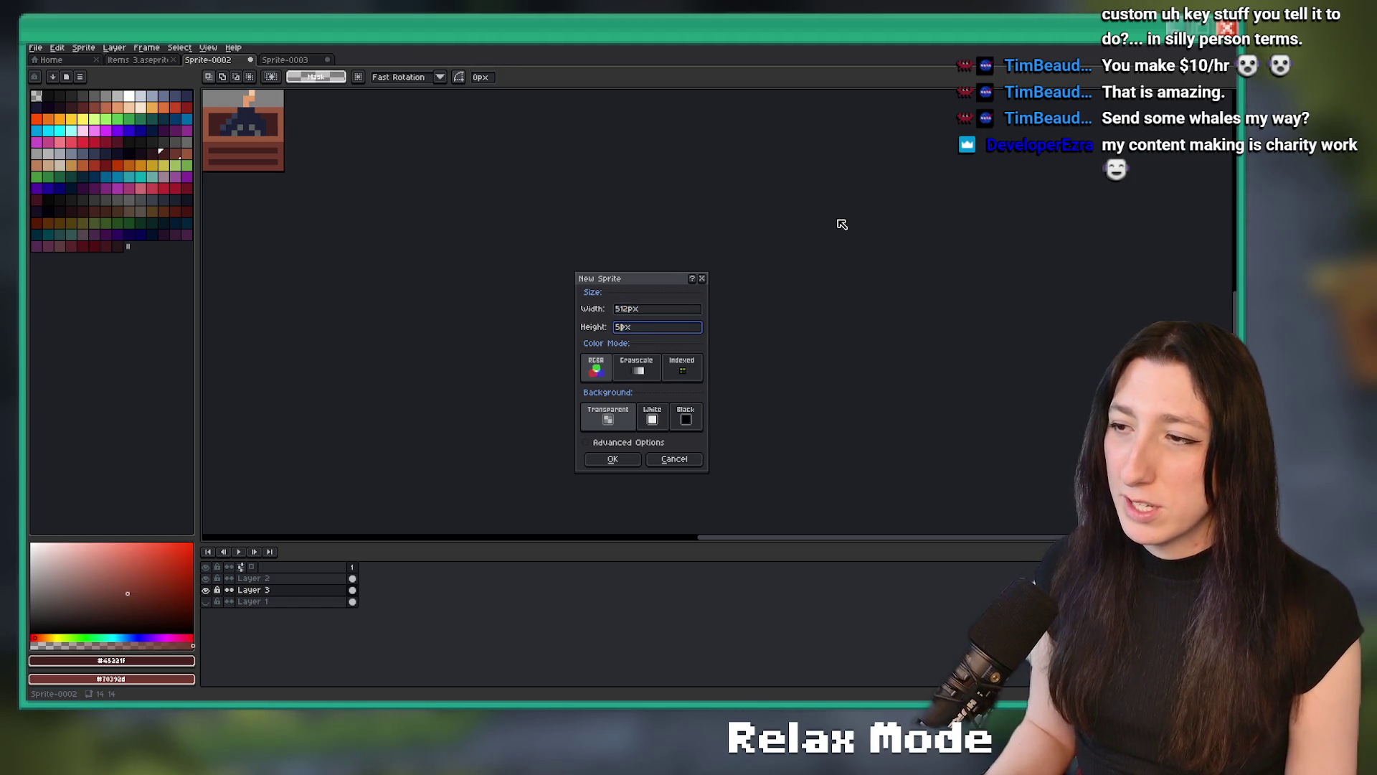
key(Return)
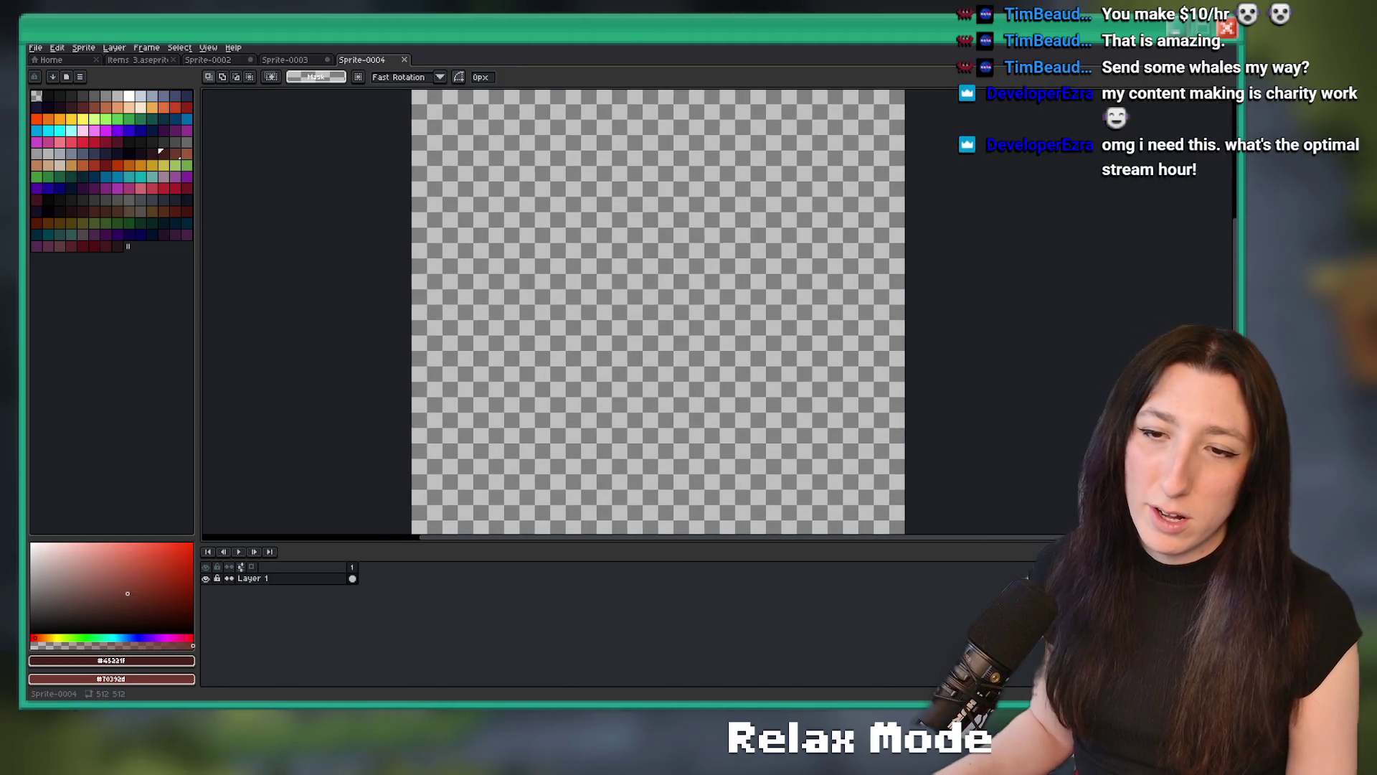
Fill the blank canvas black with the paint bucket and return to the pencil
click(47, 95)
key(g)
click(583, 270)
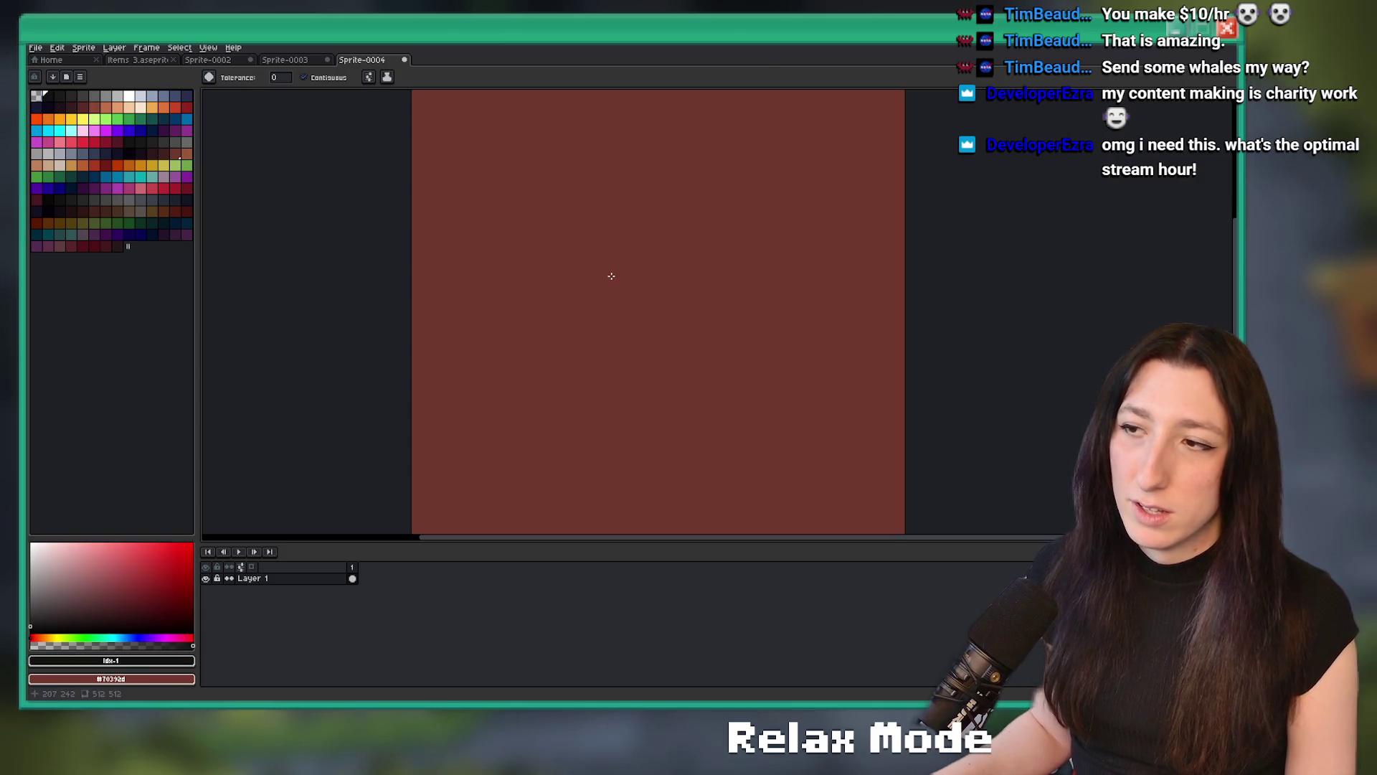
right_click(473, 371)
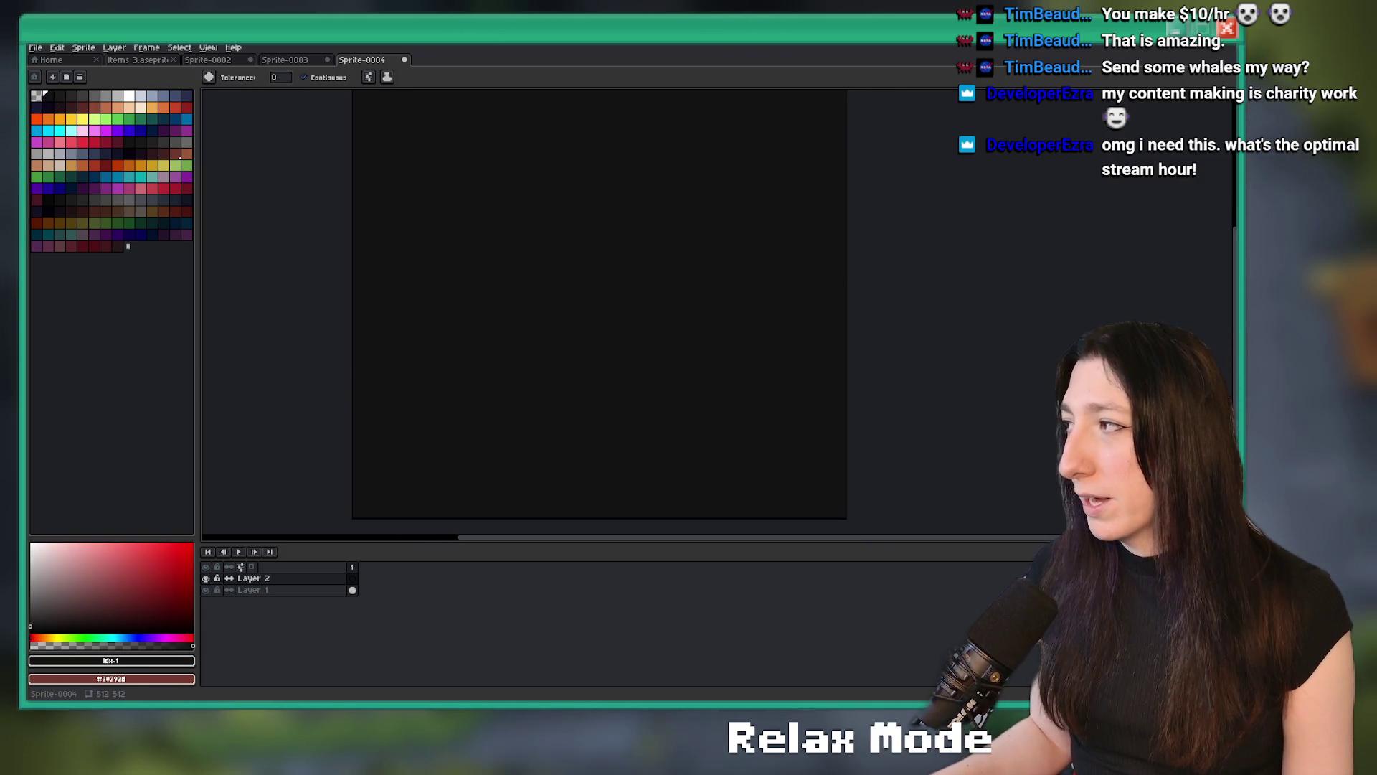
key(b)
scroll(526, 279, up, 2)
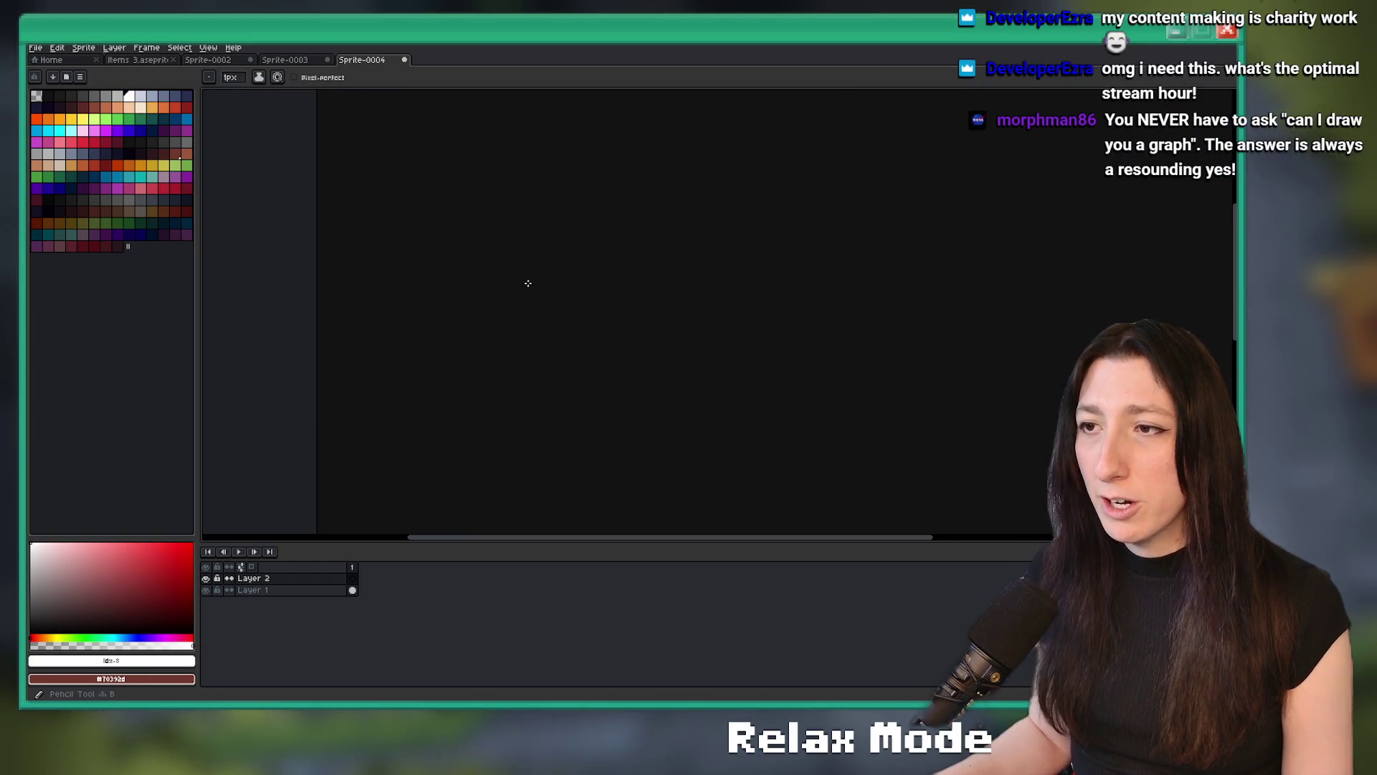
scroll(529, 283, down, 4)
Draw a large white circle on the black canvas, undoing a stray test stroke
key(v)
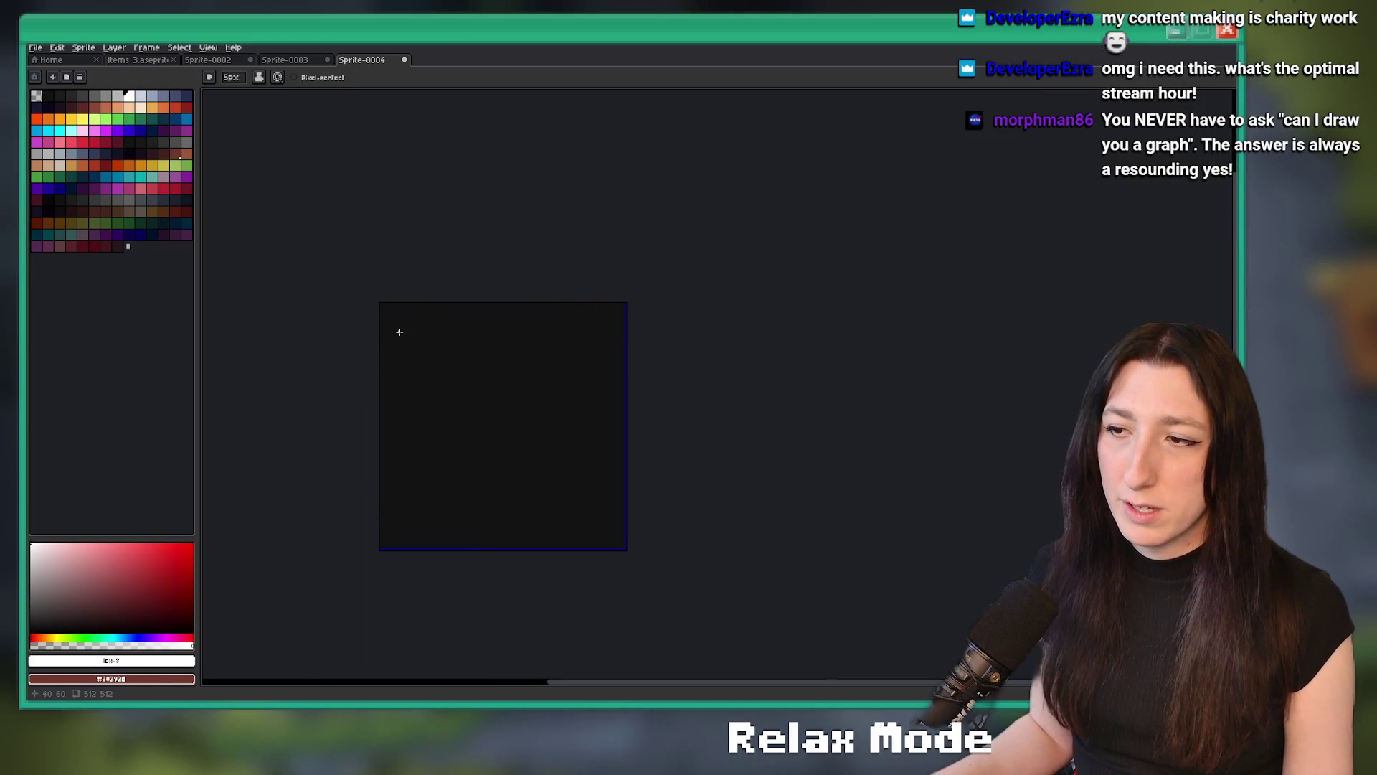
key(b)
scroll(399, 331, up, 2)
drag(424, 332, 426, 357)
key(ctrl+z)
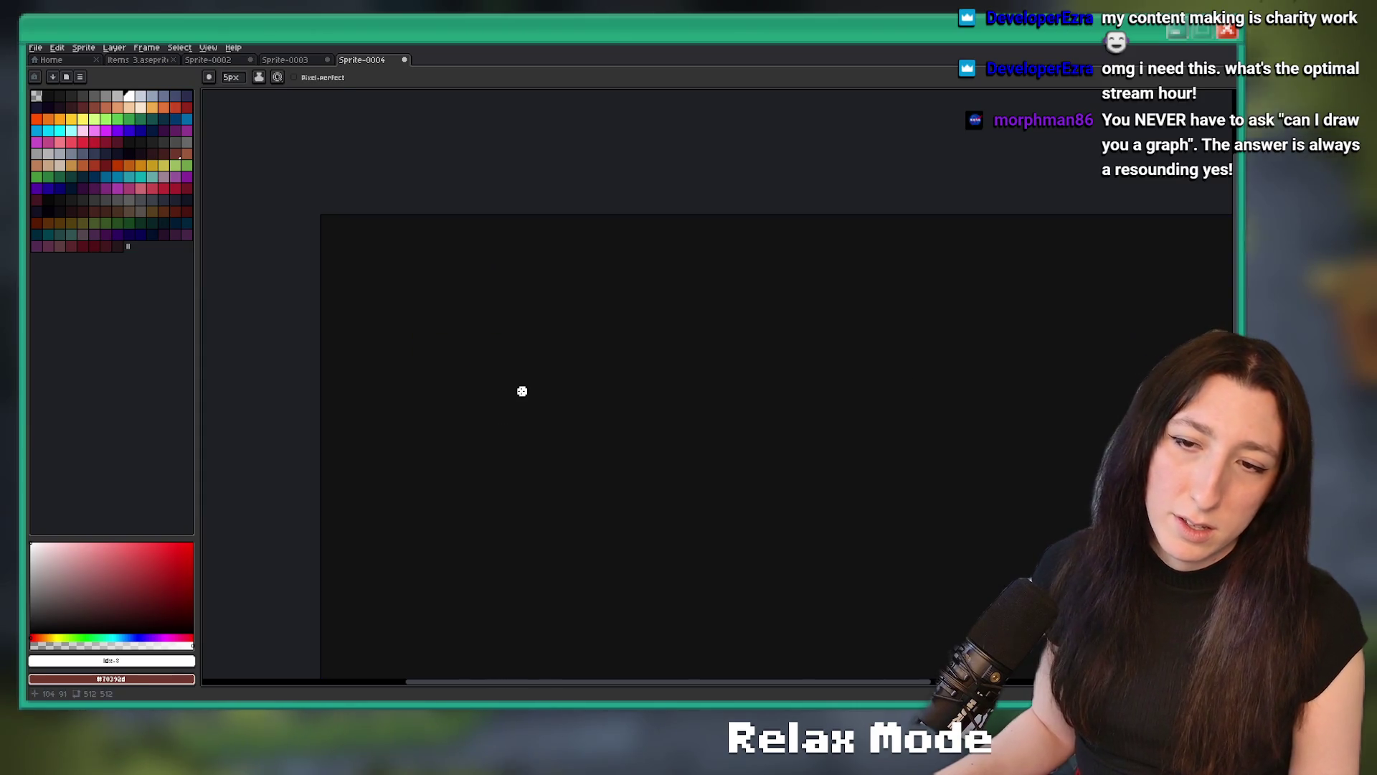
drag(523, 391, 531, 371)
scroll(490, 332, down, 1)
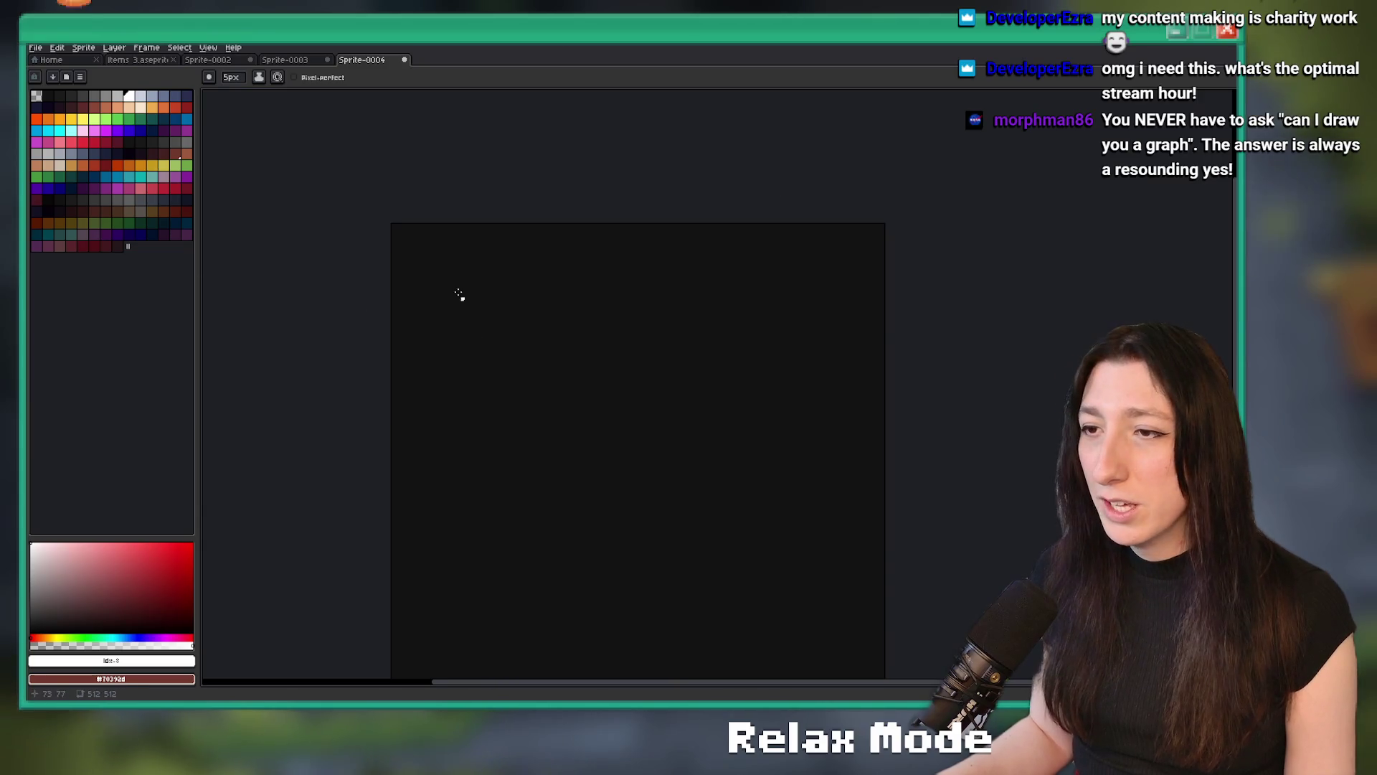
scroll(430, 261, up, 1)
mouse_move(429, 264)
mouse_down()
mouse_move(548, 369)
mouse_move(484, 246)
mouse_move(429, 264)
mouse_move(362, 379)
mouse_up()
Write 300 inside the white circle
scroll(440, 298, up, 1)
scroll(388, 287, up, 1)
mouse_move(476, 303)
mouse_down()
mouse_move(511, 326)
mouse_move(476, 300)
mouse_up()
mouse_move(568, 305)
mouse_down()
mouse_move(592, 337)
mouse_move(567, 304)
mouse_up()
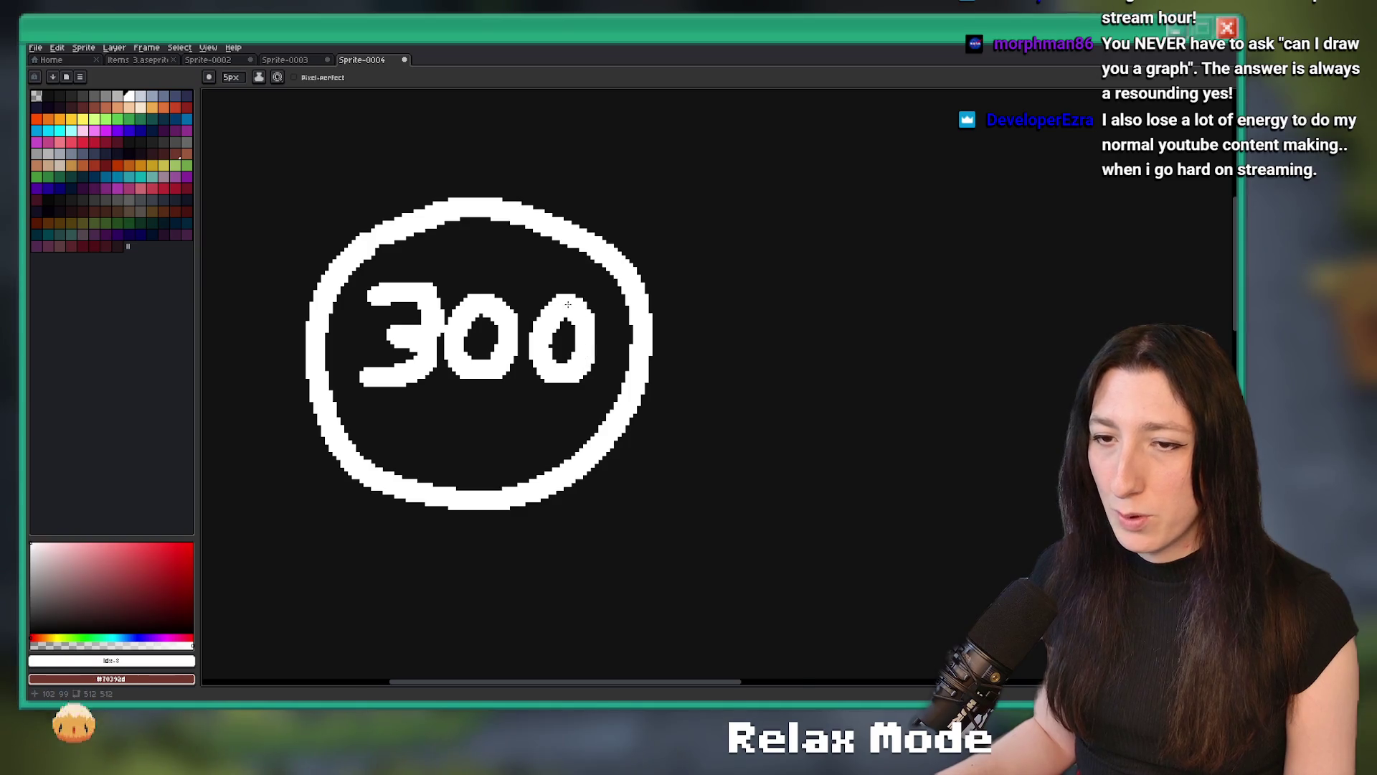
Draw an arrow pointing right from the circled 300
scroll(568, 304, down, 1)
scroll(756, 224, right, 3)
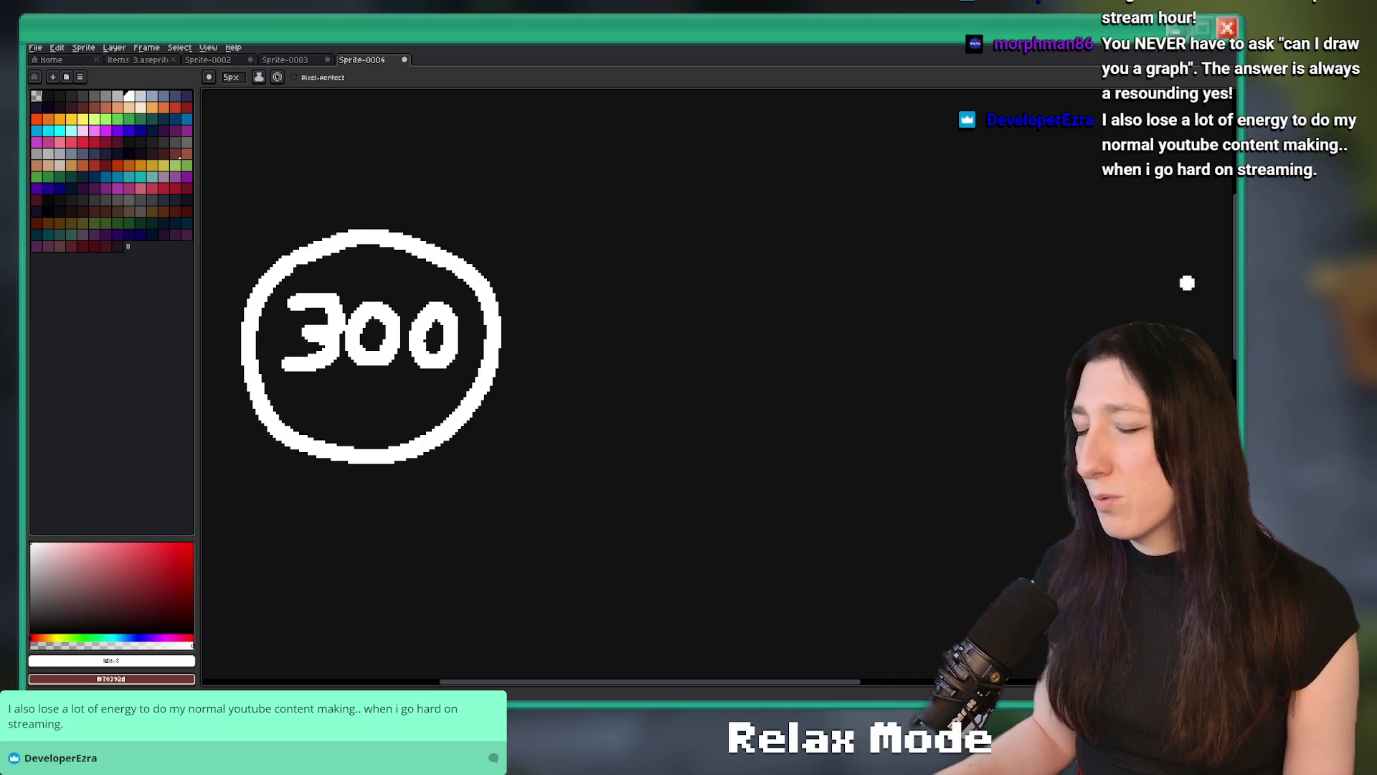
scroll(612, 348, down, 2)
scroll(552, 363, up, 3)
scroll(552, 363, up, 1)
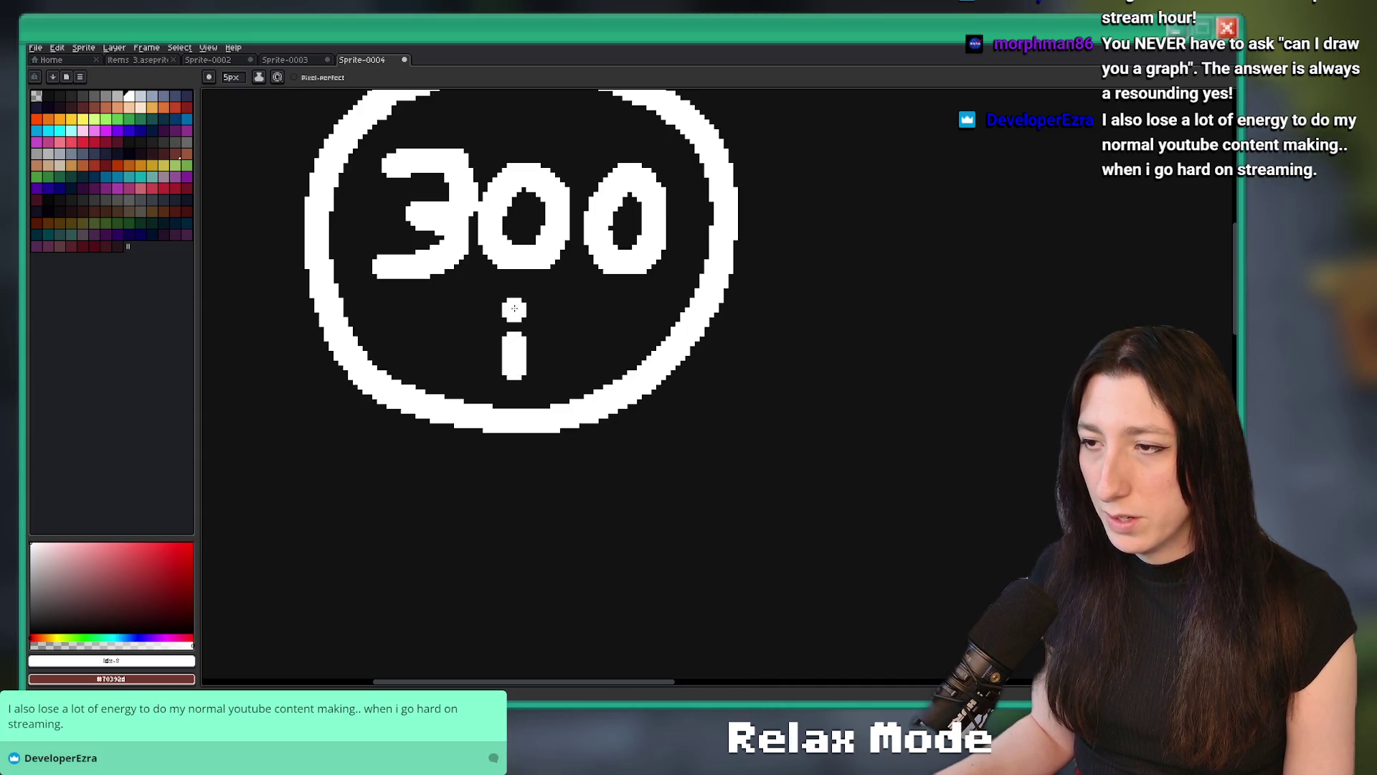
scroll(520, 356, up, 1)
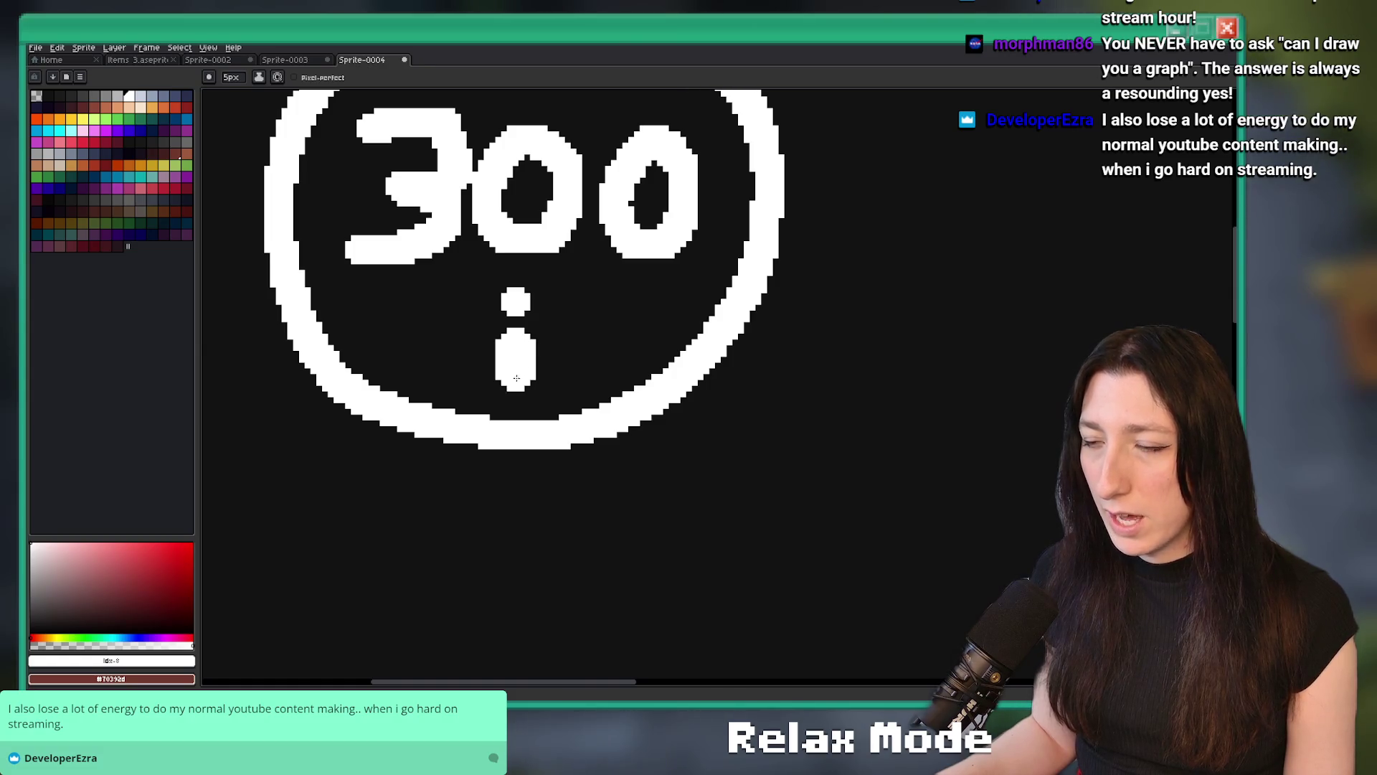
scroll(518, 375, down, 4)
scroll(548, 258, up, 2)
drag(375, 310, 509, 333)
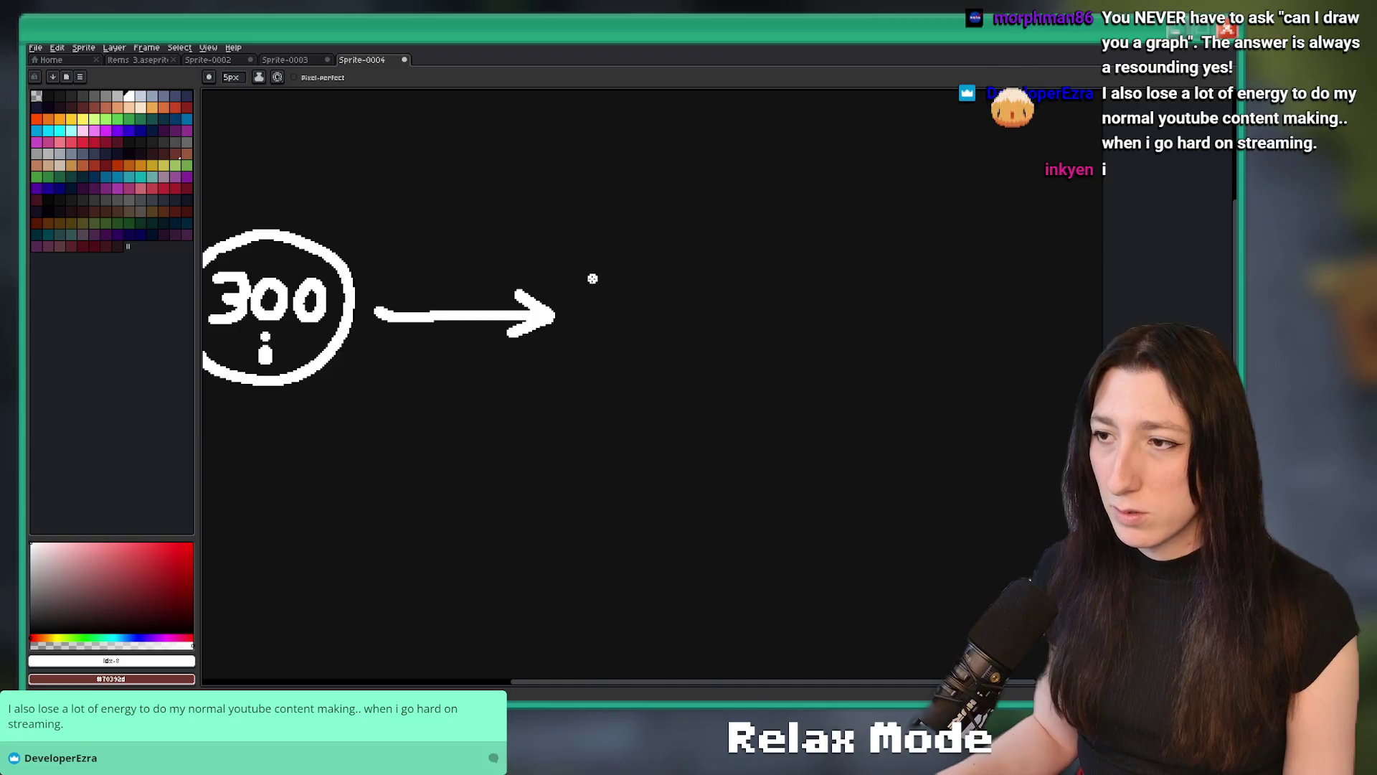
Draw a circled 30 to the right of the arrow
scroll(593, 278, up, 1)
mouse_move(678, 263)
mouse_down()
mouse_move(707, 297)
mouse_move(693, 332)
mouse_up()
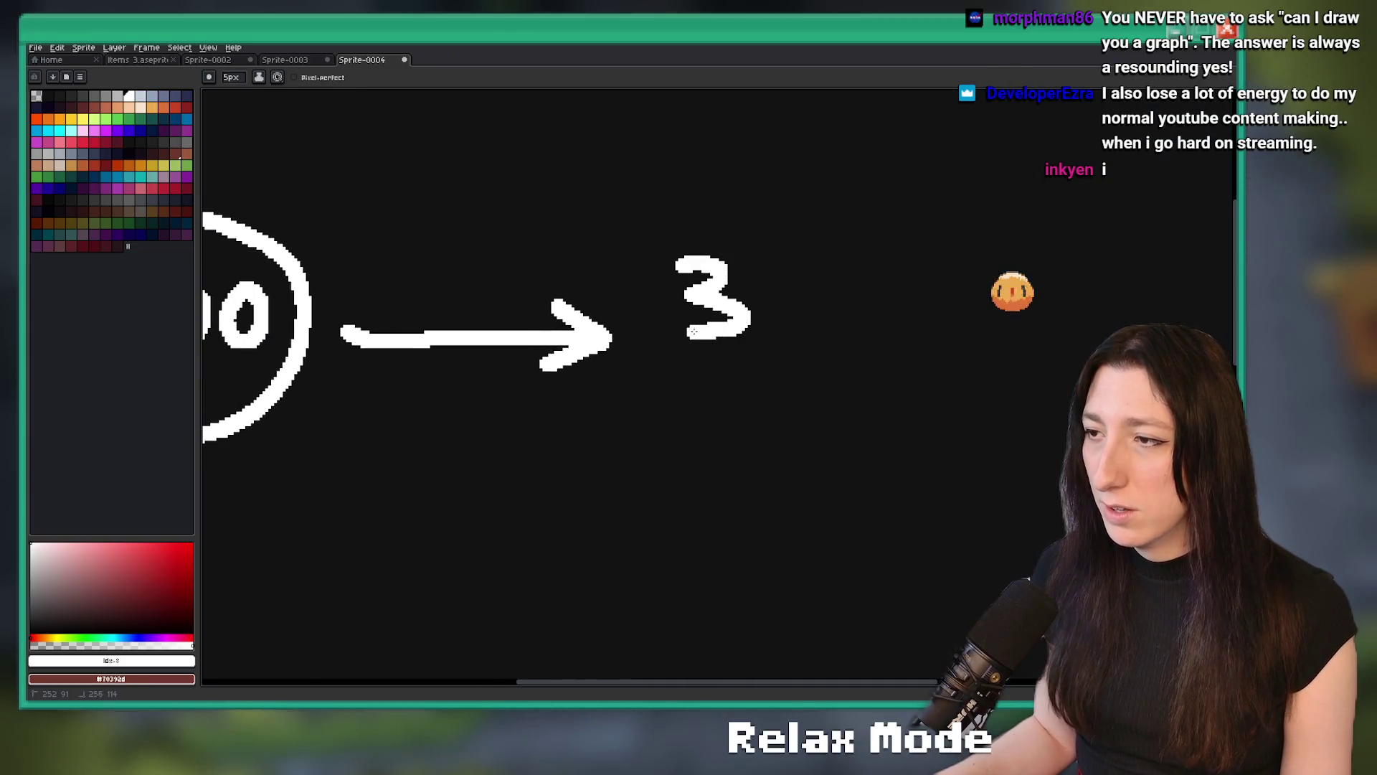
key(ctrl+z)
mouse_move(701, 265)
mouse_down()
mouse_move(714, 302)
mouse_move(685, 328)
mouse_up()
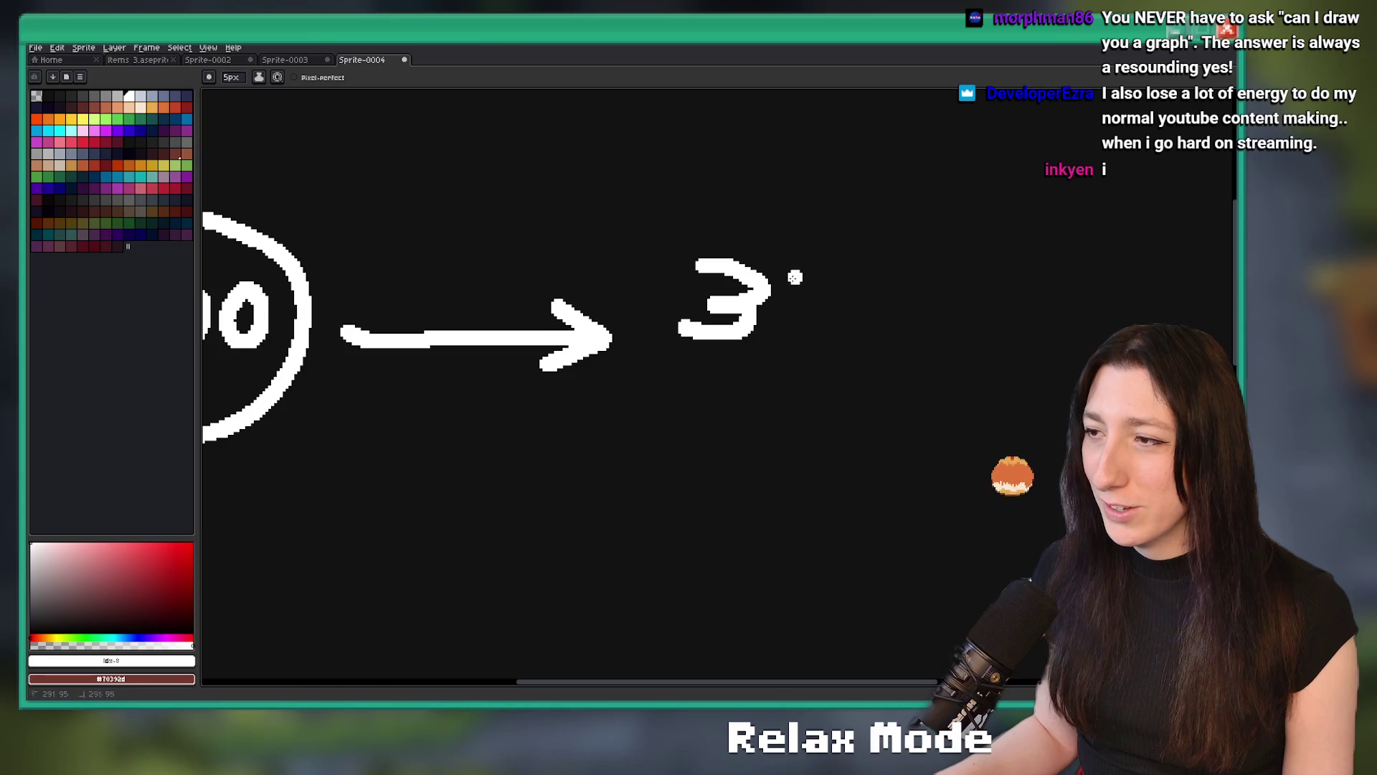
drag(794, 277, 829, 292)
mouse_move(861, 247)
mouse_down()
mouse_move(675, 222)
mouse_move(746, 423)
mouse_move(878, 244)
mouse_move(872, 226)
mouse_up()
Copy the small i from beneath the 300 to under the circled 30
drag(539, 321, 713, 287)
scroll(337, 331, up, 1)
key(m)
drag(317, 323, 395, 400)
drag(921, 380, 543, 381)
scroll(544, 381, down, 1)
key(b)
scroll(445, 298, up, 1)
Letter 'Total' above the 300 circle
mouse_move(439, 297)
mouse_down()
mouse_move(537, 303)
mouse_move(467, 388)
mouse_up()
click(533, 347)
drag(629, 315, 622, 413)
drag(574, 358, 619, 357)
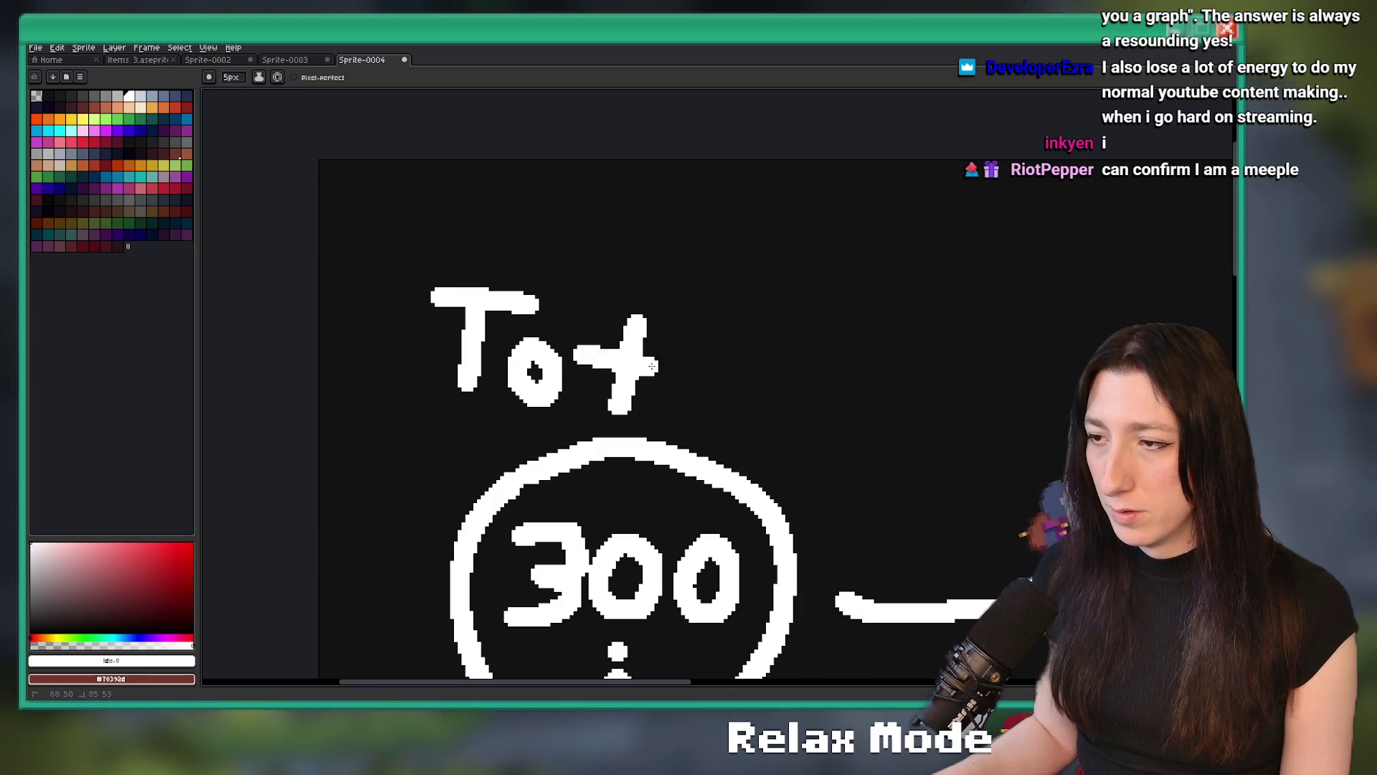
scroll(502, 344, right, 5)
scroll(402, 340, down, 1)
mouse_move(387, 337)
mouse_down()
mouse_move(380, 366)
mouse_move(399, 369)
mouse_up()
drag(445, 283, 446, 384)
scroll(494, 349, down, 1)
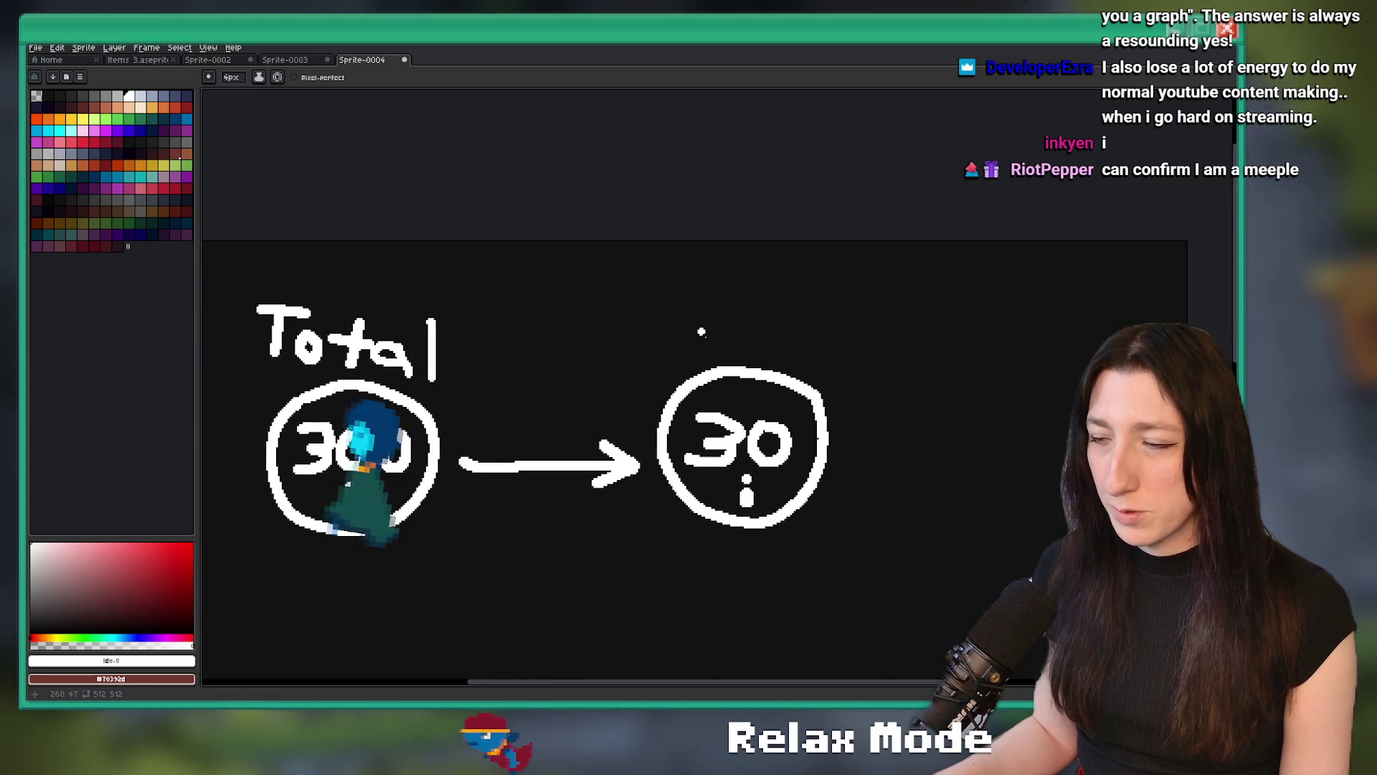
scroll(701, 320, left, 2)
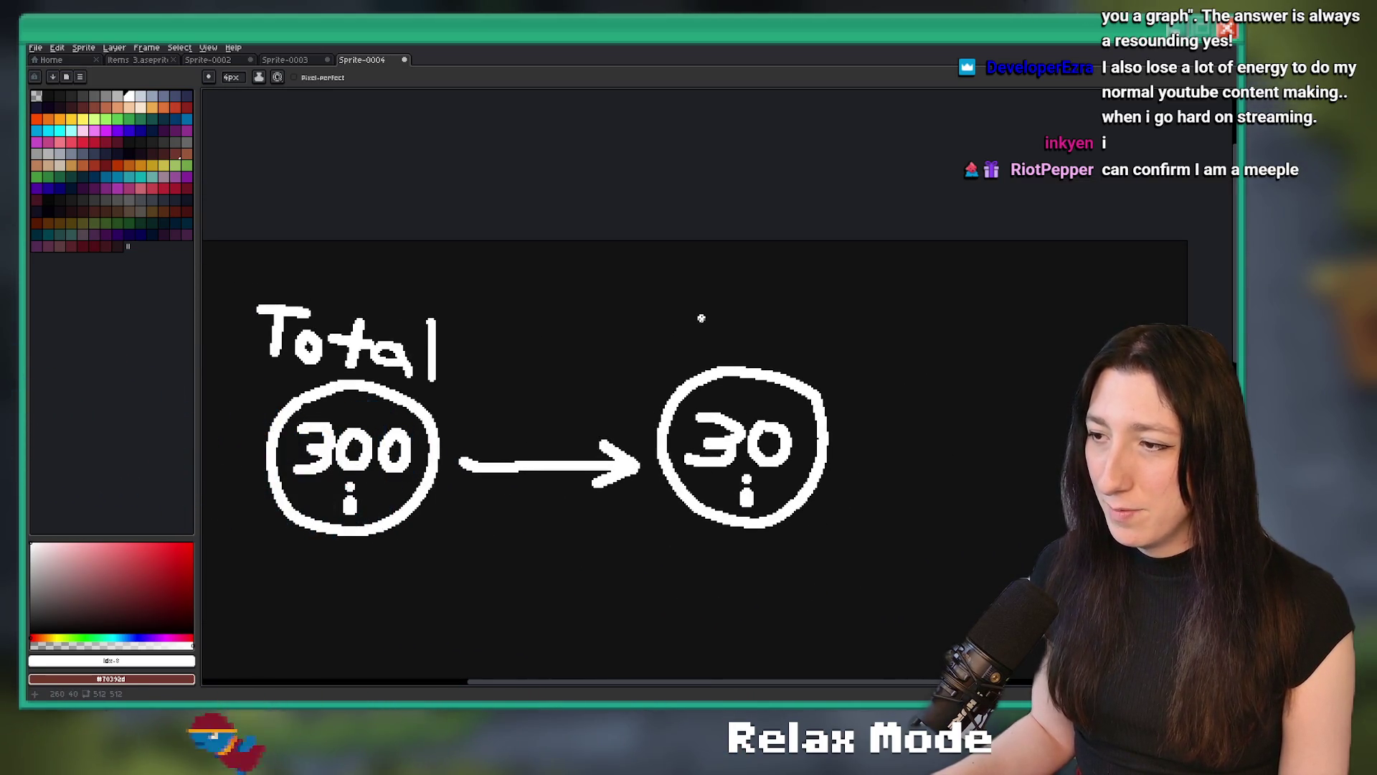
Letter 'Current' above the 30 circle, redrawing the mistaken e
mouse_move(710, 316)
mouse_down()
mouse_move(703, 349)
mouse_move(746, 350)
mouse_move(771, 332)
mouse_move(826, 343)
mouse_up()
key(ctrl+z)
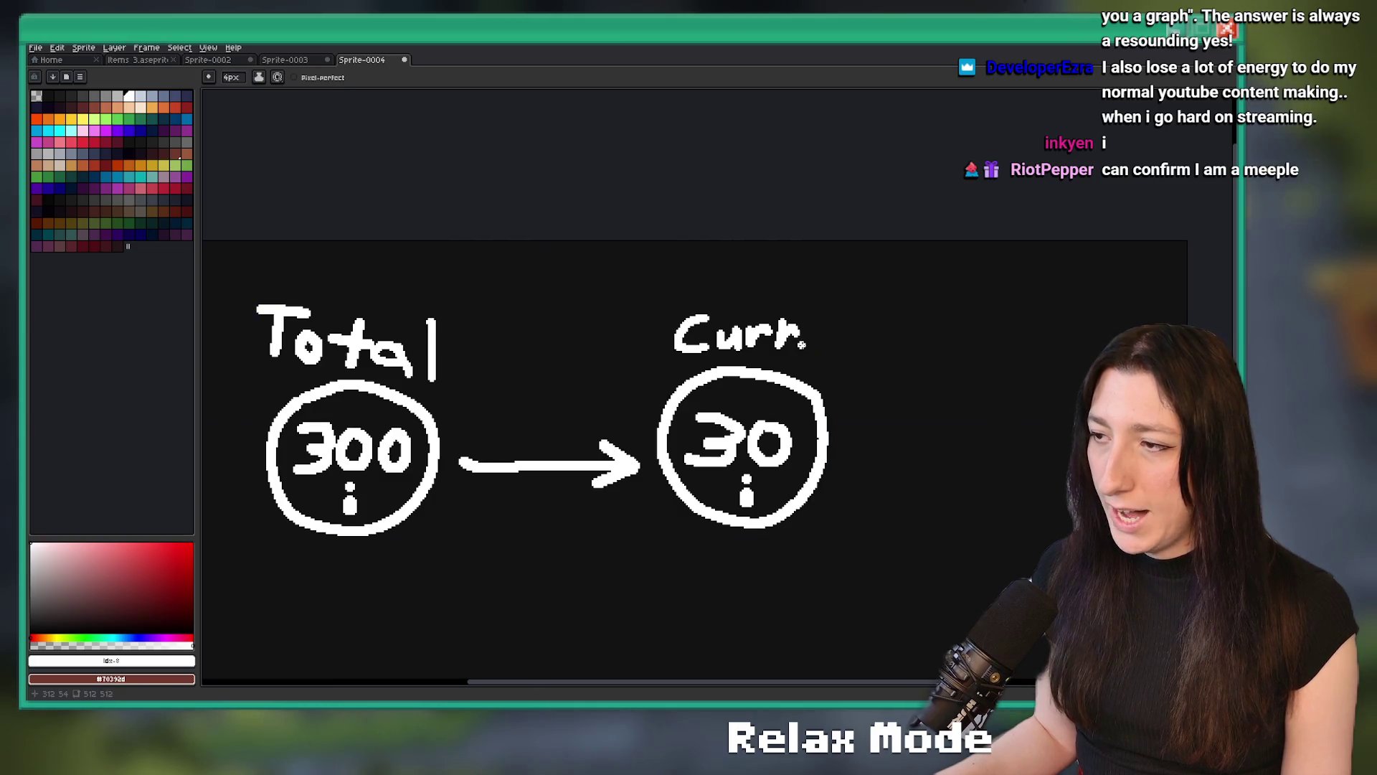
drag(809, 342, 832, 358)
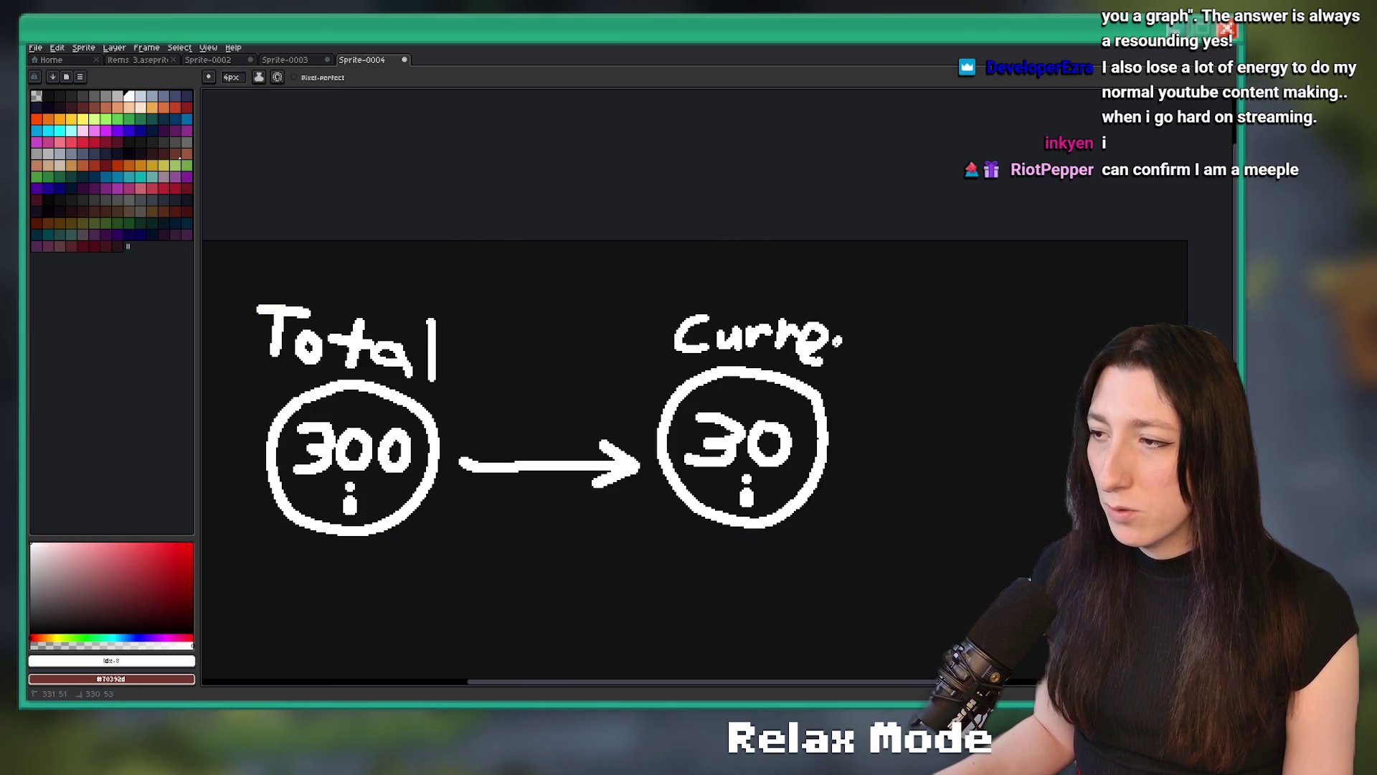
mouse_move(868, 317)
mouse_down()
mouse_move(867, 370)
mouse_move(902, 342)
mouse_up()
scroll(902, 343, down, 3)
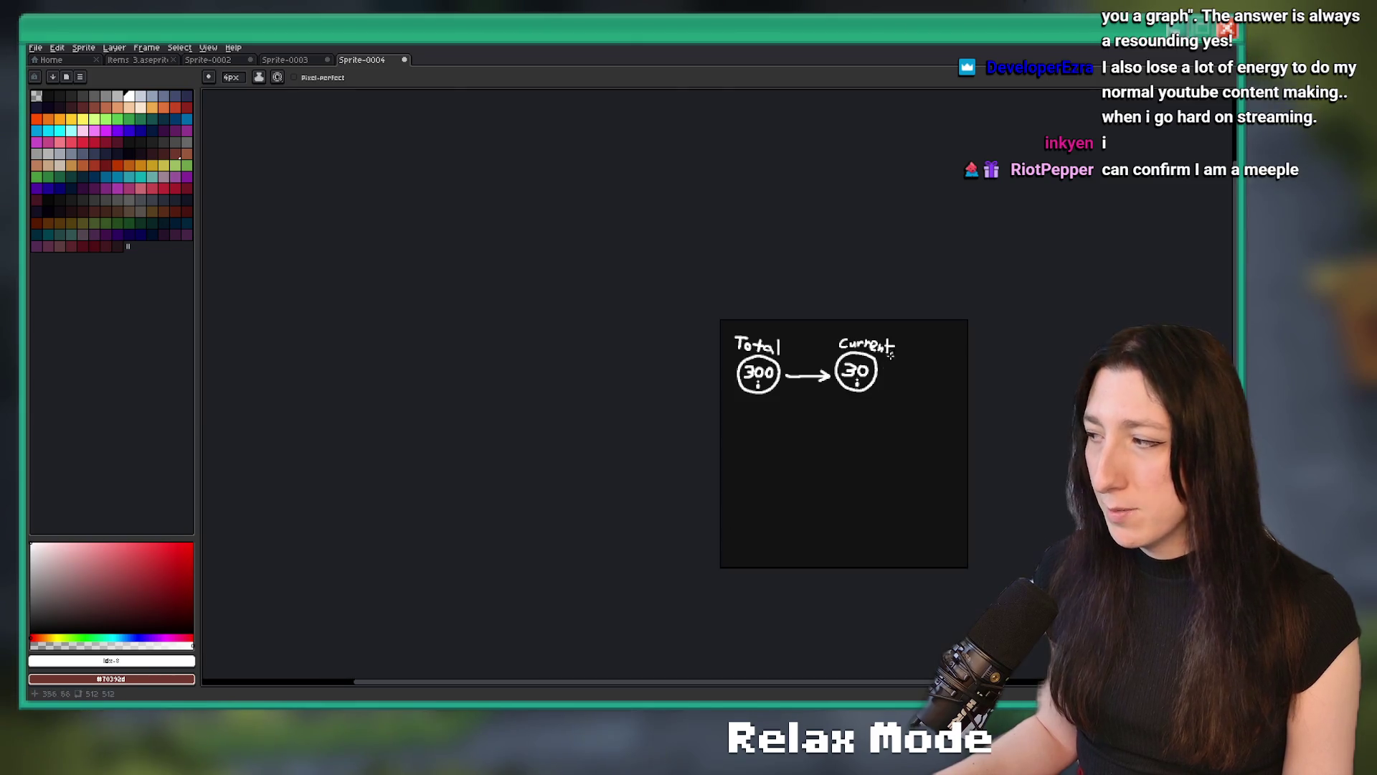
scroll(826, 322, up, 1)
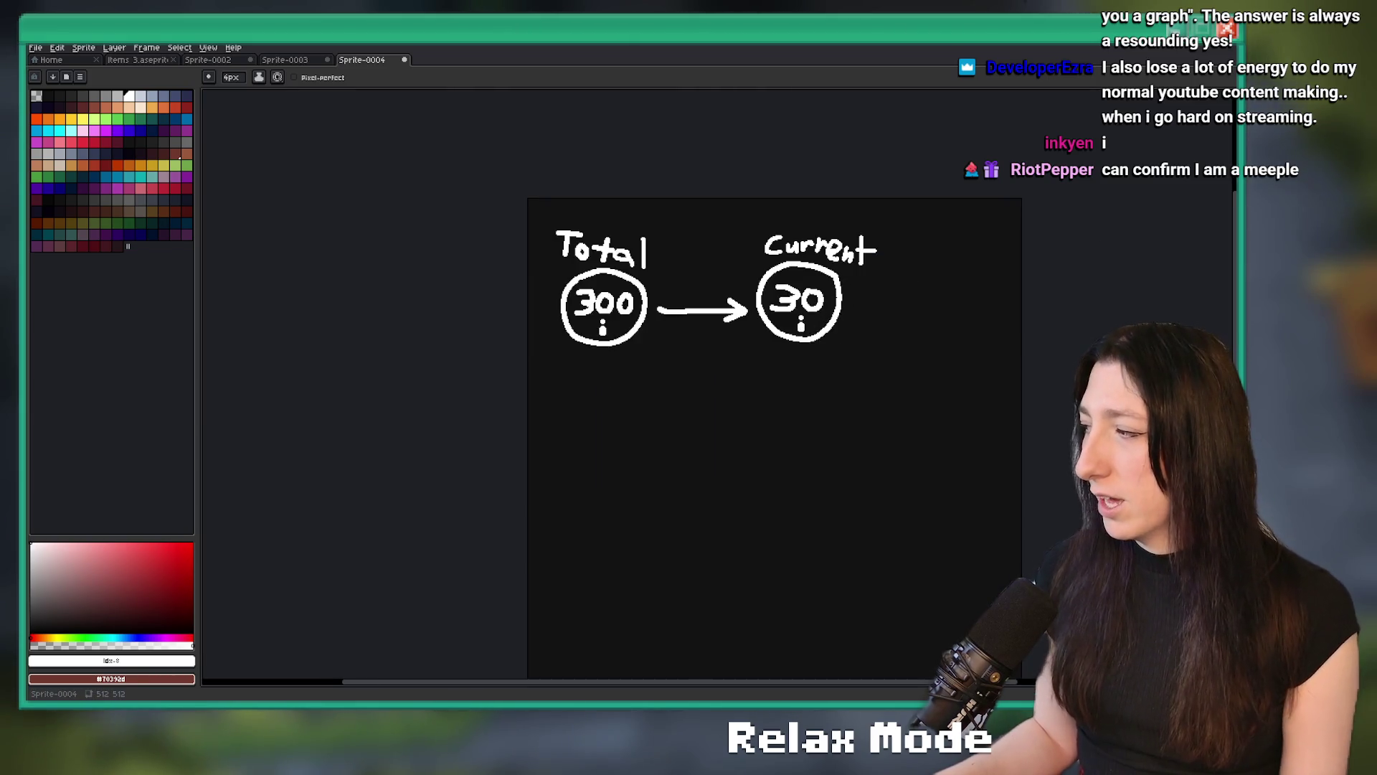
scroll(649, 294, up, 2)
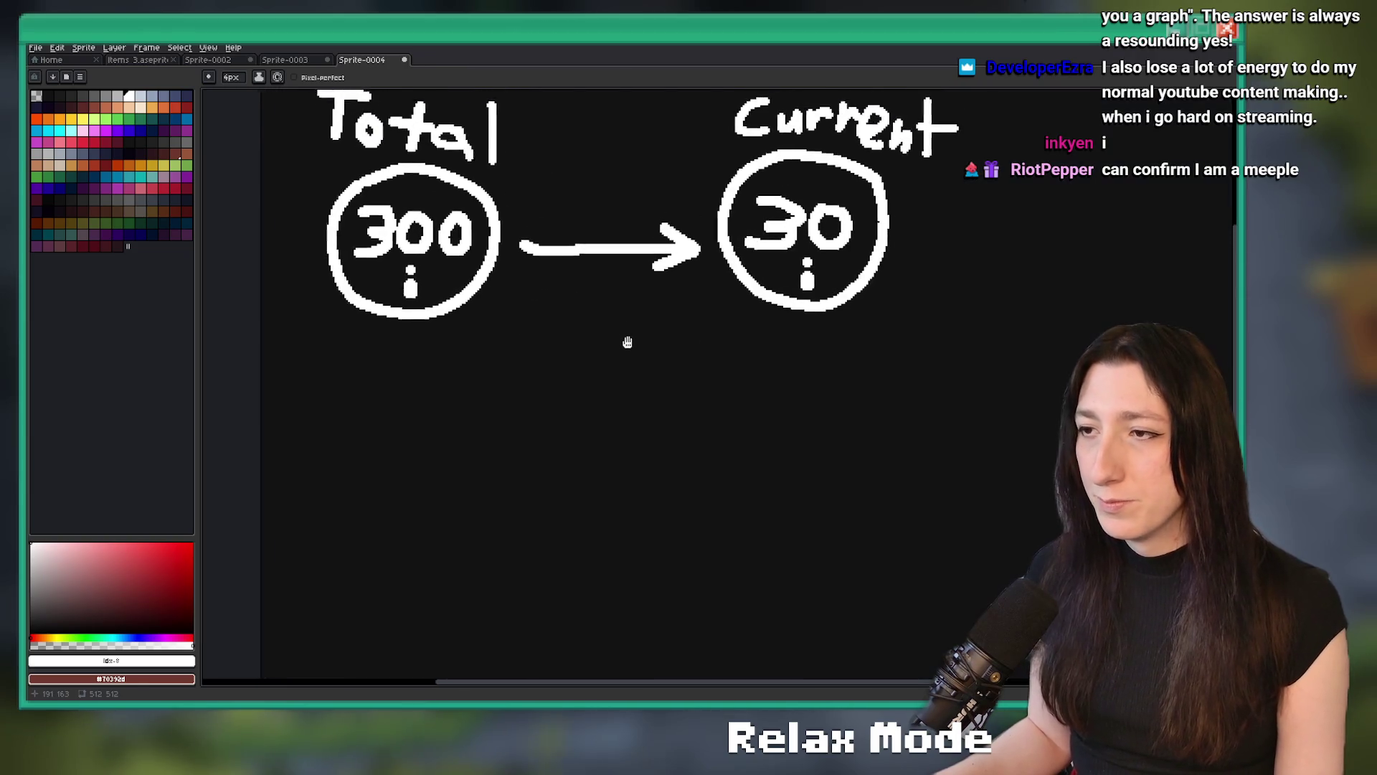
scroll(650, 306, down, 2)
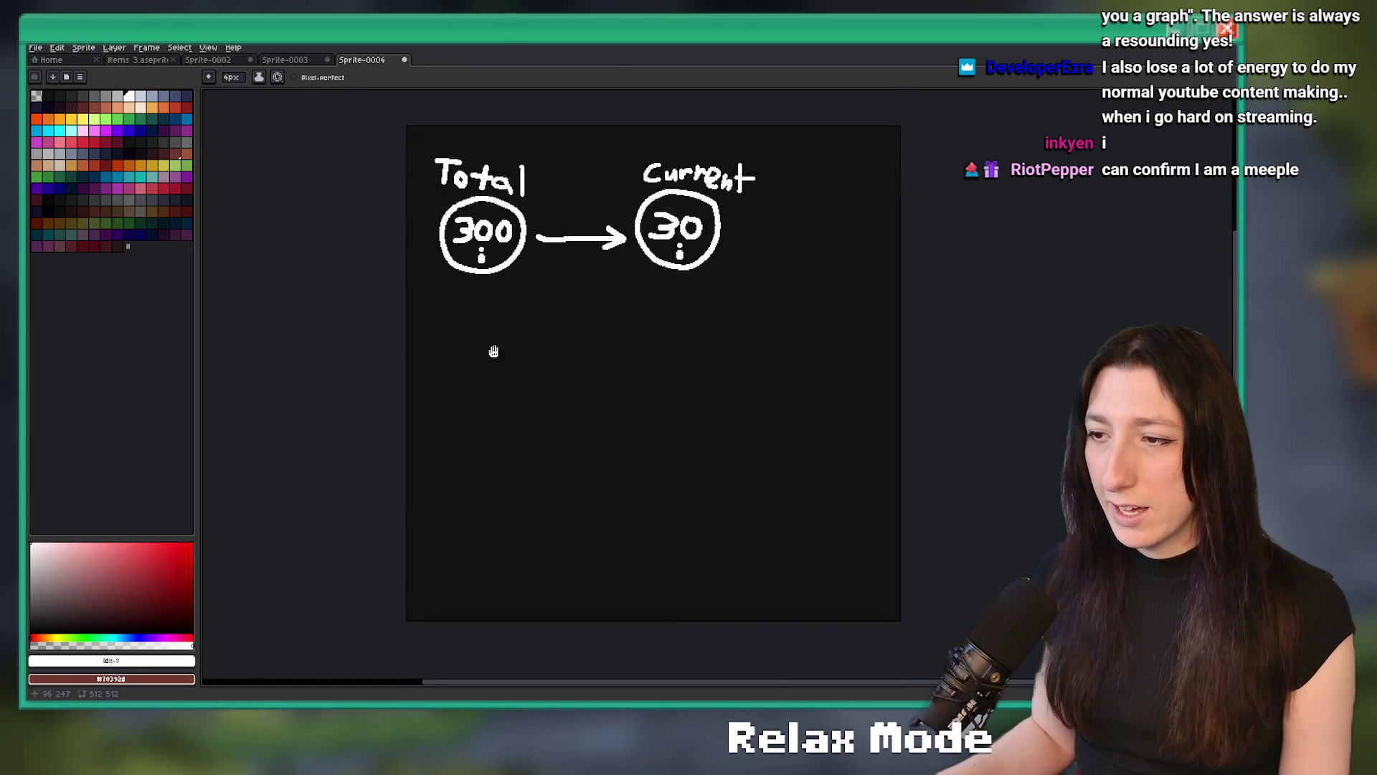
scroll(369, 547, right, 1)
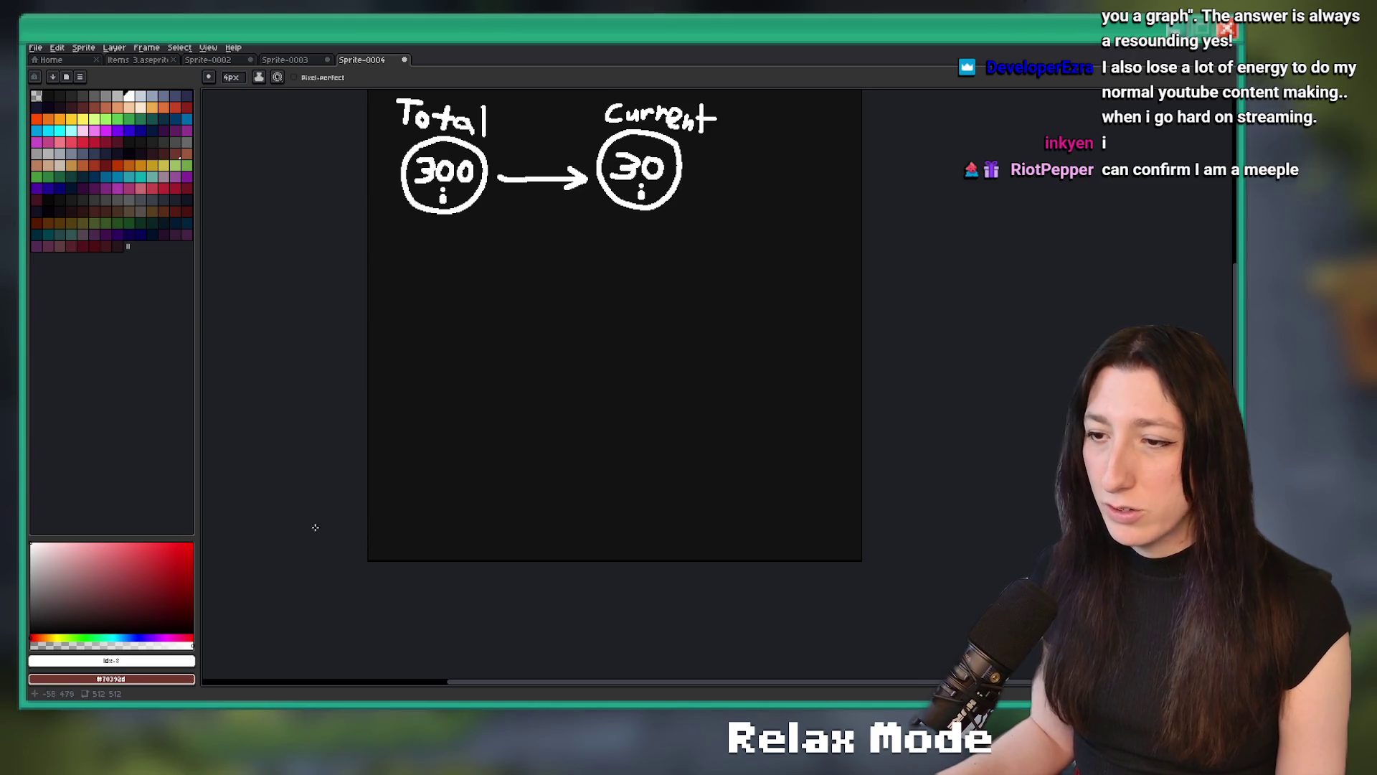
mouse_move(367, 528)
mouse_down()
mouse_move(593, 507)
mouse_move(947, 320)
mouse_move(560, 394)
mouse_move(472, 374)
mouse_up()
Write the 100% label on the left side, undoing stray strokes
key(Escape)
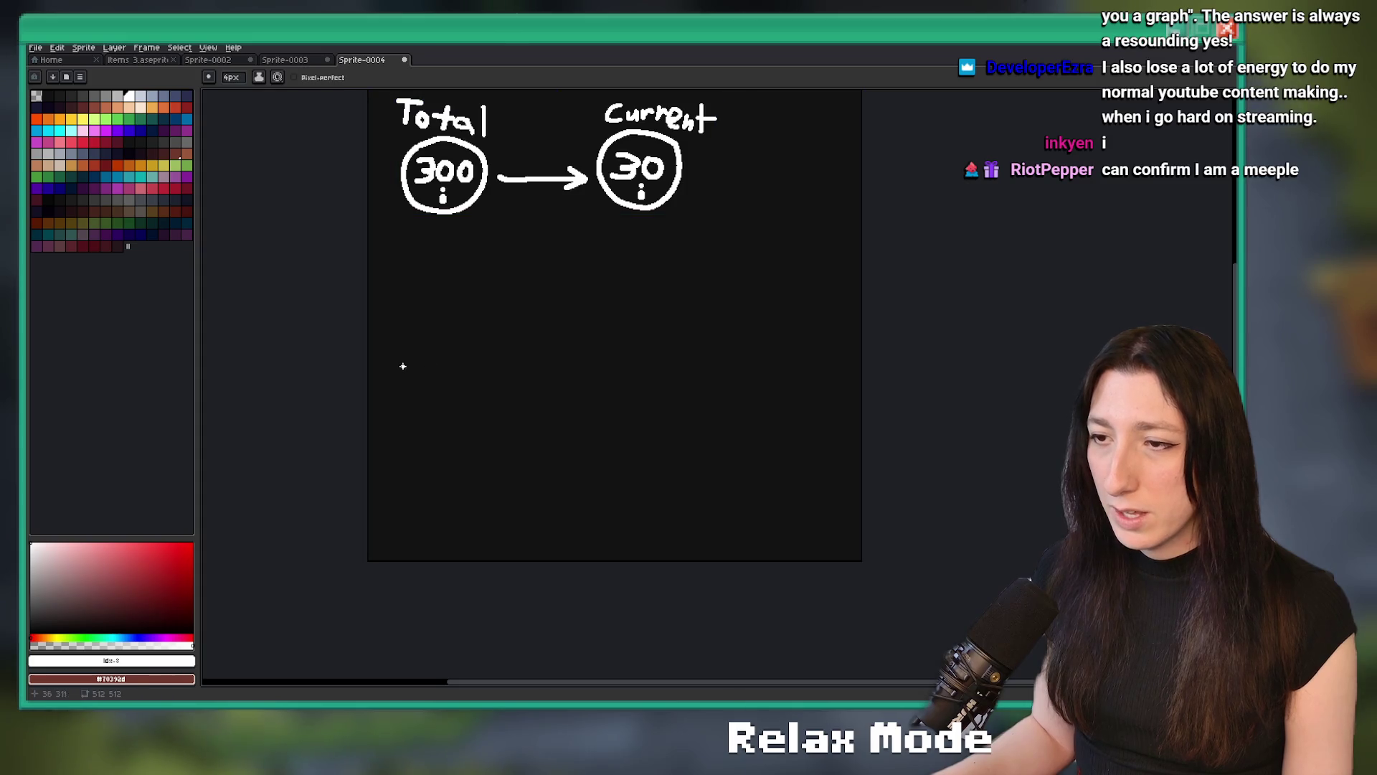
scroll(376, 303, up, 1)
drag(397, 308, 462, 324)
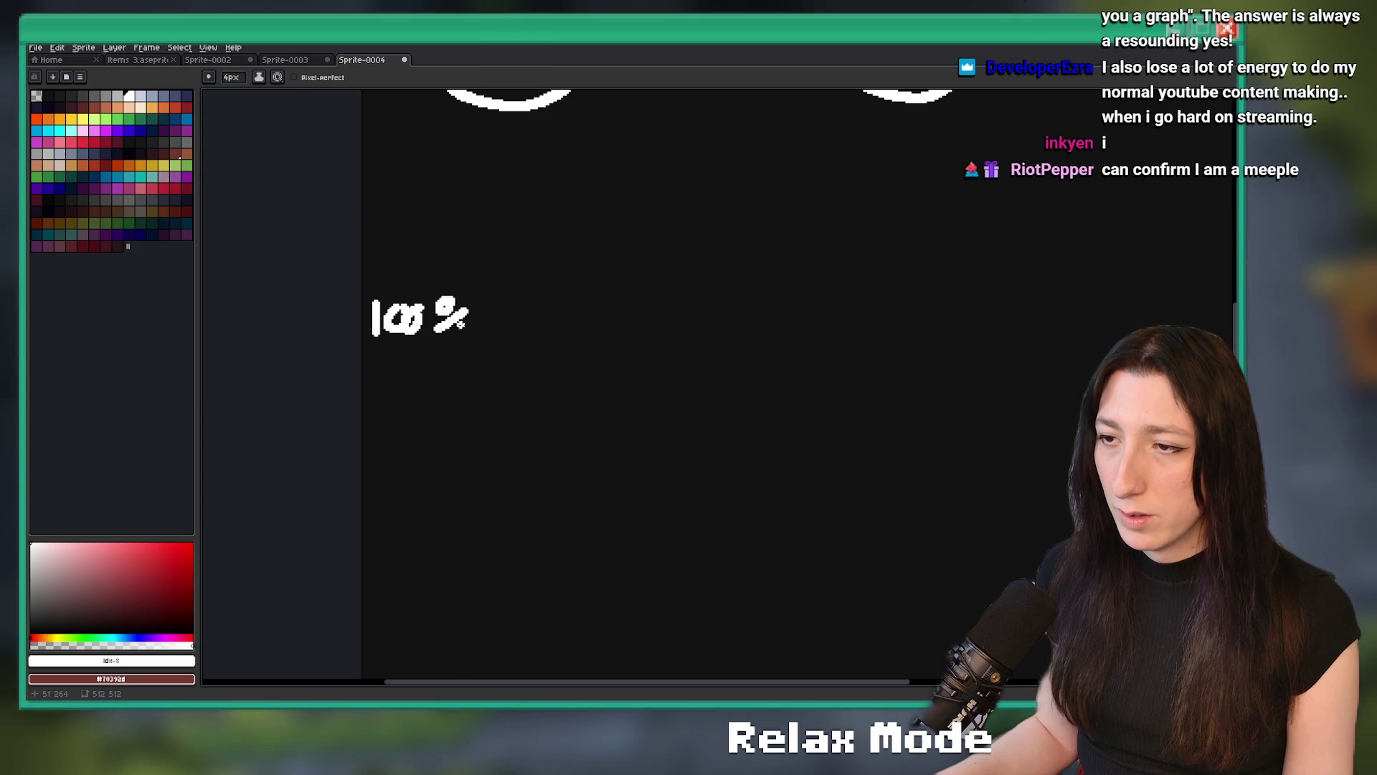
scroll(497, 350, down, 2)
key(ctrl+a)
key(Delete)
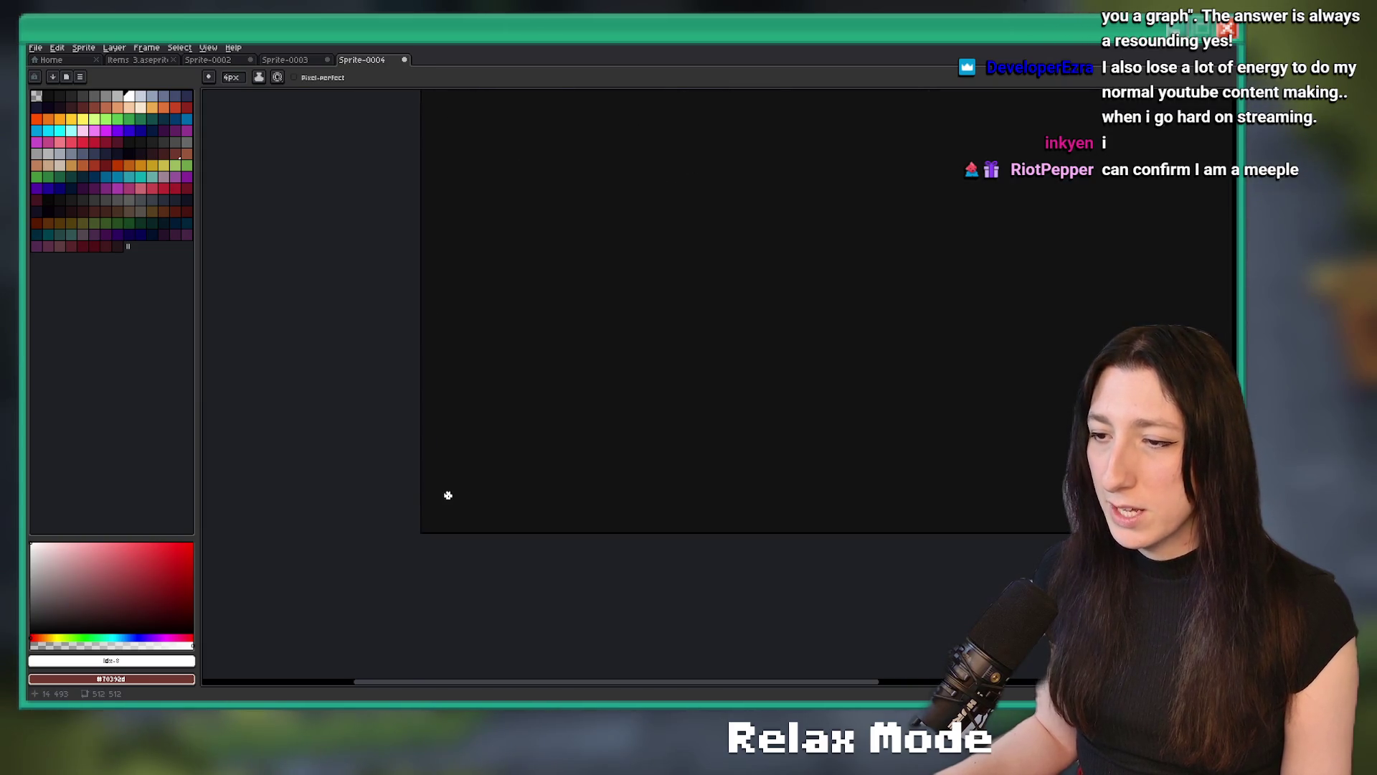
key(ctrl+z)
Write 0% at the bottom left and start the graph line from 100%
drag(448, 466, 451, 468)
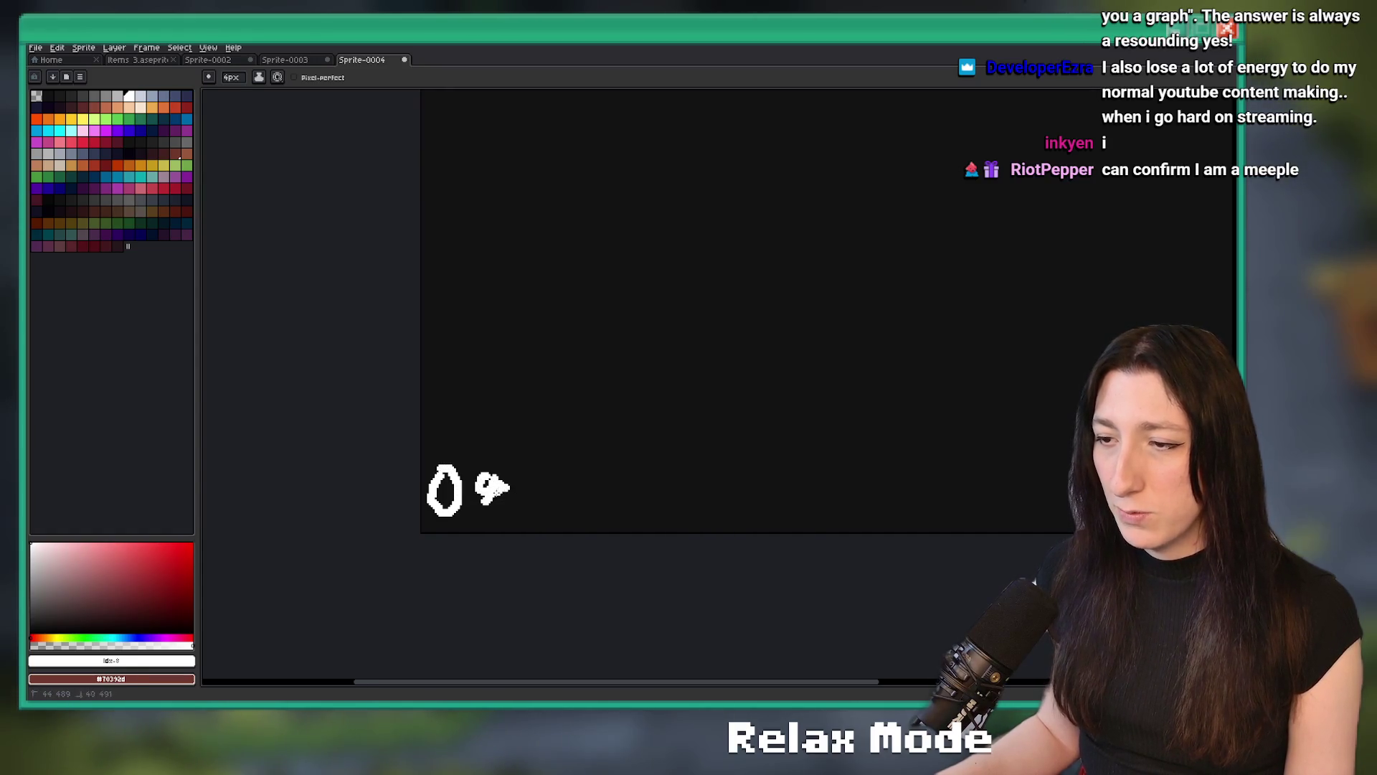
scroll(503, 490, down, 3)
scroll(431, 516, up, 2)
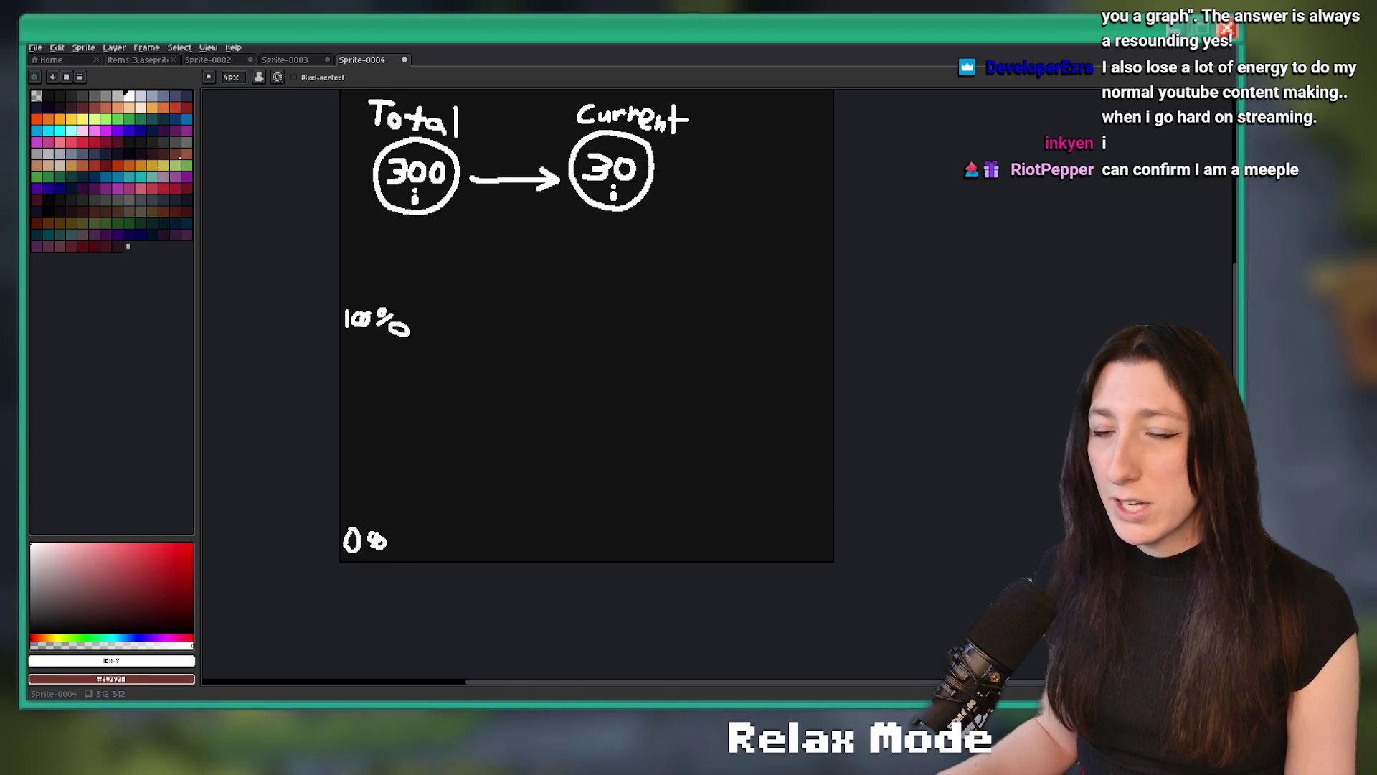
scroll(574, 323, down, 1)
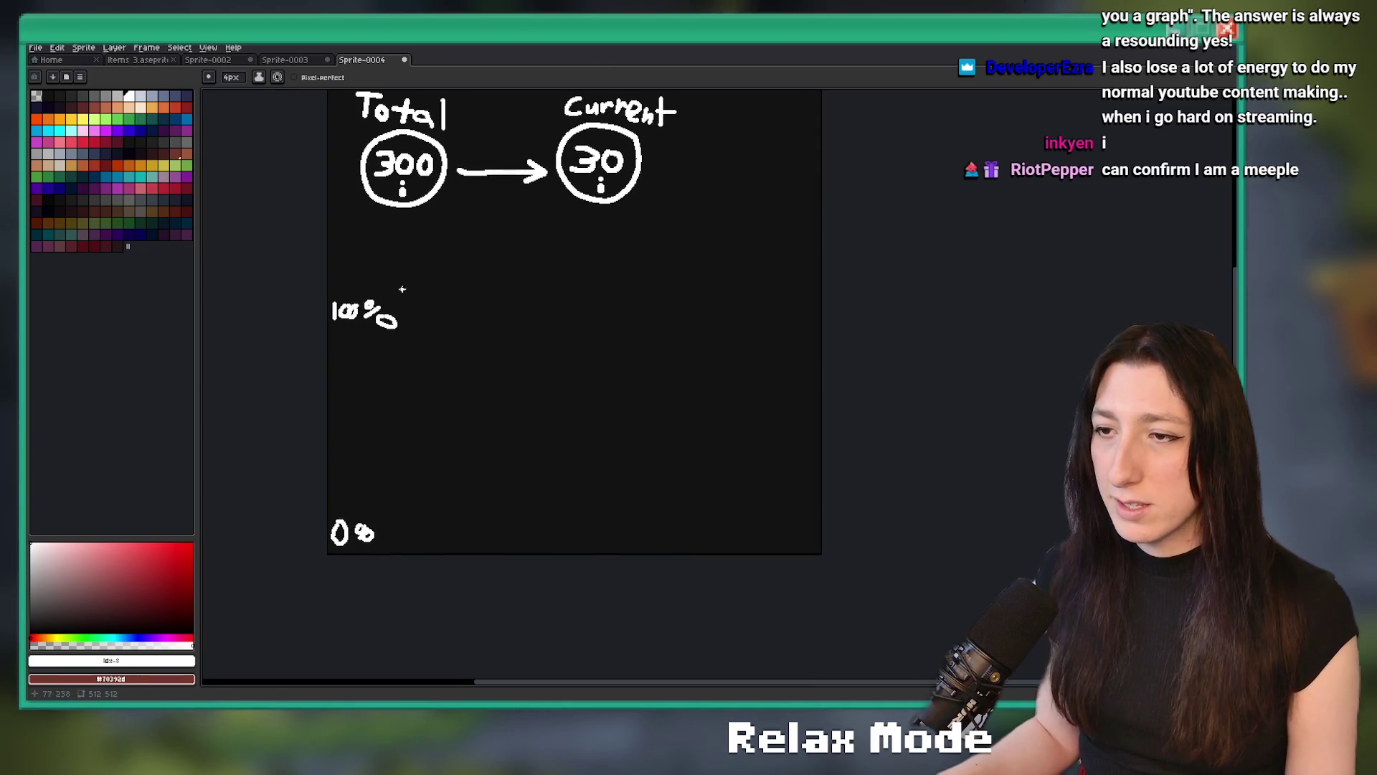
mouse_move(518, 357)
mouse_down()
mouse_move(523, 332)
mouse_move(480, 309)
mouse_move(619, 327)
mouse_move(698, 369)
mouse_move(726, 483)
mouse_move(763, 502)
mouse_move(767, 551)
mouse_up()
Write the column numbers 1 to 5 along the bottom of the graph
scroll(413, 561, up, 1)
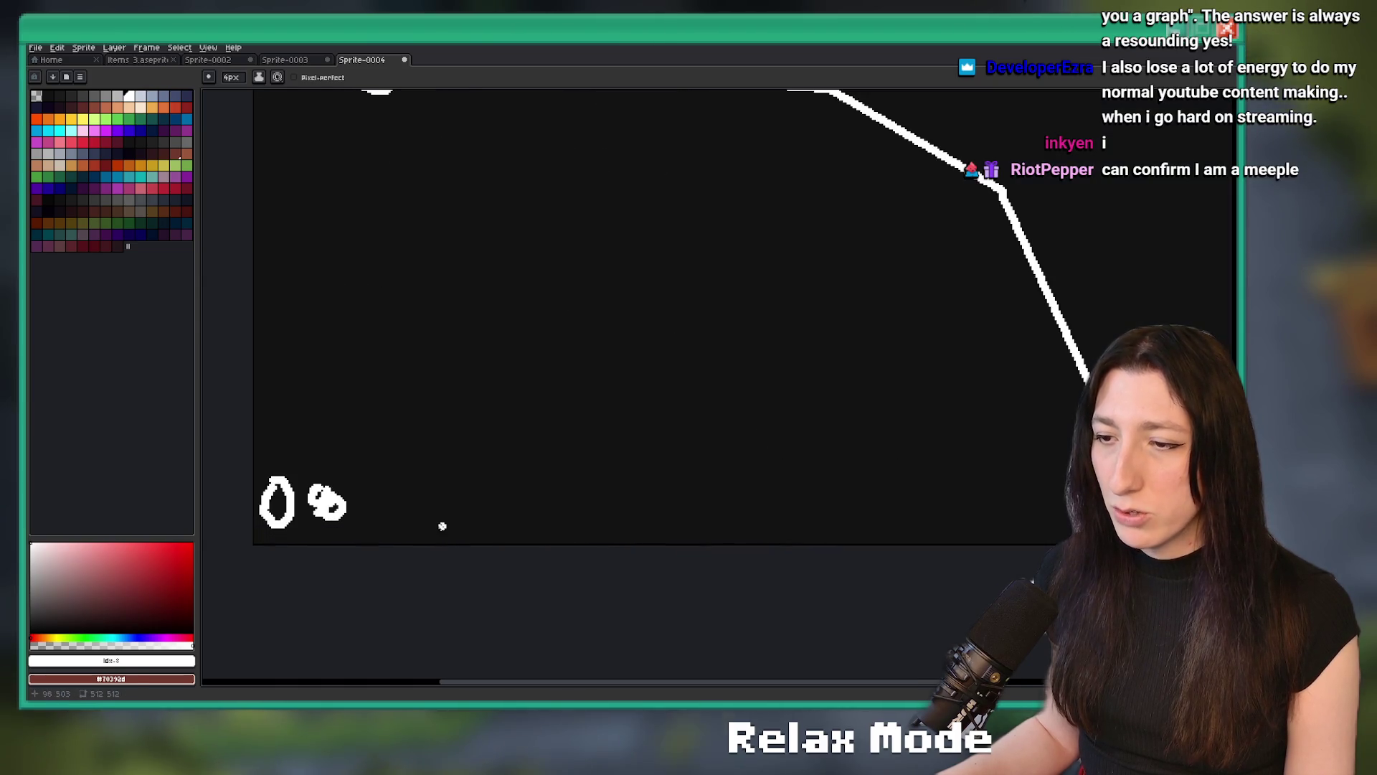
mouse_move(530, 516)
mouse_down()
mouse_move(556, 514)
mouse_move(549, 534)
mouse_move(574, 540)
mouse_move(610, 515)
mouse_move(587, 532)
mouse_up()
scroll(585, 502, right, 2)
scroll(682, 523, right, 2)
drag(689, 493, 690, 538)
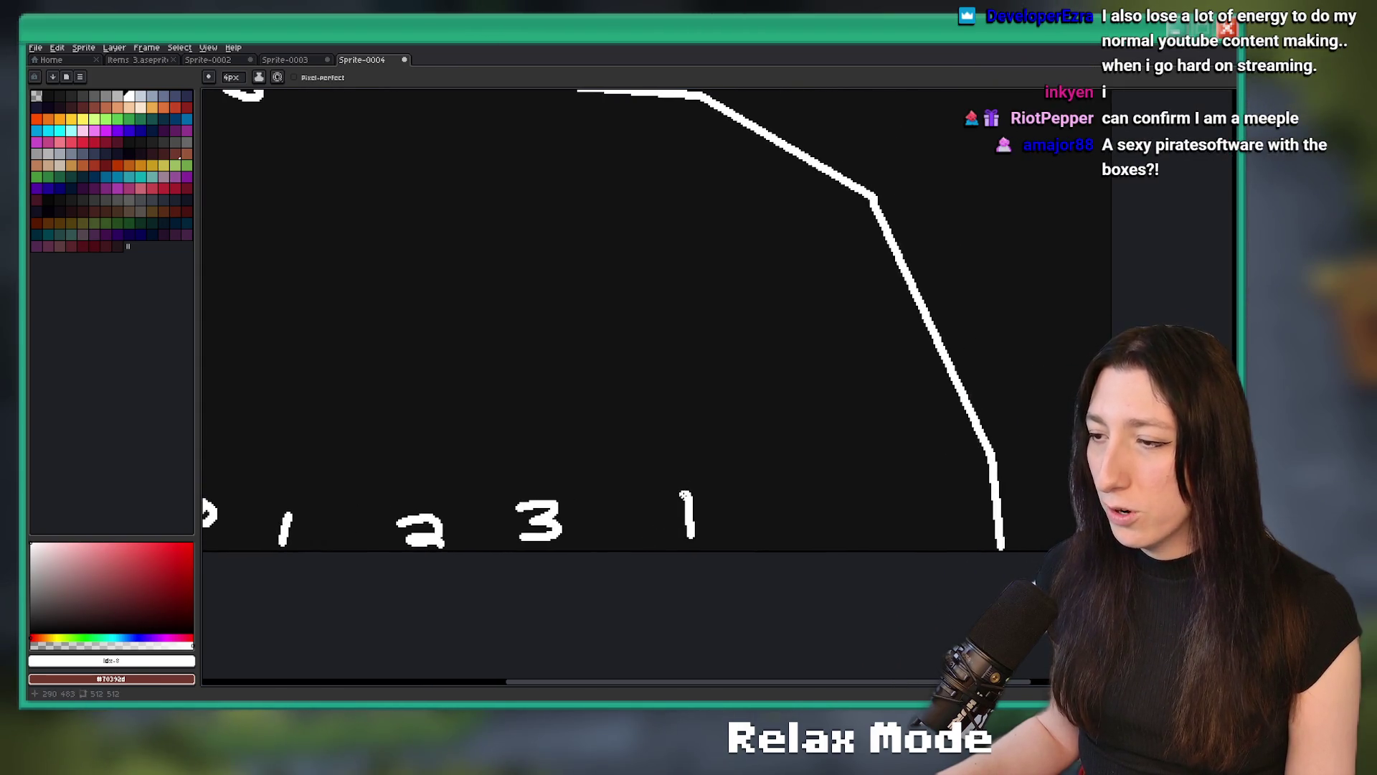
drag(807, 495, 809, 540)
scroll(813, 531, down, 1)
Draw the vertical column lines rising from each number
mouse_move(554, 482)
mouse_down()
mouse_move(560, 278)
mouse_move(629, 488)
mouse_move(673, 283)
mouse_up()
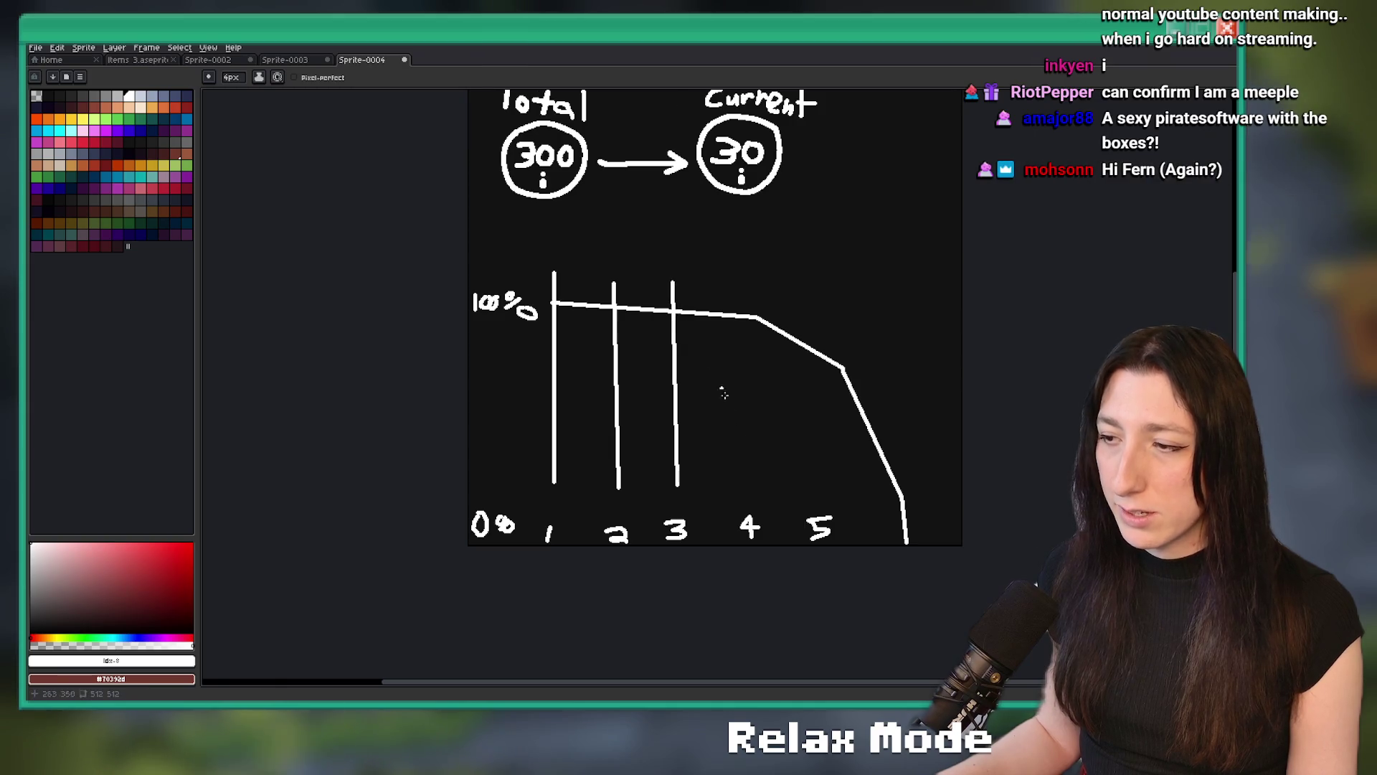
mouse_move(746, 343)
mouse_down()
mouse_move(743, 281)
mouse_move(822, 488)
mouse_up()
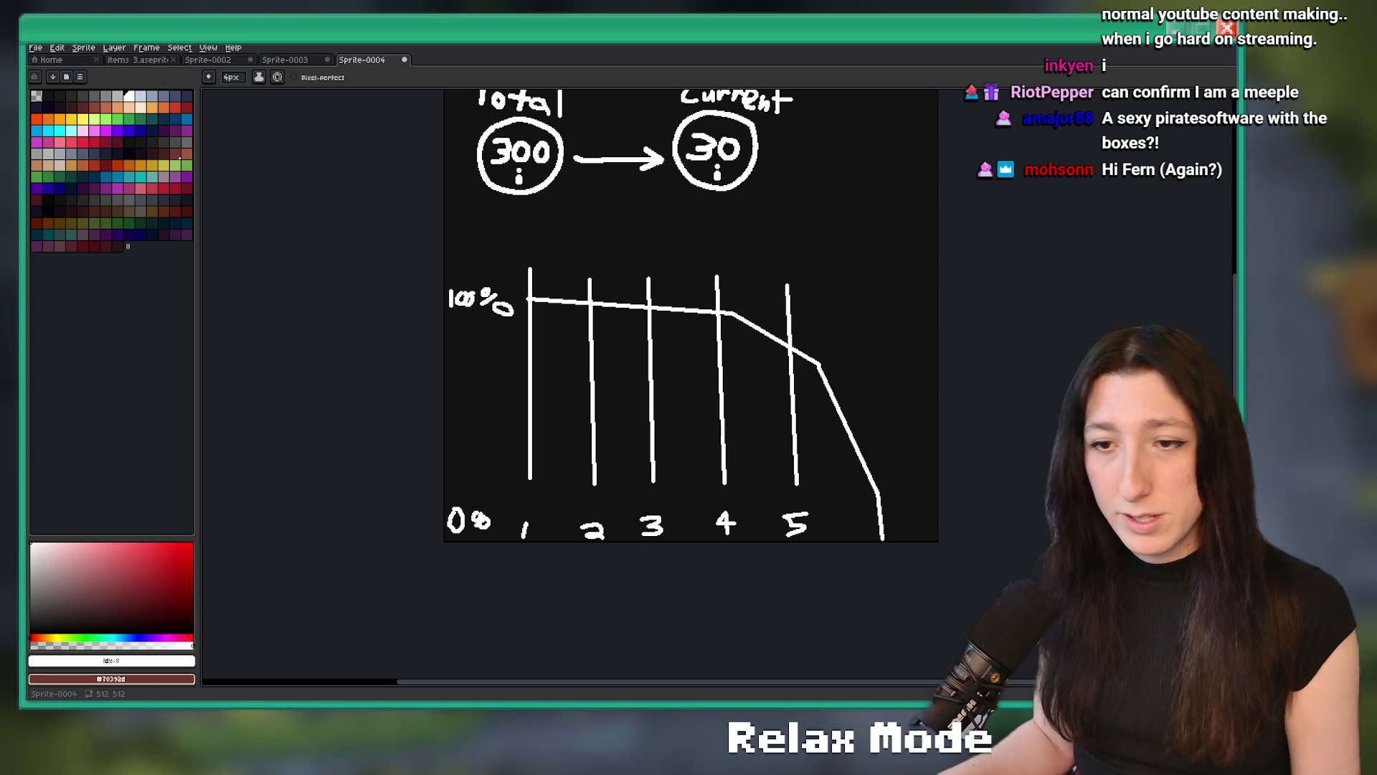
scroll(731, 445, right, 4)
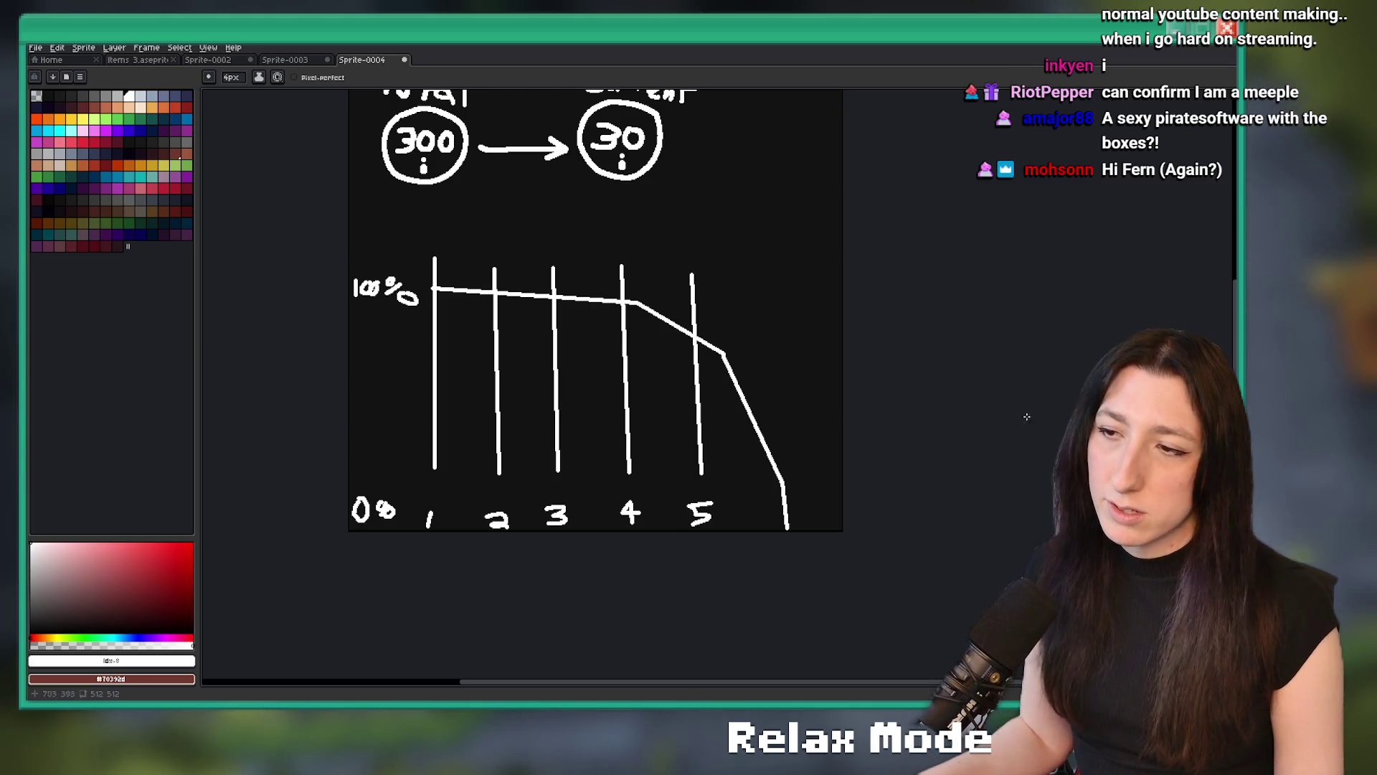
drag(578, 215, 559, 270)
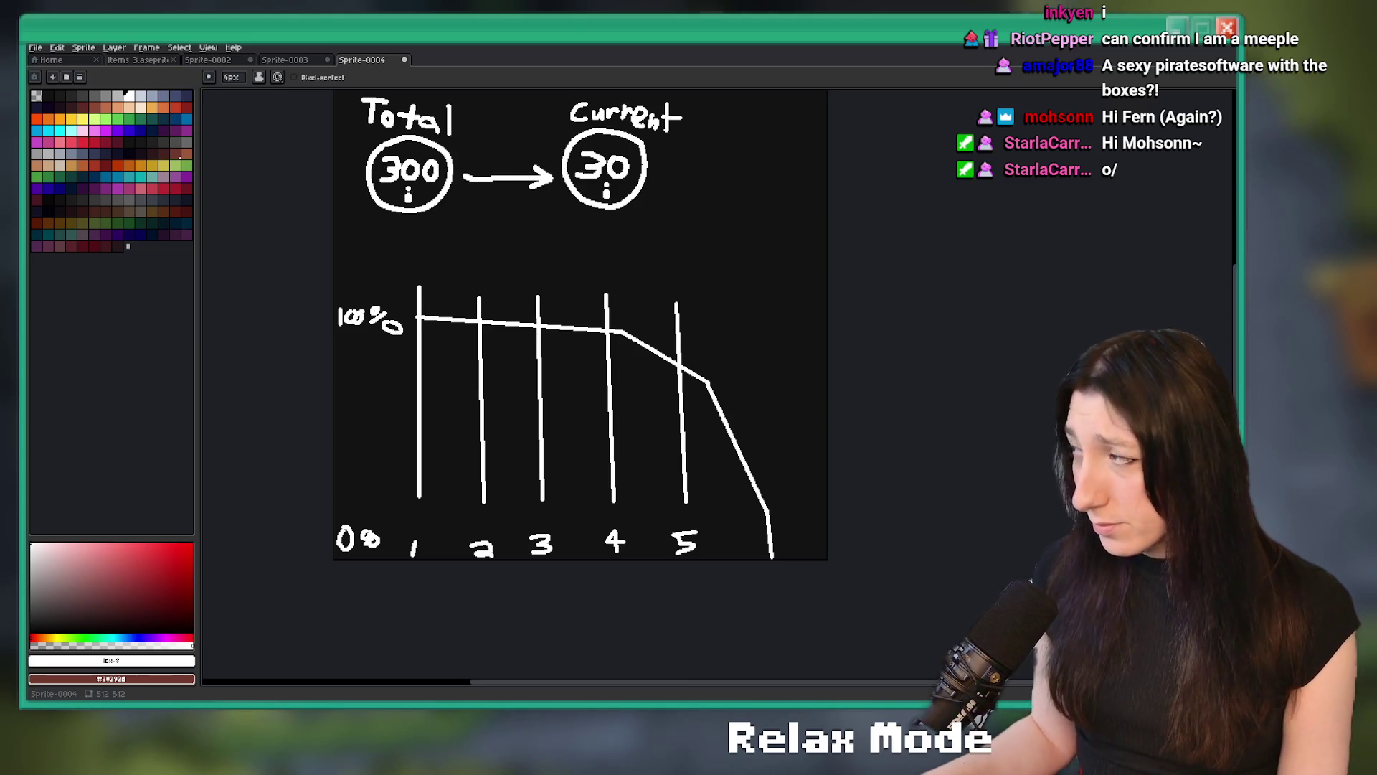
mouse_move(759, 315)
mouse_down()
mouse_move(707, 356)
mouse_move(716, 366)
mouse_up()
key(ctrl+z)
scroll(492, 230, up, 2)
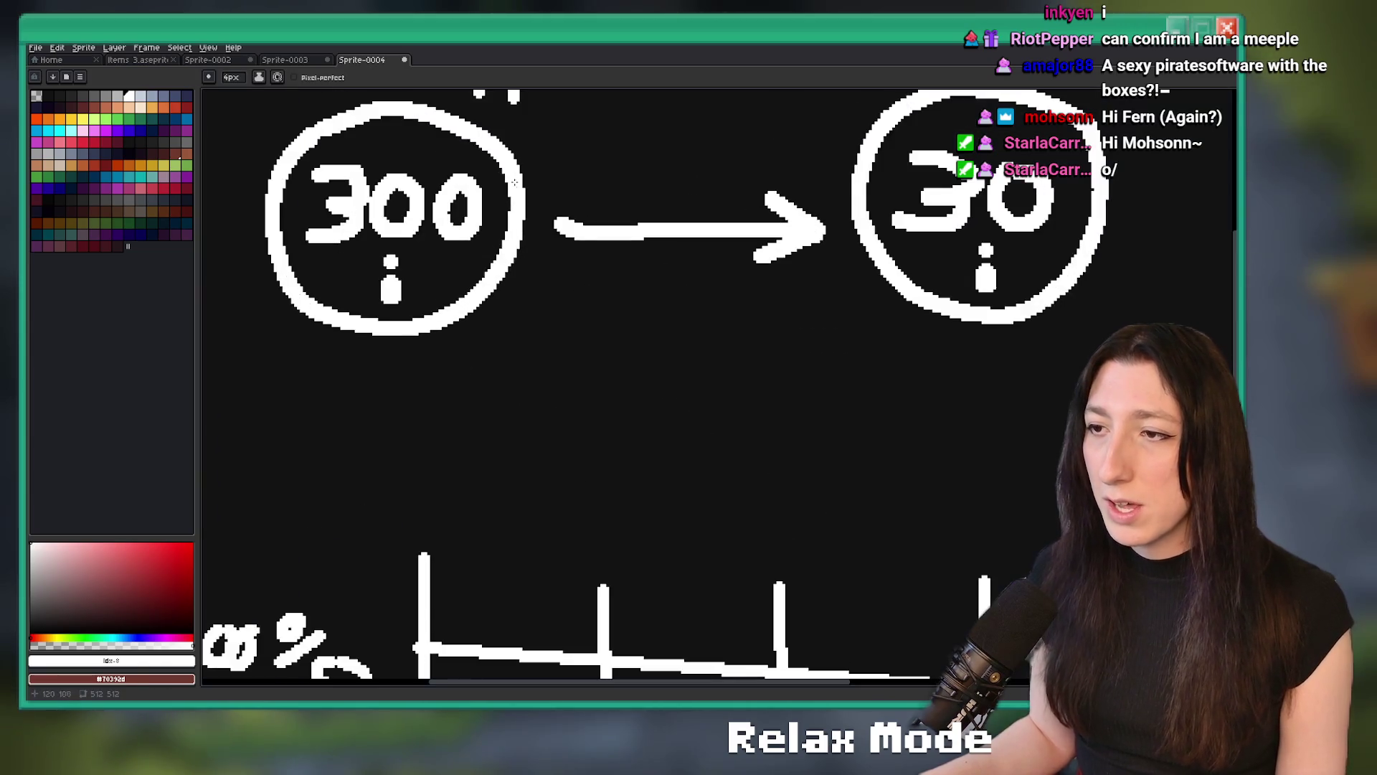
scroll(531, 162, down, 1)
scroll(531, 162, up, 2)
mouse_move(502, 208)
mouse_down()
mouse_move(423, 374)
mouse_move(531, 230)
mouse_up()
key(ctrl+z)
scroll(516, 218, down, 2)
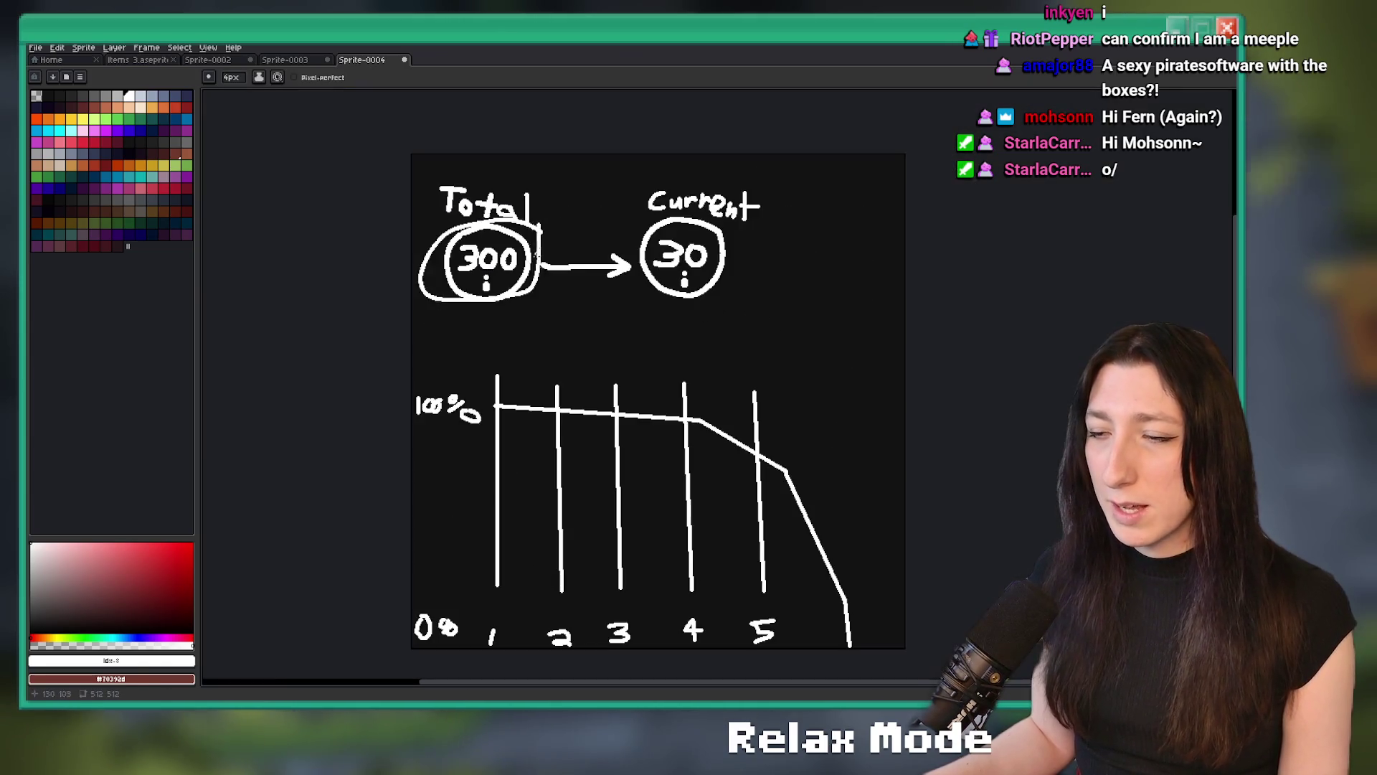
drag(667, 397, 608, 340)
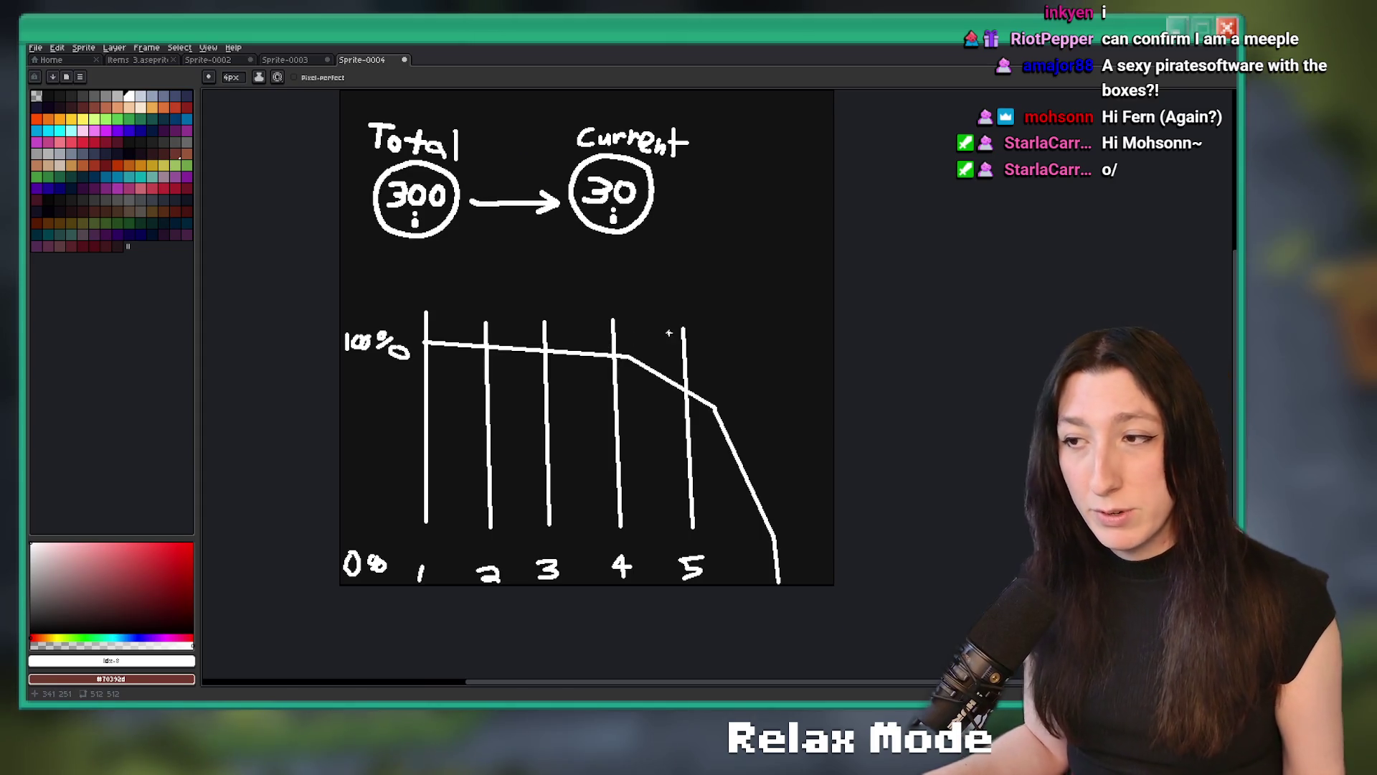
mouse_move(680, 310)
mouse_down()
mouse_move(593, 358)
mouse_move(599, 574)
mouse_move(721, 374)
mouse_up()
key(ctrl+z)
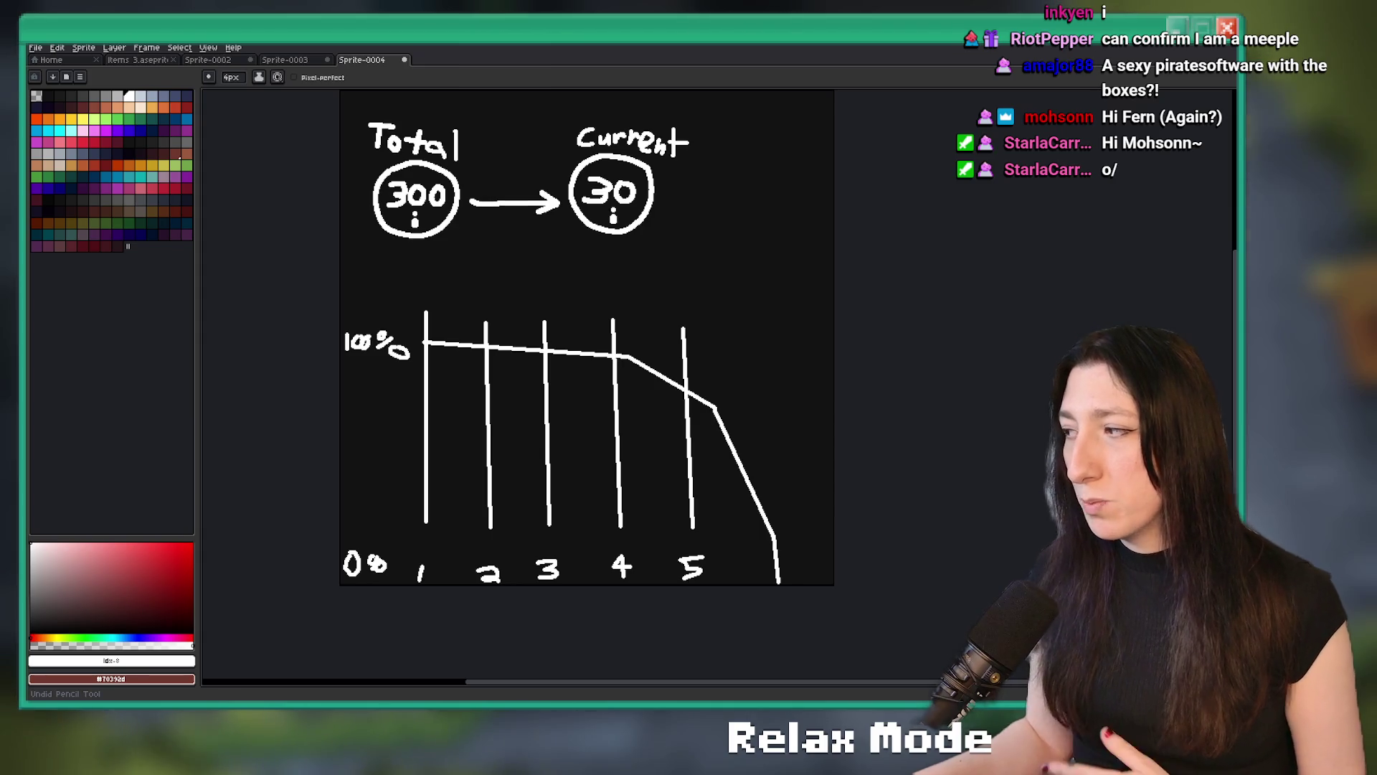
scroll(636, 378, down, 1)
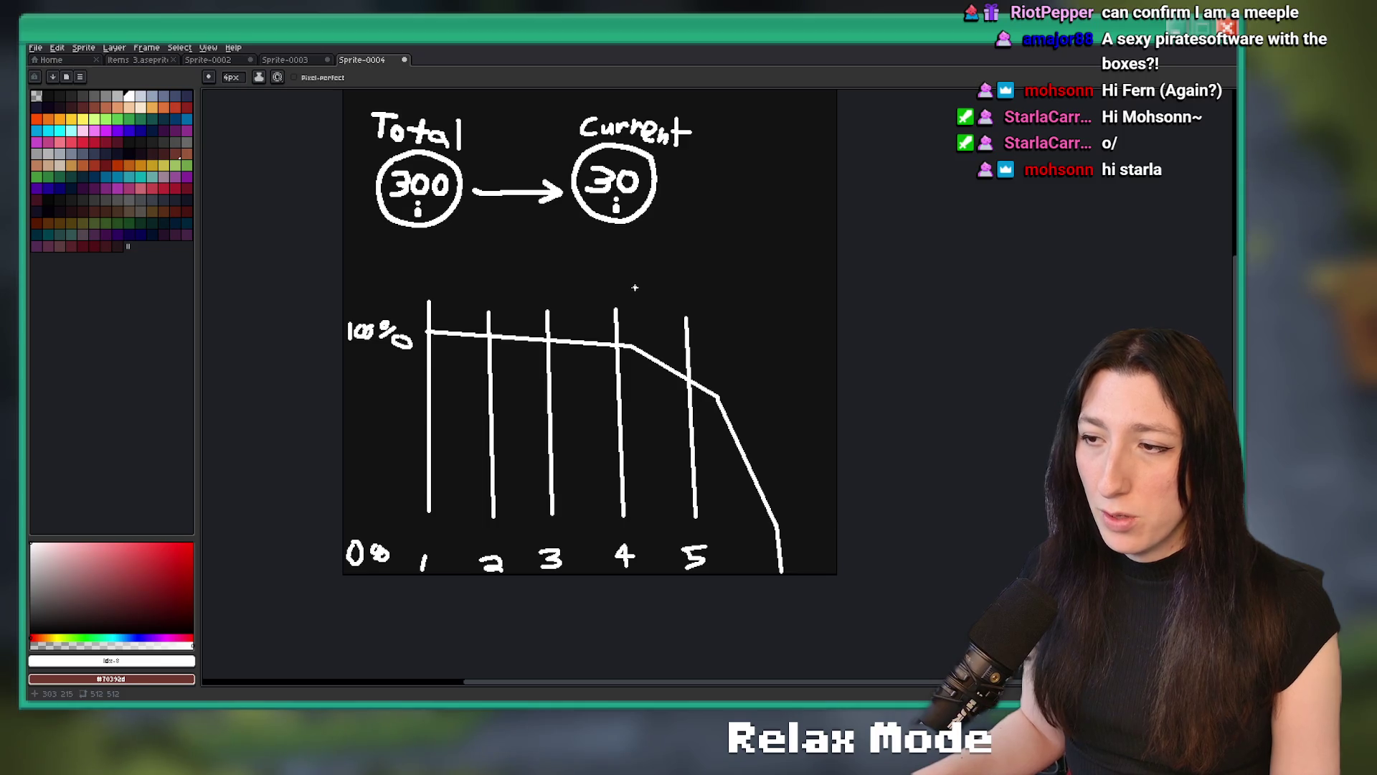
mouse_move(583, 272)
mouse_down()
mouse_move(509, 452)
mouse_move(743, 513)
mouse_move(666, 281)
mouse_up()
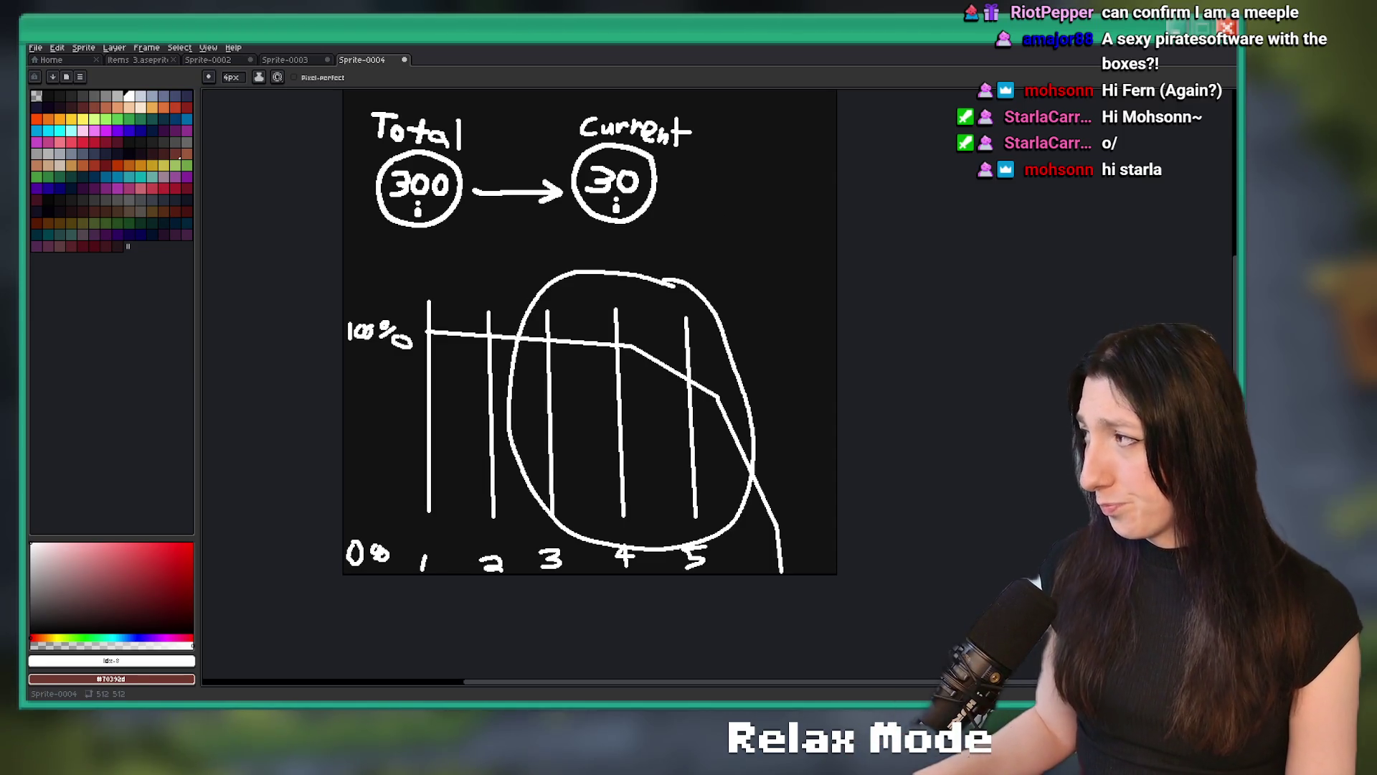
key(ctrl+z)
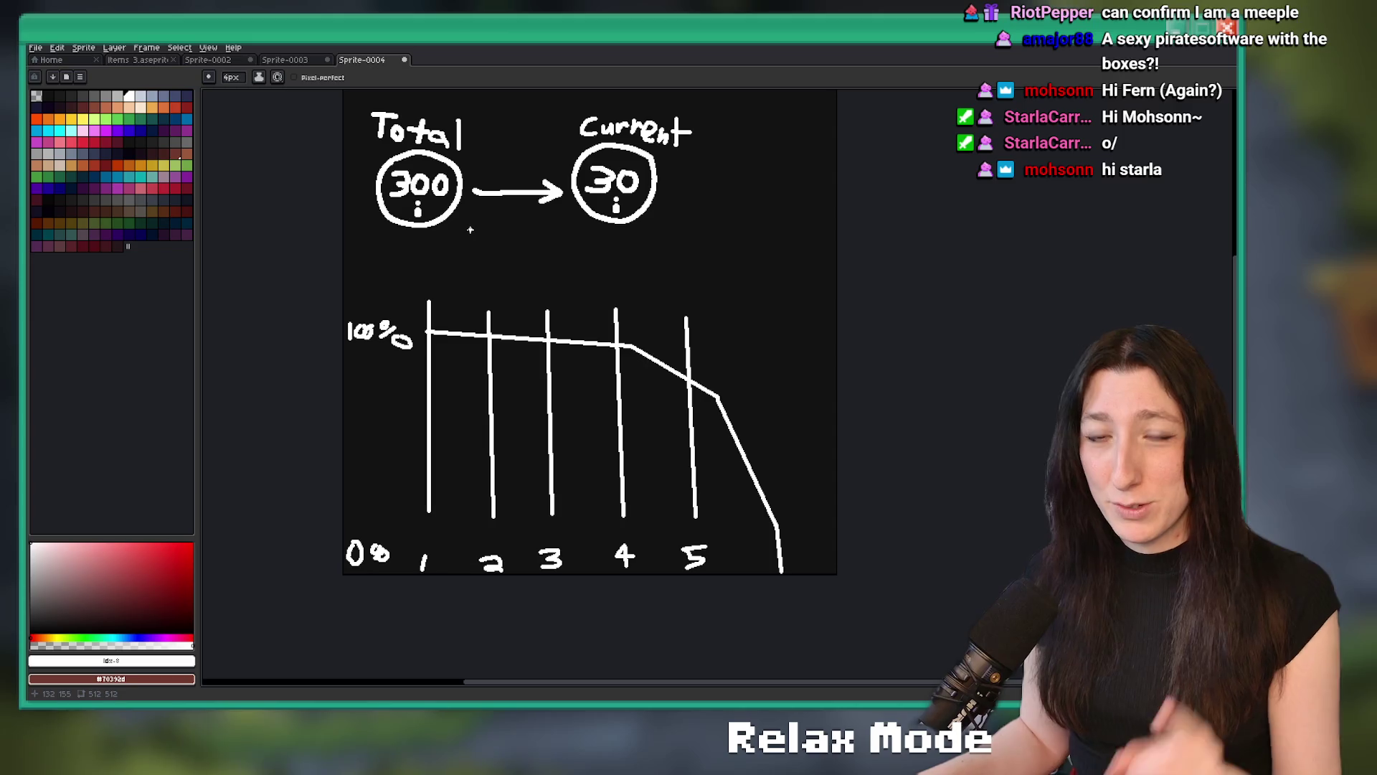
scroll(467, 292, up, 1)
scroll(461, 492, down, 1)
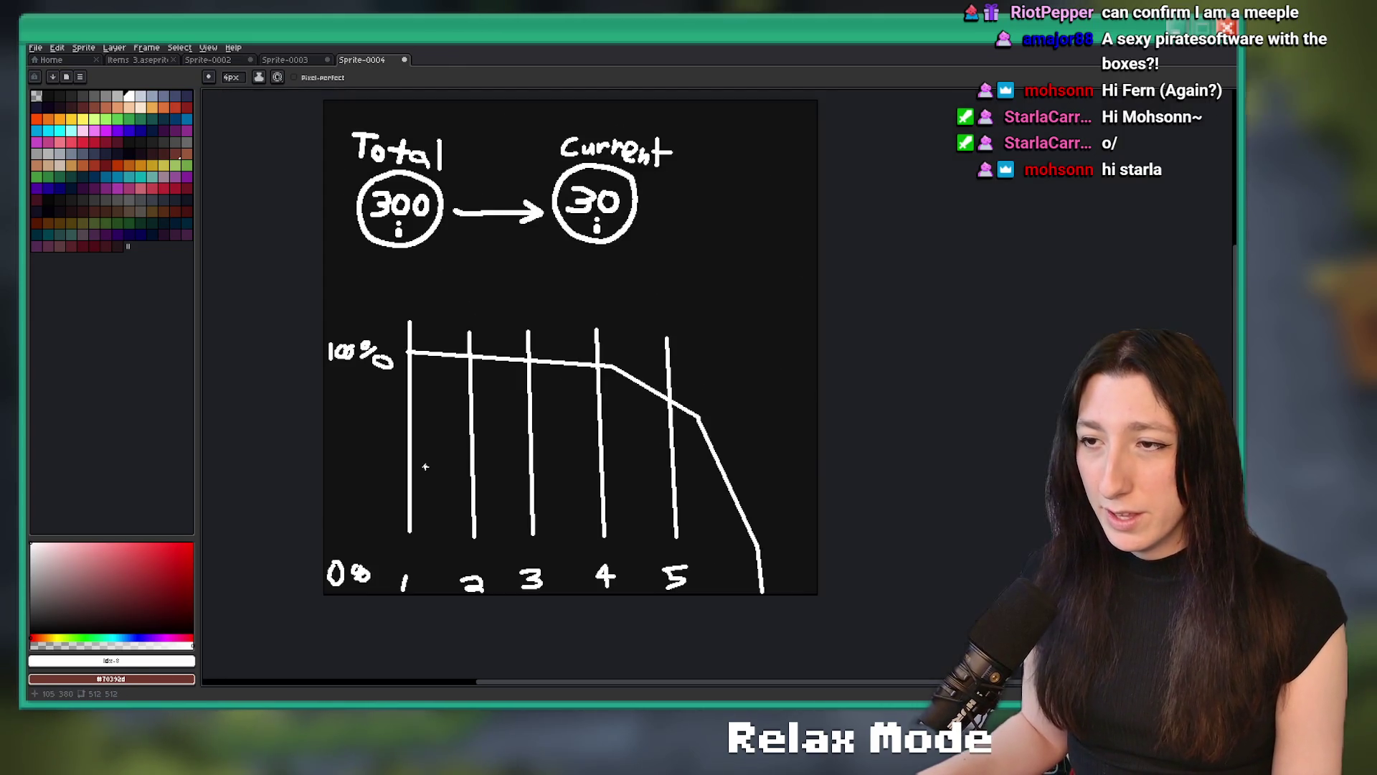
drag(372, 365, 373, 388)
scroll(373, 388, up, 1)
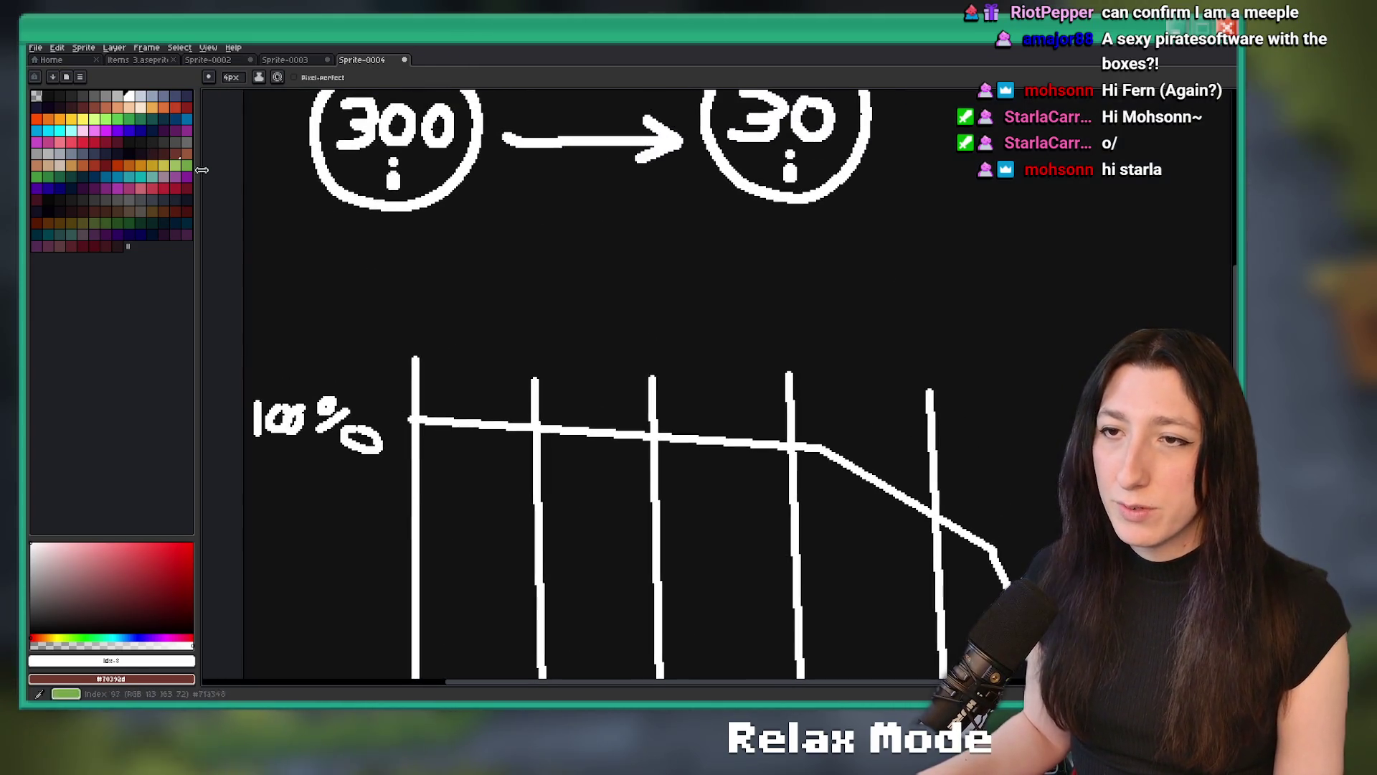
scroll(388, 262, down, 1)
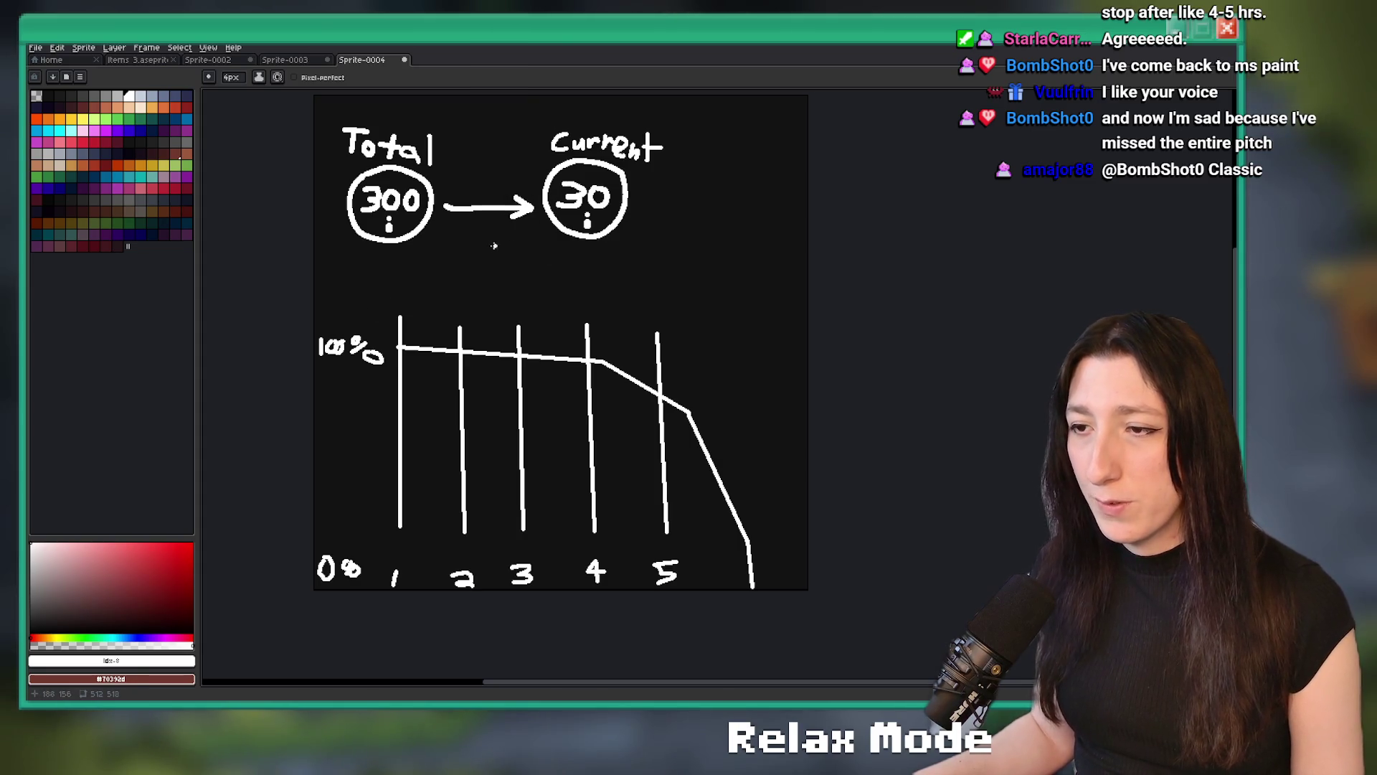
Loop around the graph for emphasis, undo it, and pick yellow as the drawing colour
mouse_move(305, 365)
mouse_down()
mouse_move(699, 466)
mouse_move(473, 266)
mouse_up()
key(ctrl+z)
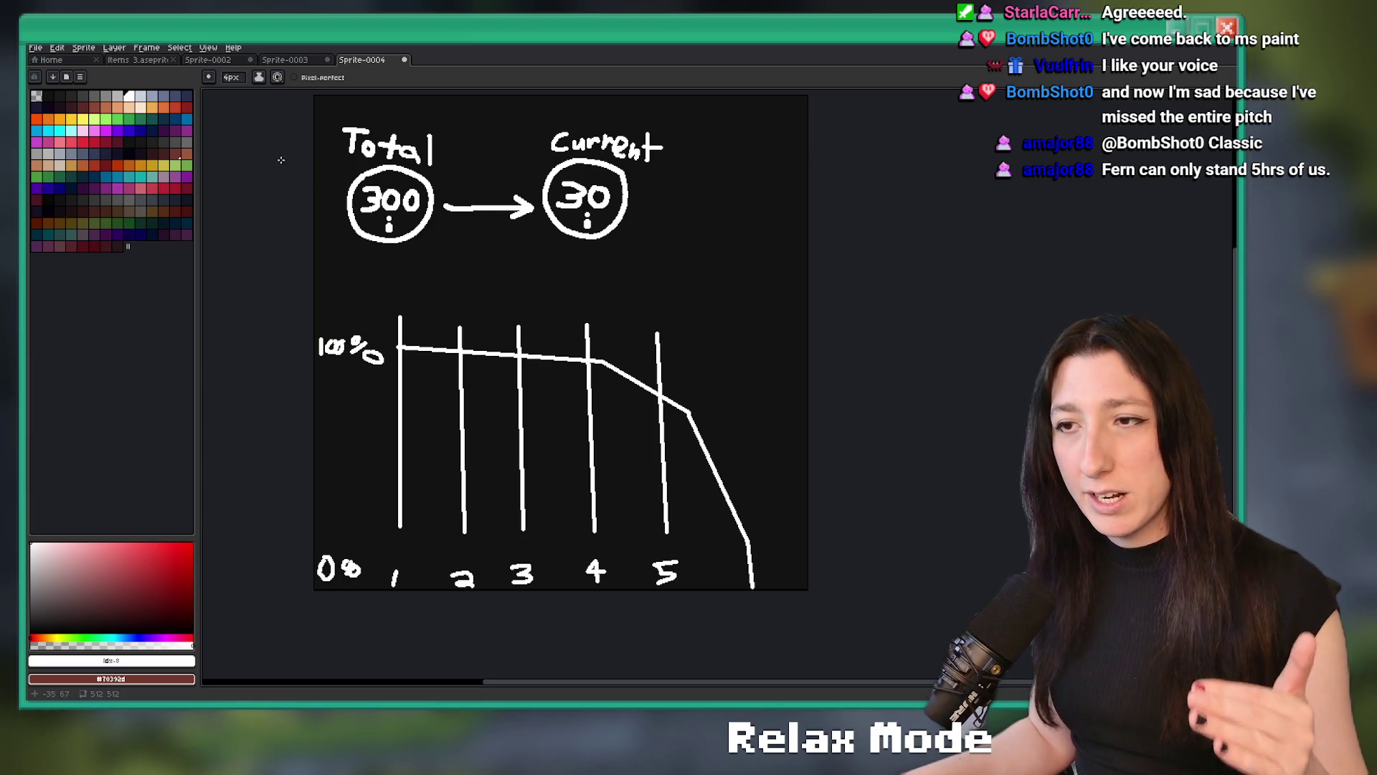
click(82, 118)
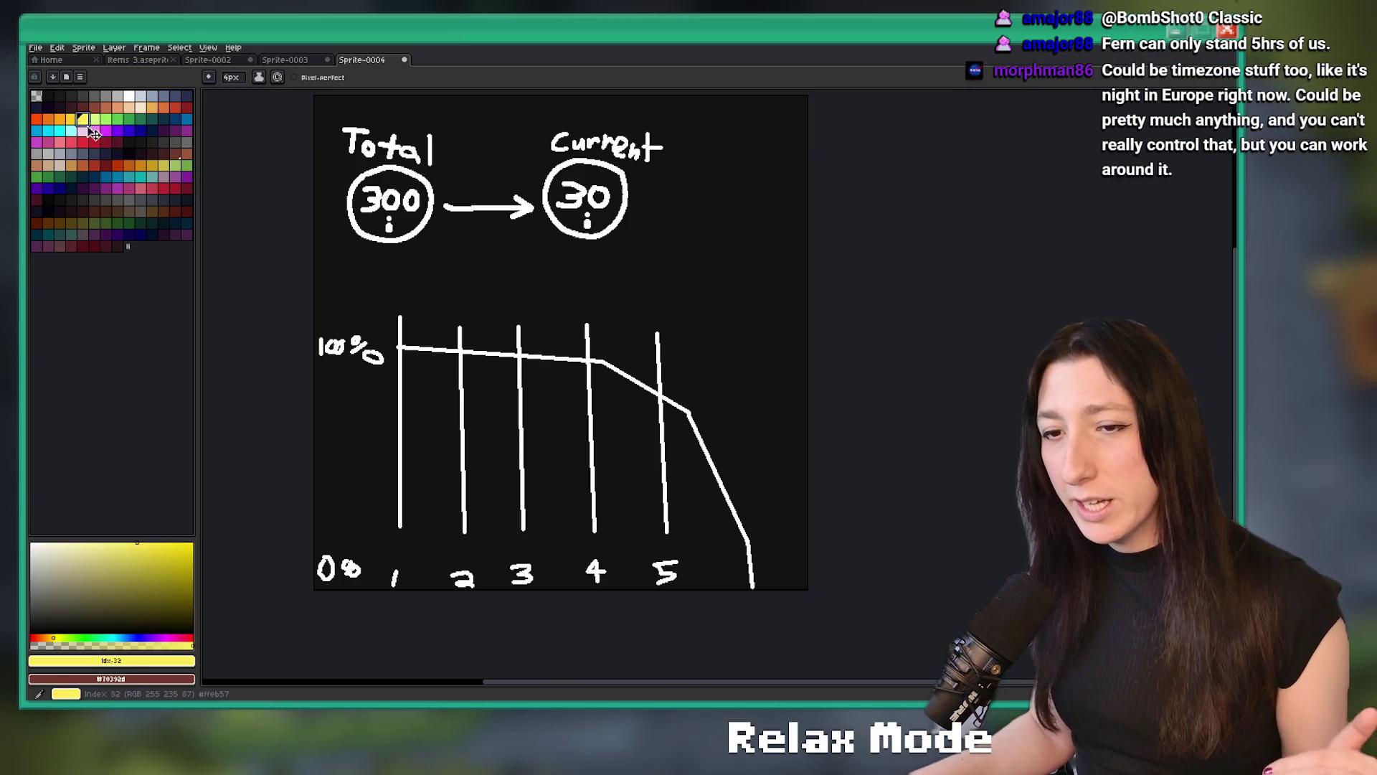
Choose green from the palette as the drawing colour
drag(410, 424, 399, 410)
scroll(399, 410, up, 1)
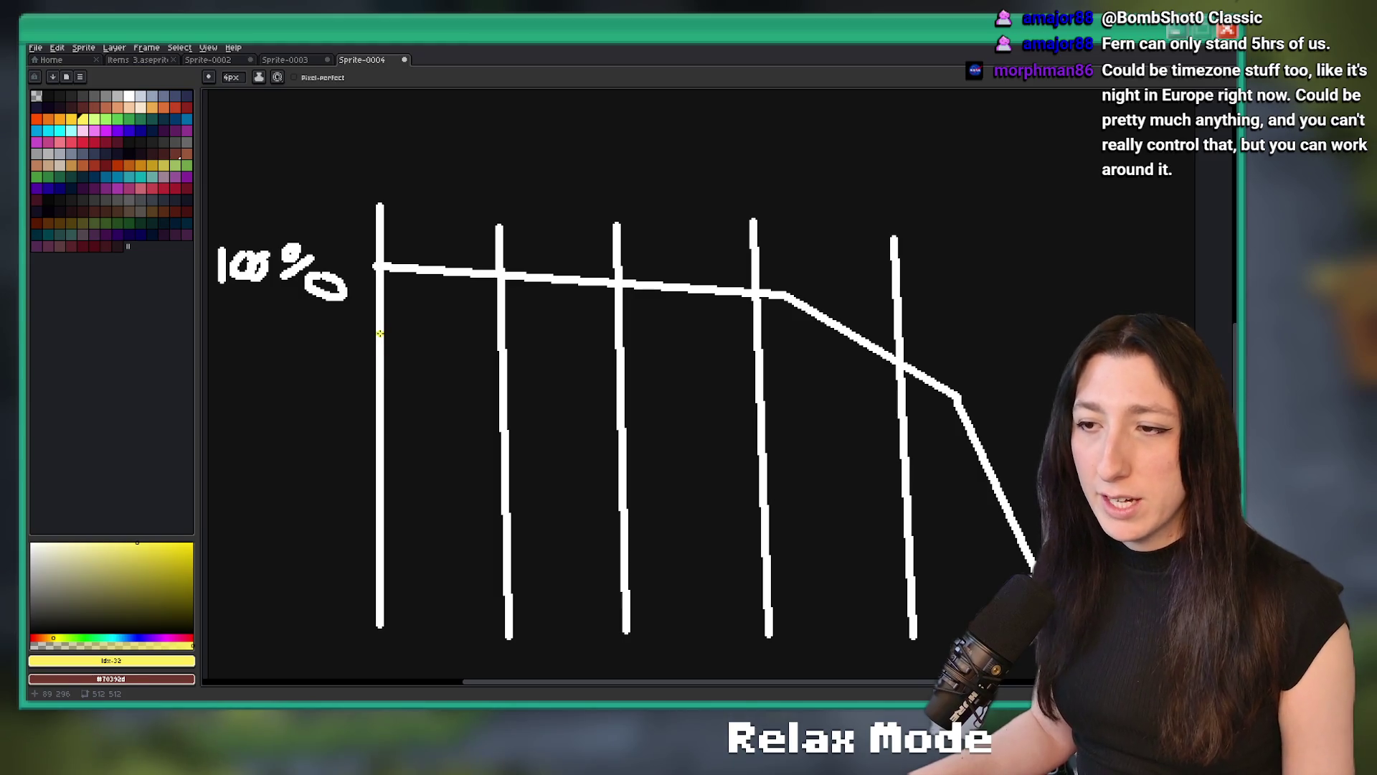
right_click(117, 119)
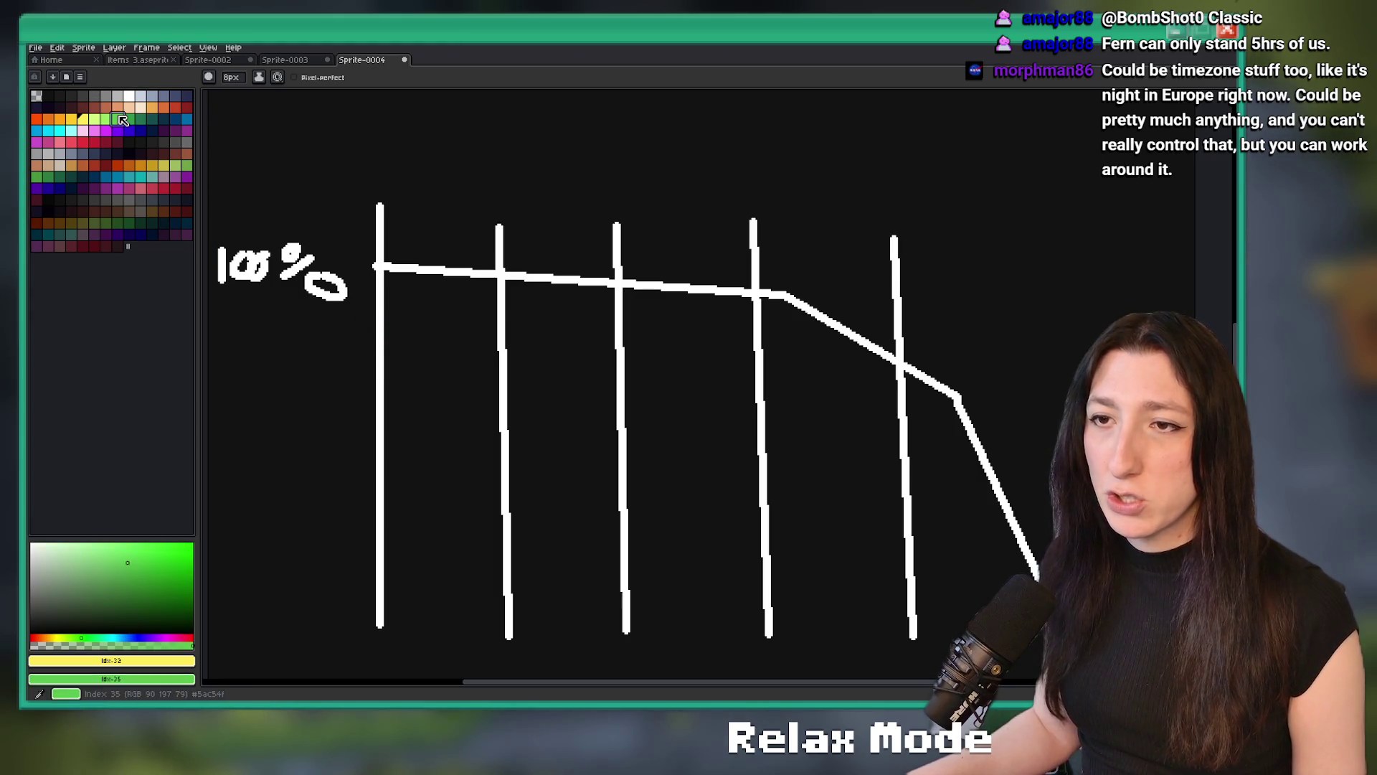
click(152, 118)
drag(330, 257, 171, 151)
click(117, 119)
mouse_move(263, 254)
mouse_down()
mouse_move(364, 245)
mouse_move(378, 203)
mouse_move(452, 168)
mouse_move(431, 158)
mouse_move(517, 157)
mouse_move(492, 142)
mouse_move(495, 92)
mouse_up()
scroll(371, 165, down, 2)
Draw green line segments rising from column 1 to a peak near 3, then falling
key(ctrl+z)
key(v)
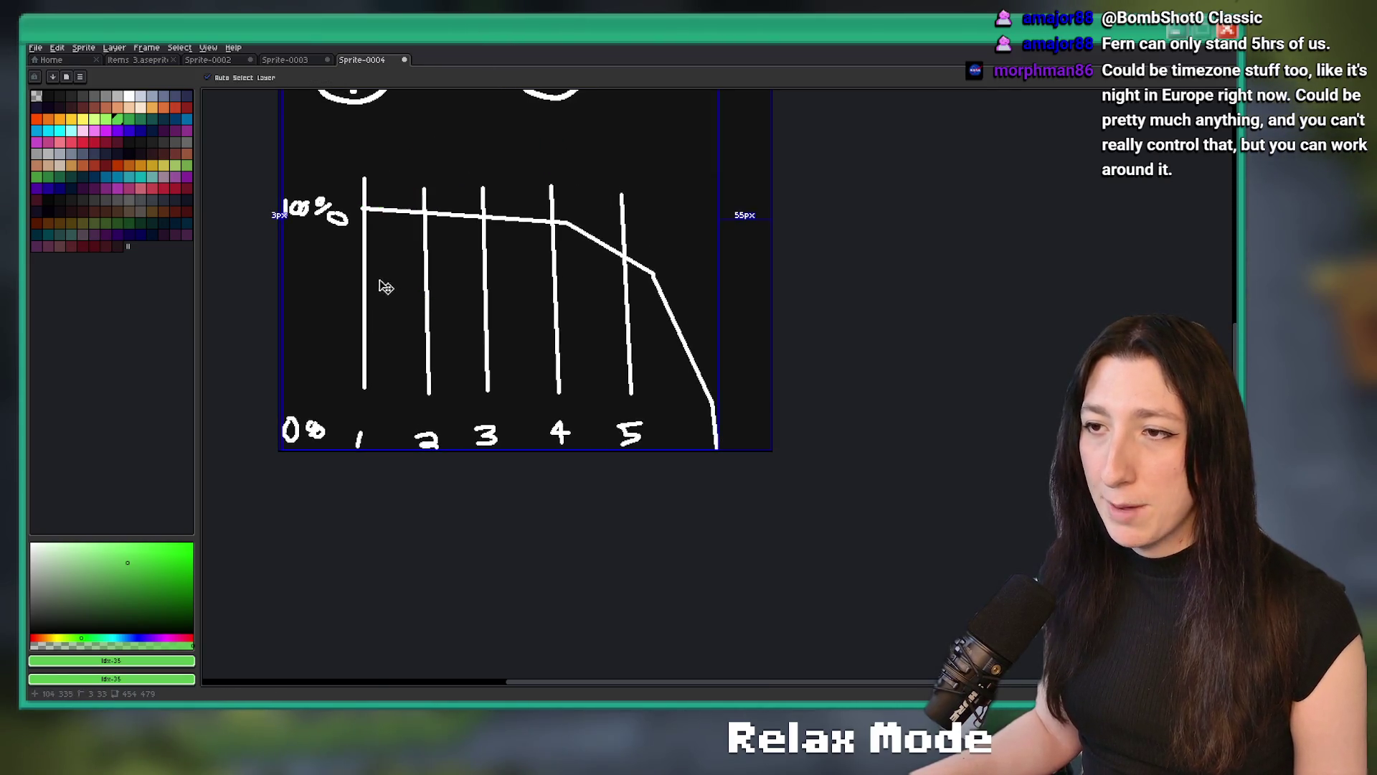
key(l)
mouse_move(362, 322)
mouse_down()
mouse_move(528, 196)
mouse_move(484, 189)
mouse_move(527, 190)
mouse_move(607, 260)
mouse_move(657, 389)
mouse_up()
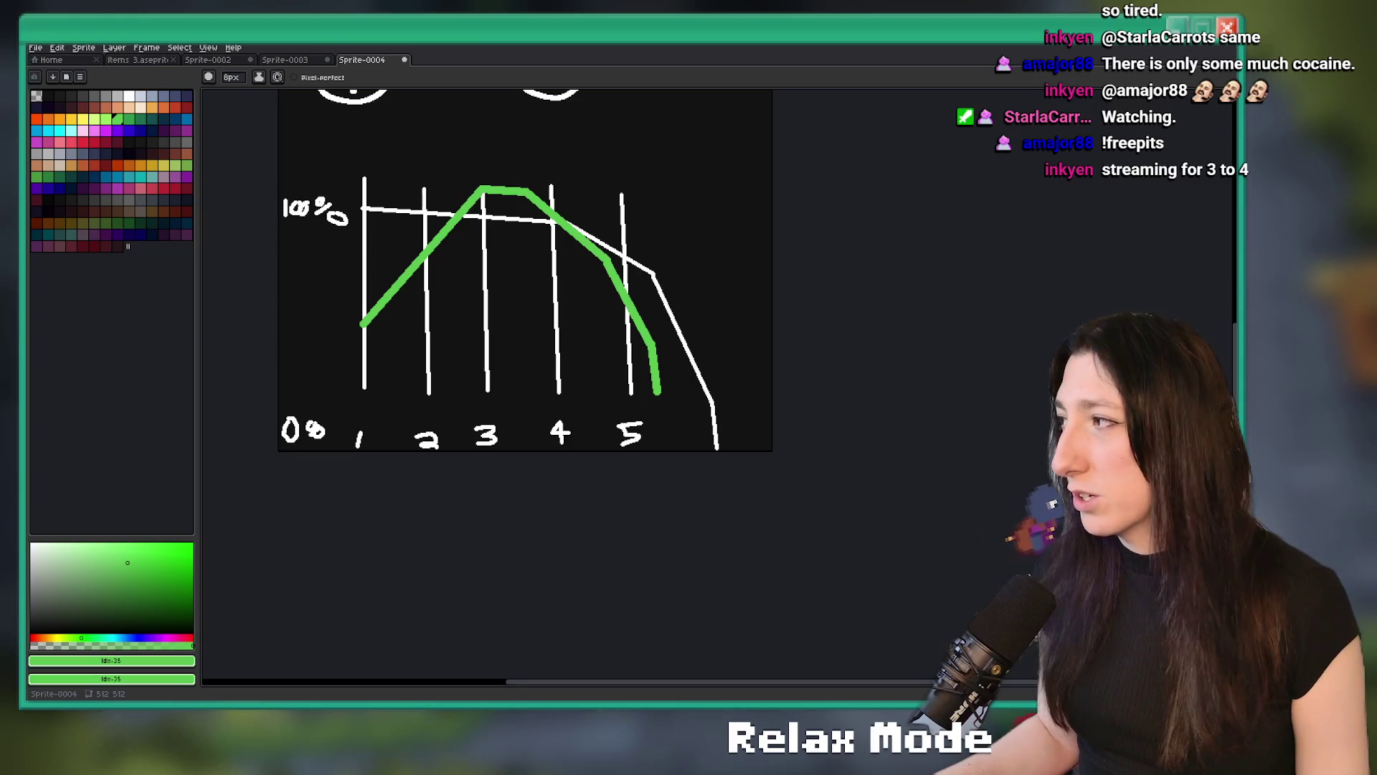
scroll(523, 118, up, 1)
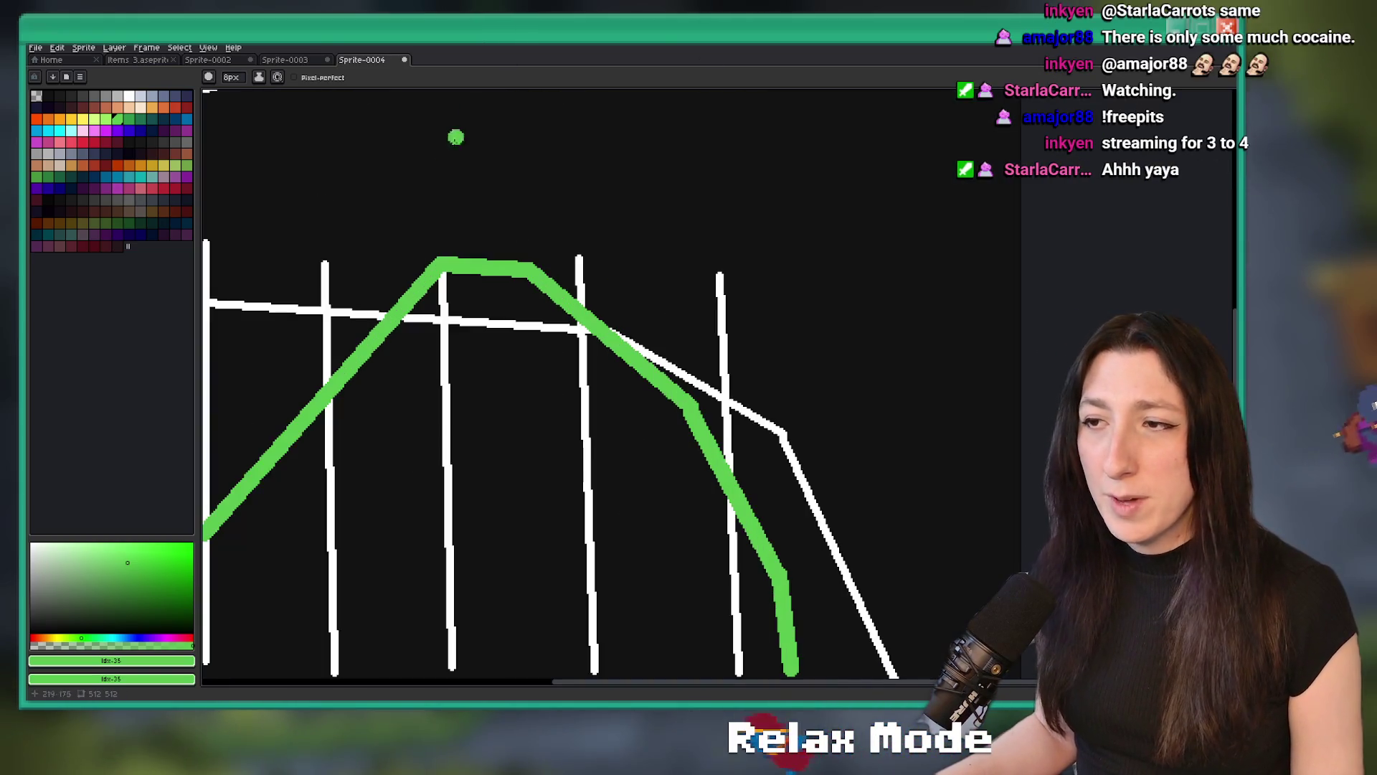
drag(474, 277, 512, 254)
scroll(512, 254, down, 1)
mouse_move(608, 271)
mouse_down()
mouse_move(579, 447)
mouse_move(746, 301)
mouse_move(632, 179)
mouse_up()
key(ctrl+z)
key(ctrl+z)
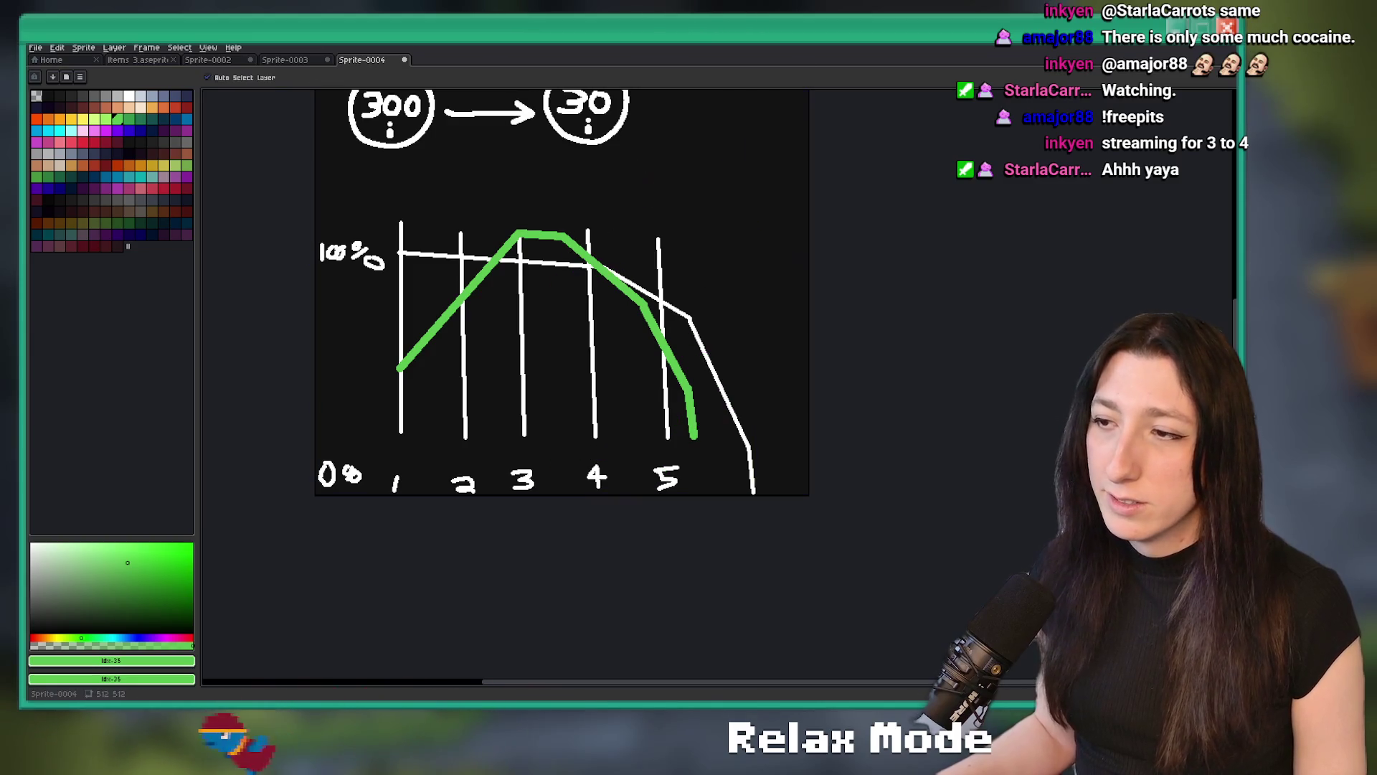
Draw and undo temporary green loops around the graph top and the curve's falling end
mouse_move(534, 221)
mouse_down()
mouse_move(388, 267)
mouse_move(547, 215)
mouse_up()
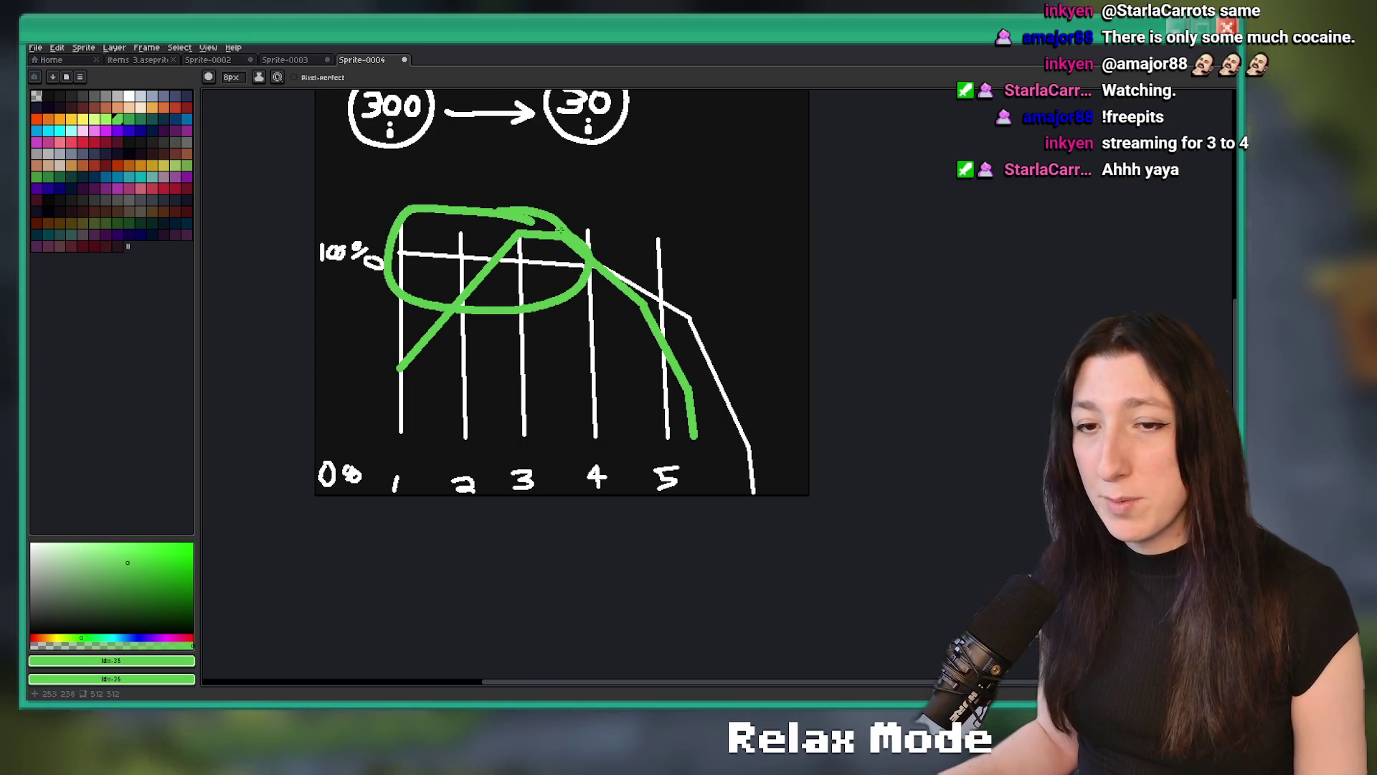
key(ctrl+z)
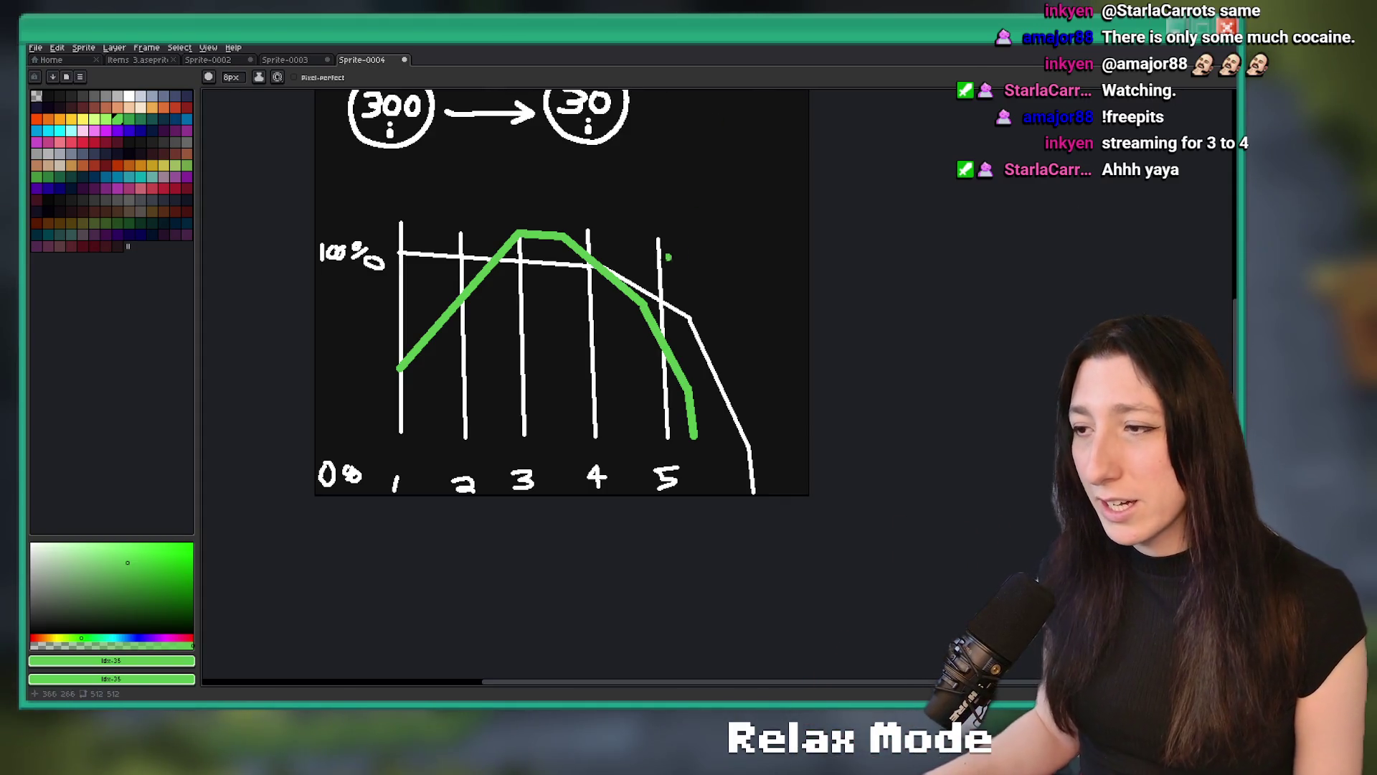
scroll(653, 269, up, 1)
mouse_move(671, 216)
mouse_down()
mouse_move(520, 194)
mouse_move(613, 538)
mouse_move(791, 462)
mouse_move(685, 222)
mouse_up()
scroll(664, 267, down, 2)
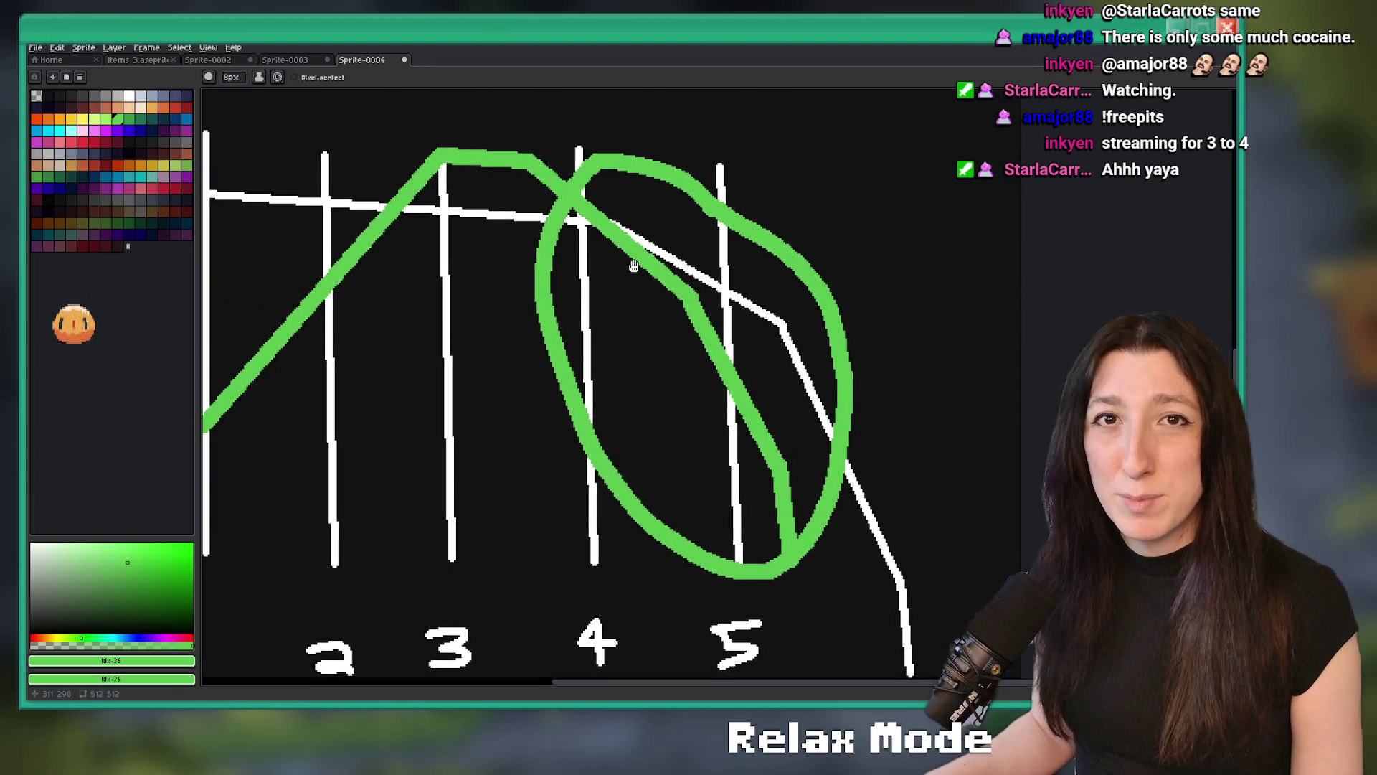
key(ctrl+z)
Return to GameMaker's quest_sandcity script
scroll(649, 235, up, 1)
scroll(649, 235, down, 1)
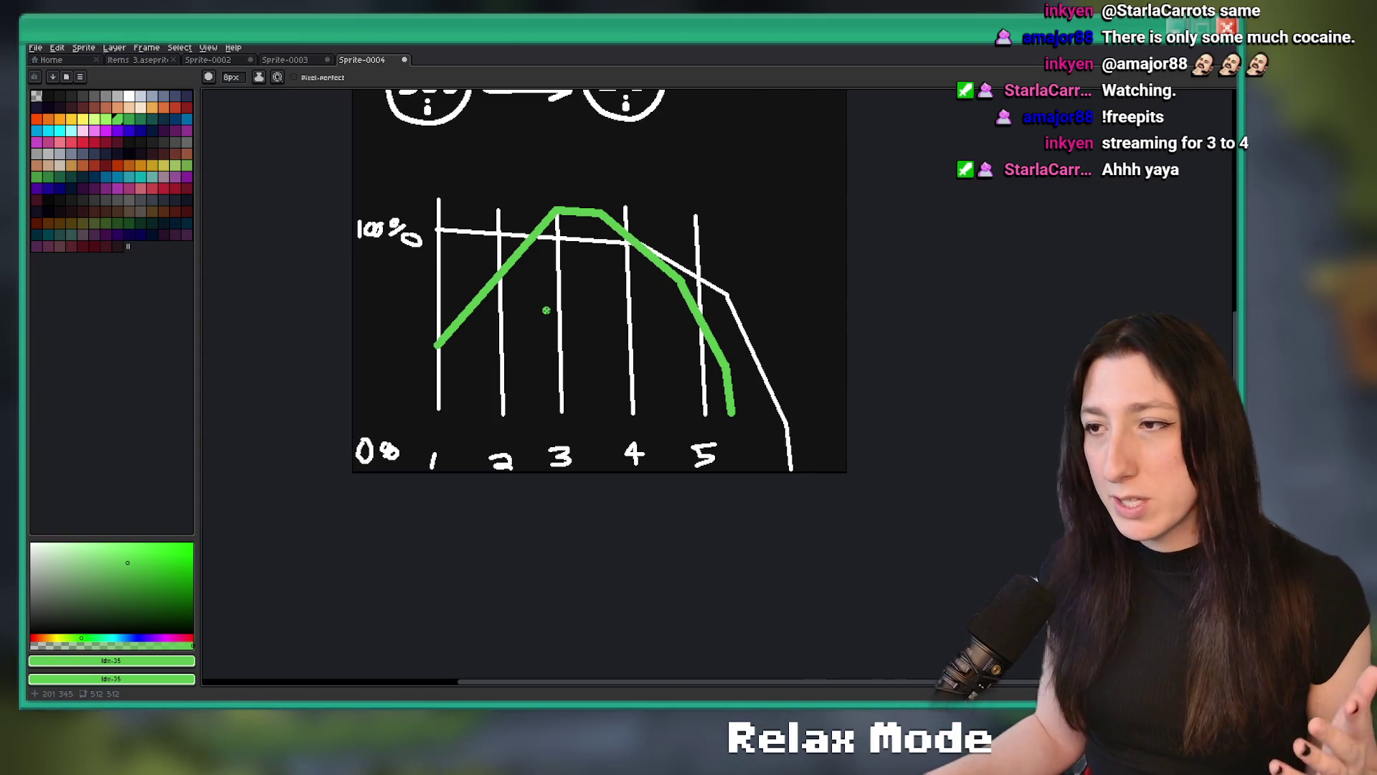
scroll(601, 249, up, 1)
scroll(600, 237, down, 1)
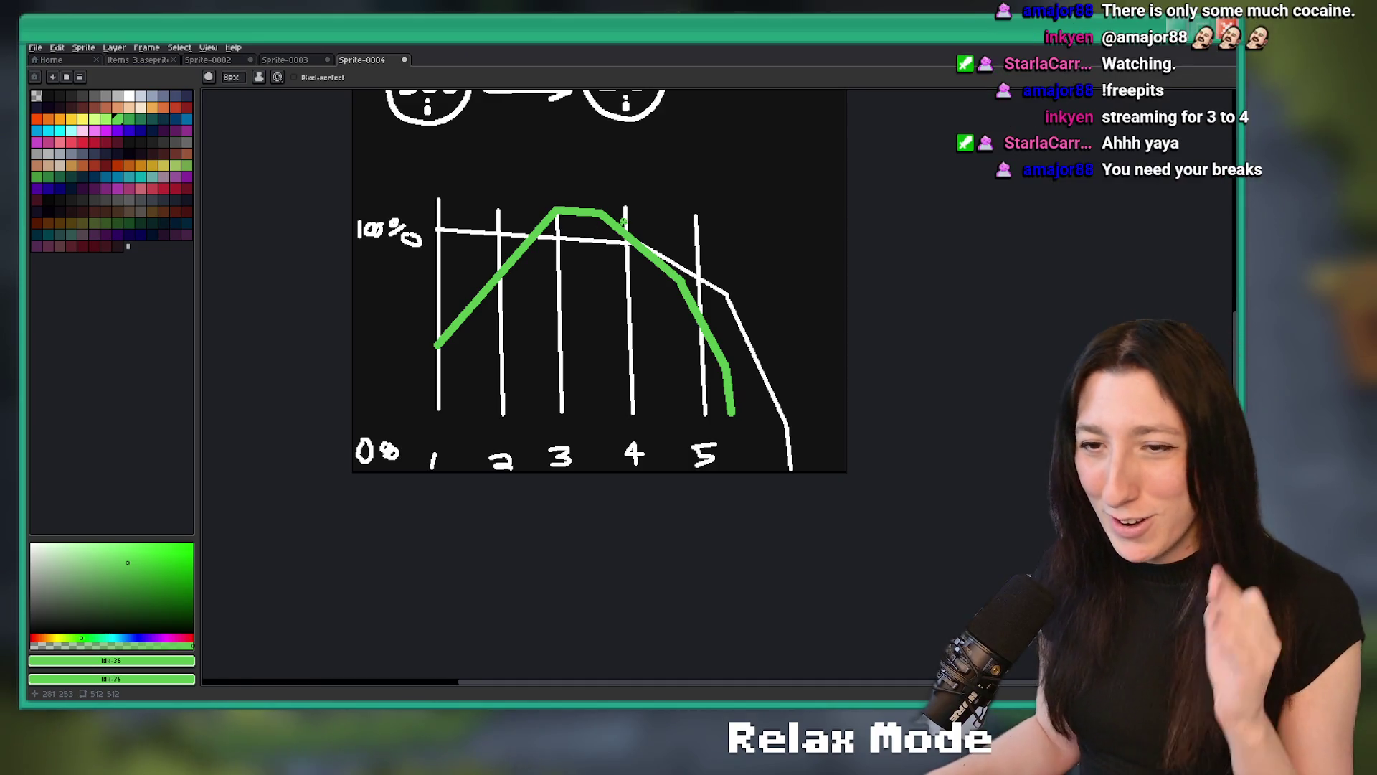
key(alt+Tab)
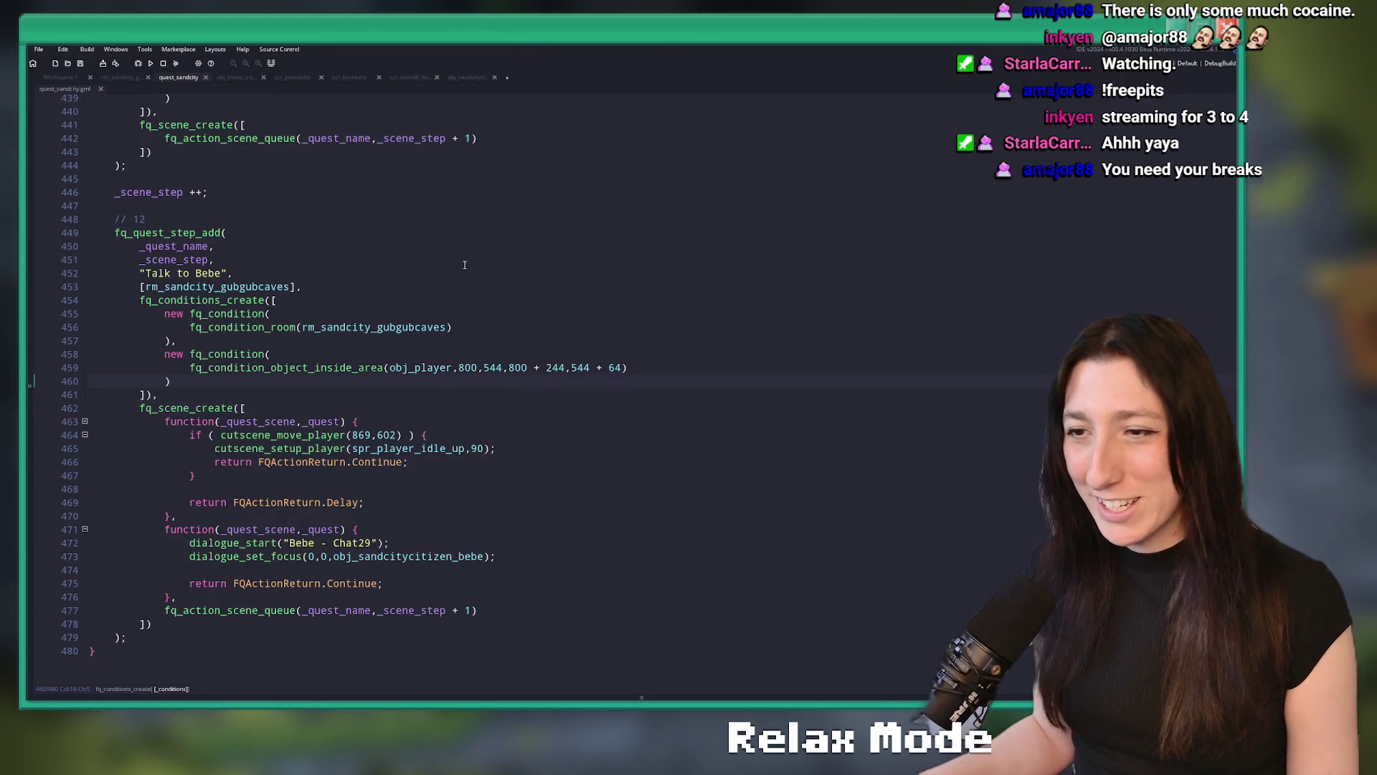
Draw a big green loop around the whole graph while switching between GameMaker and Aseprite
key(alt+Tab)
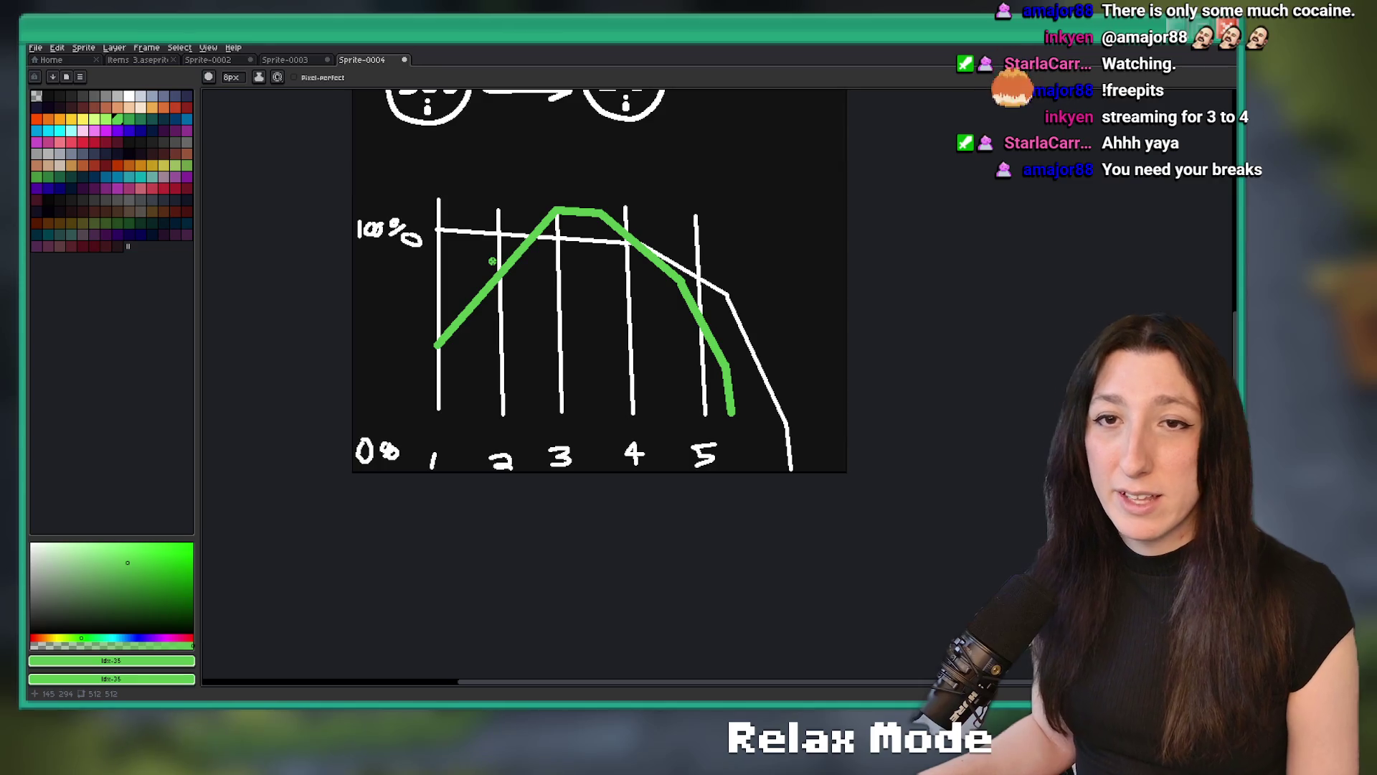
key(alt+Tab)
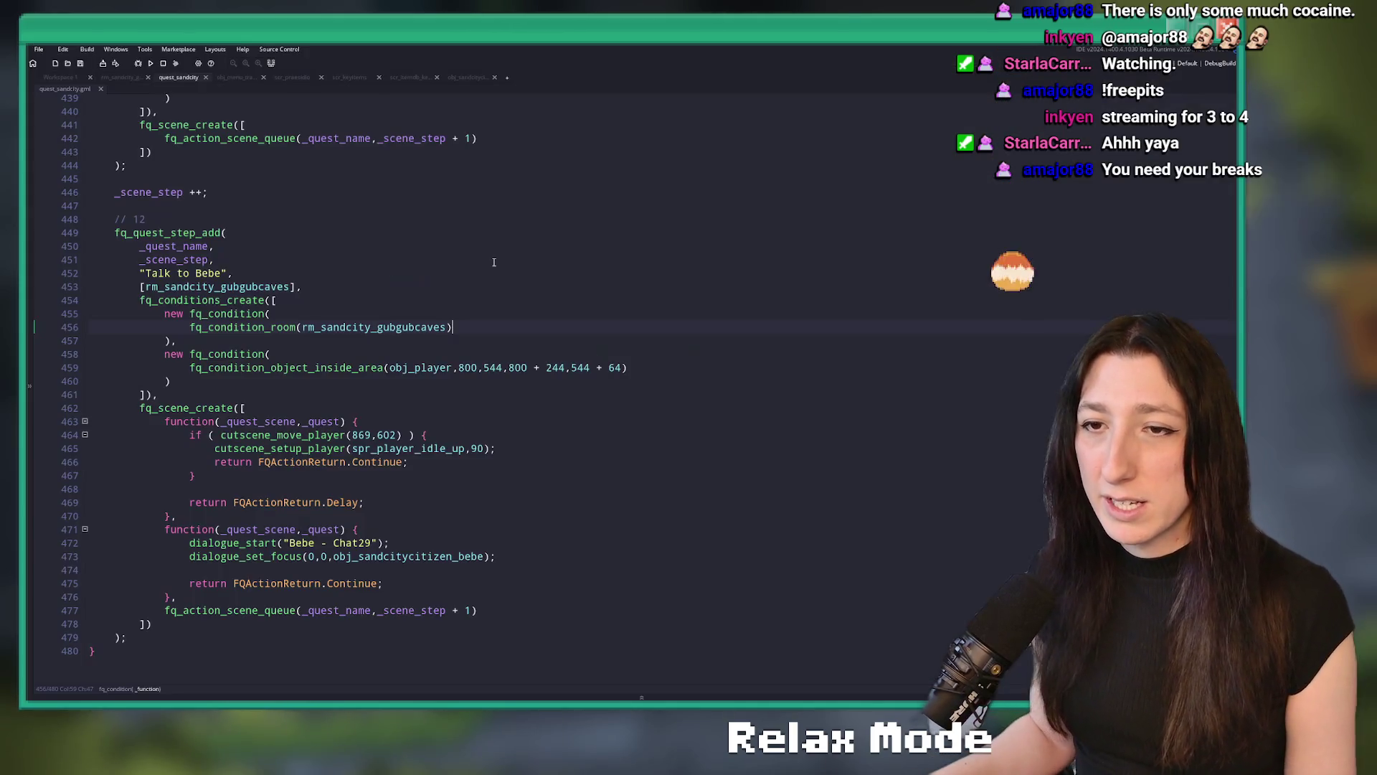
key(Up)
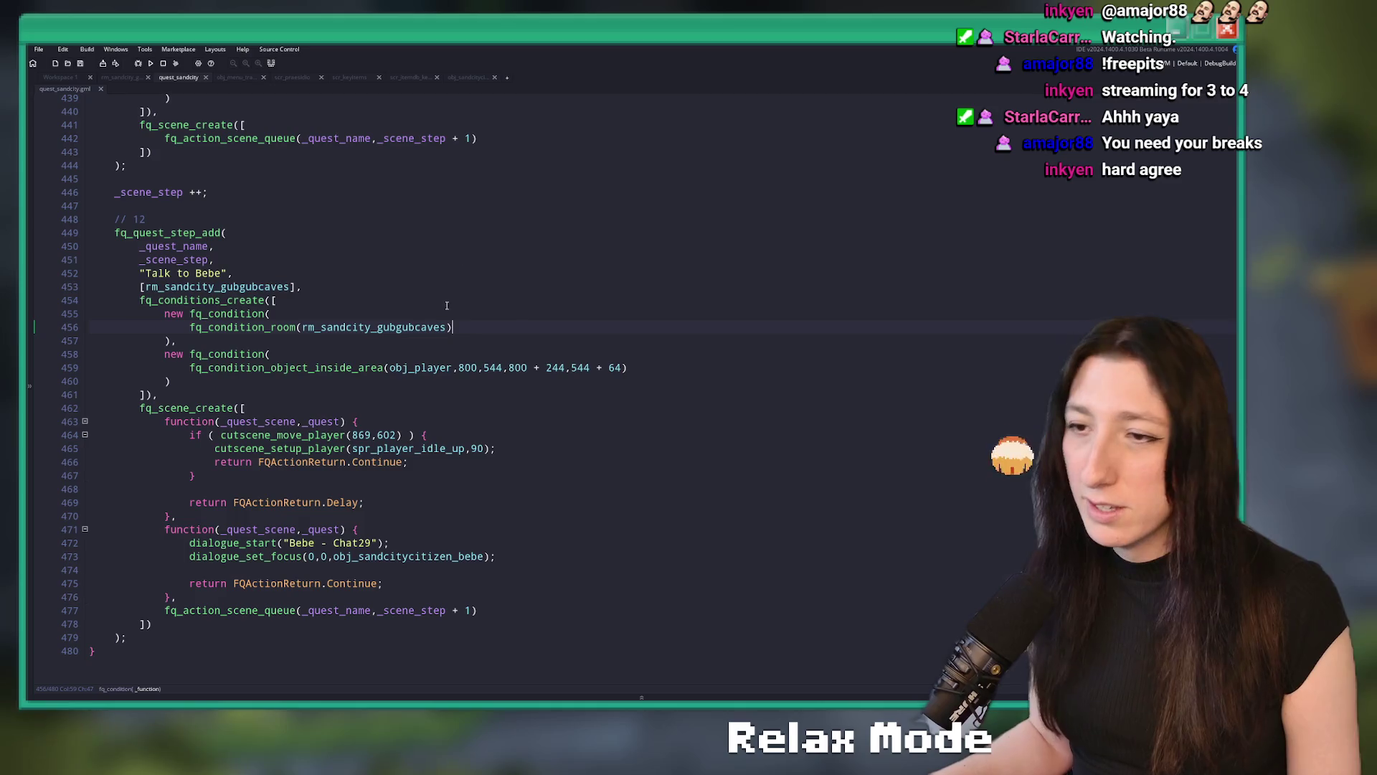
click(505, 330)
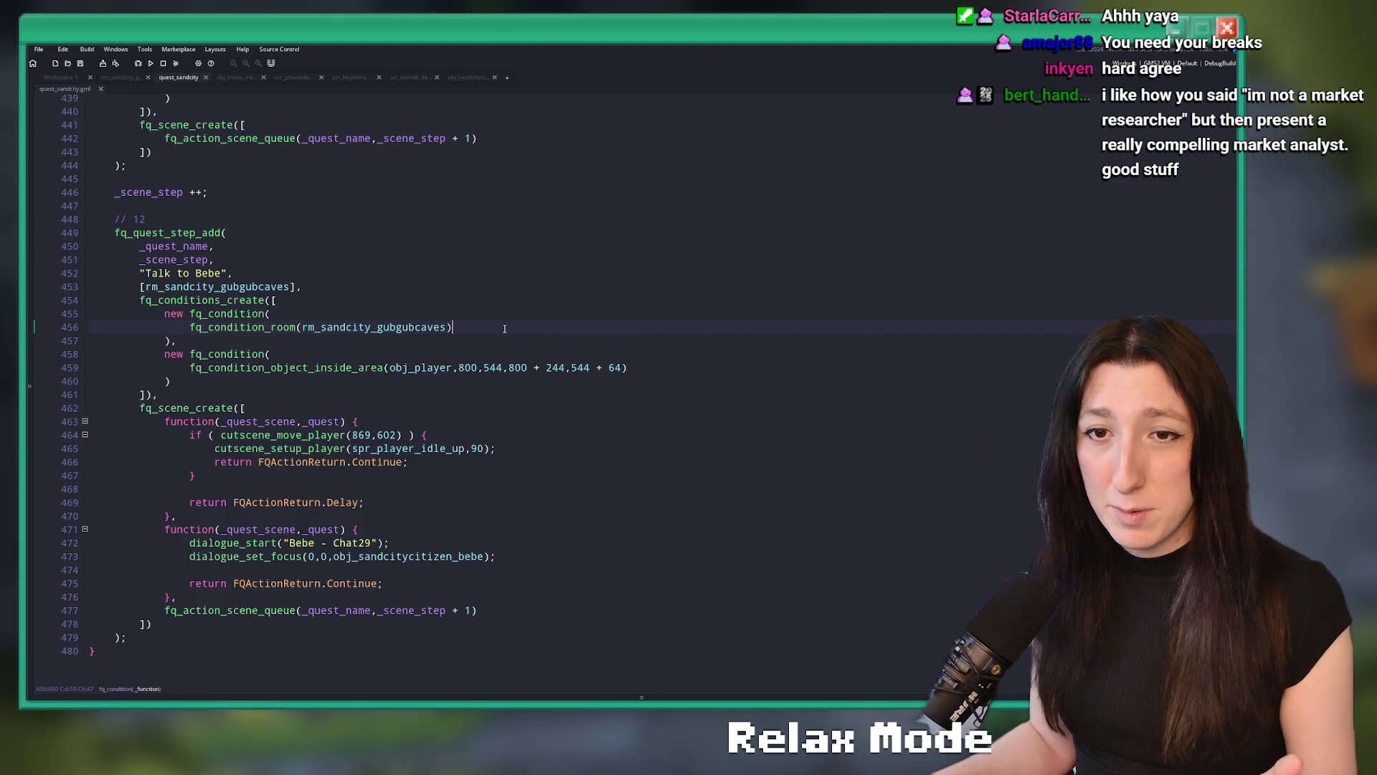
text(5)
key(alt+Tab)
scroll(553, 270, up, 2)
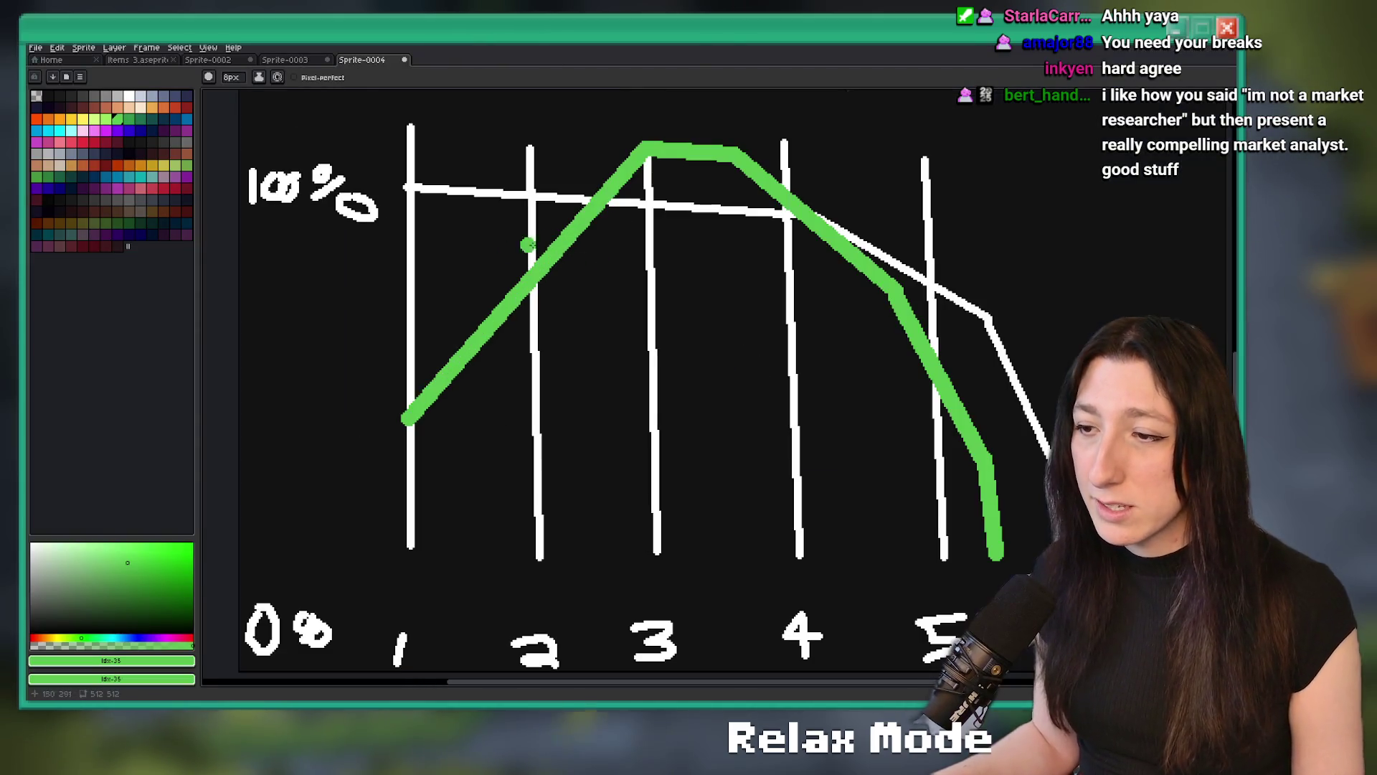
scroll(703, 173, down, 2)
mouse_move(753, 162)
mouse_down()
mouse_move(660, 136)
mouse_move(710, 423)
mouse_move(760, 156)
mouse_up()
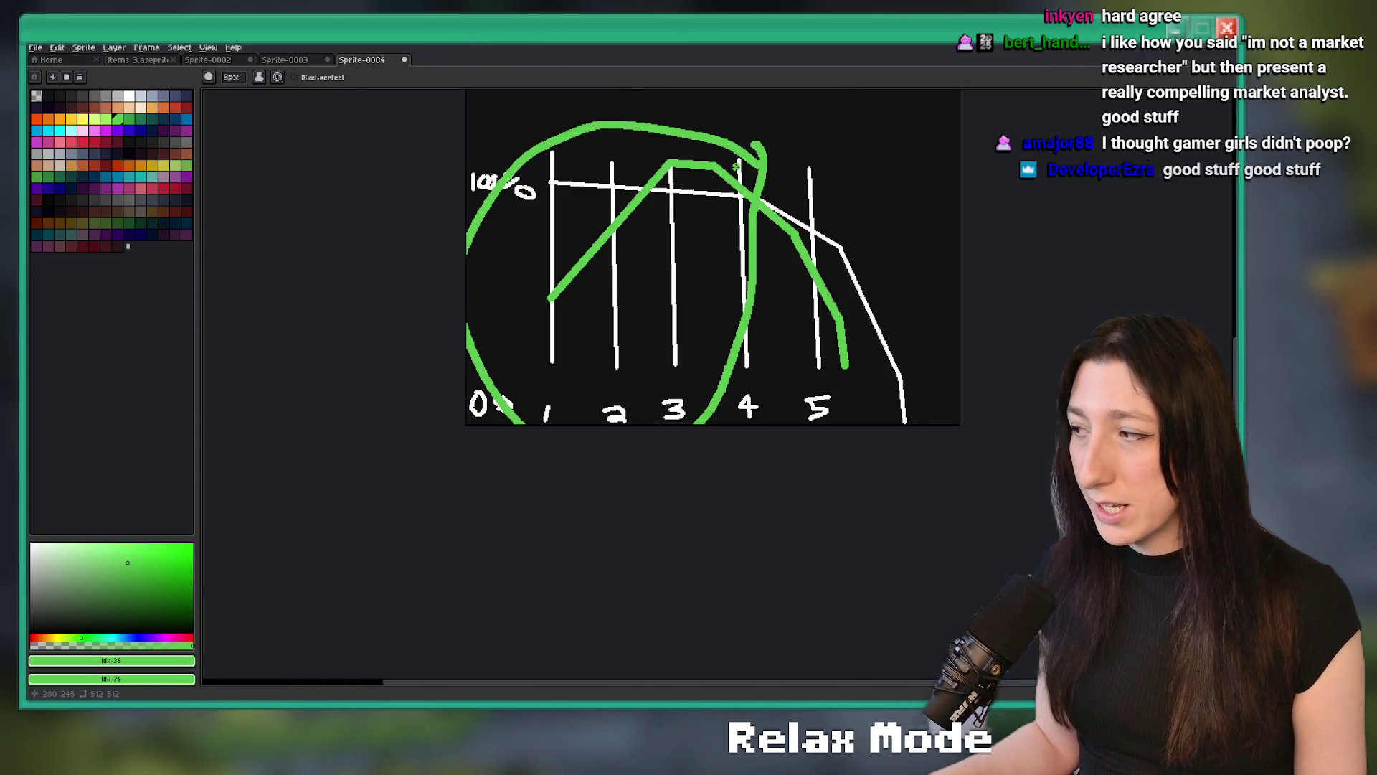
scroll(746, 72, up, 2)
key(alt+Tab)
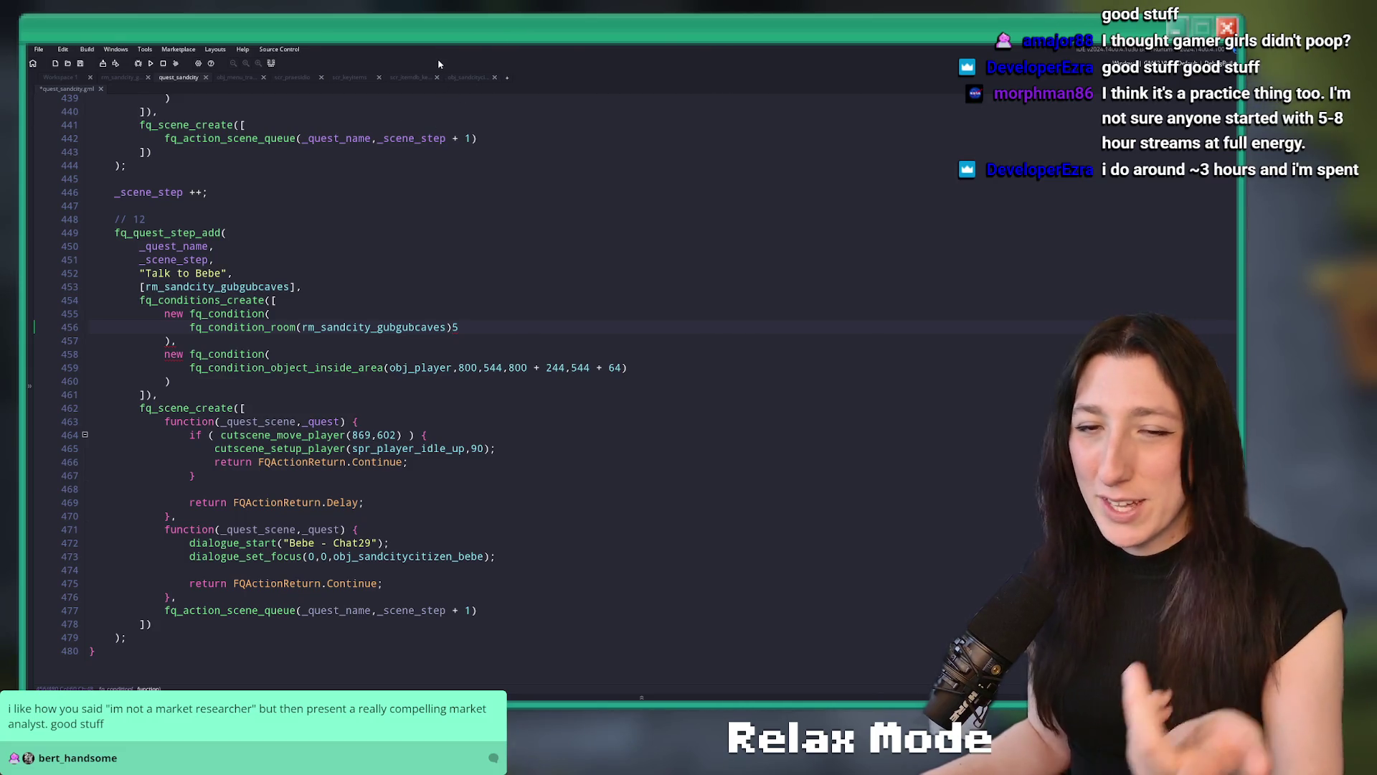
Delete the stray 5 after gubgubcaves) in the room condition line
click(532, 319)
key(BackSpace)
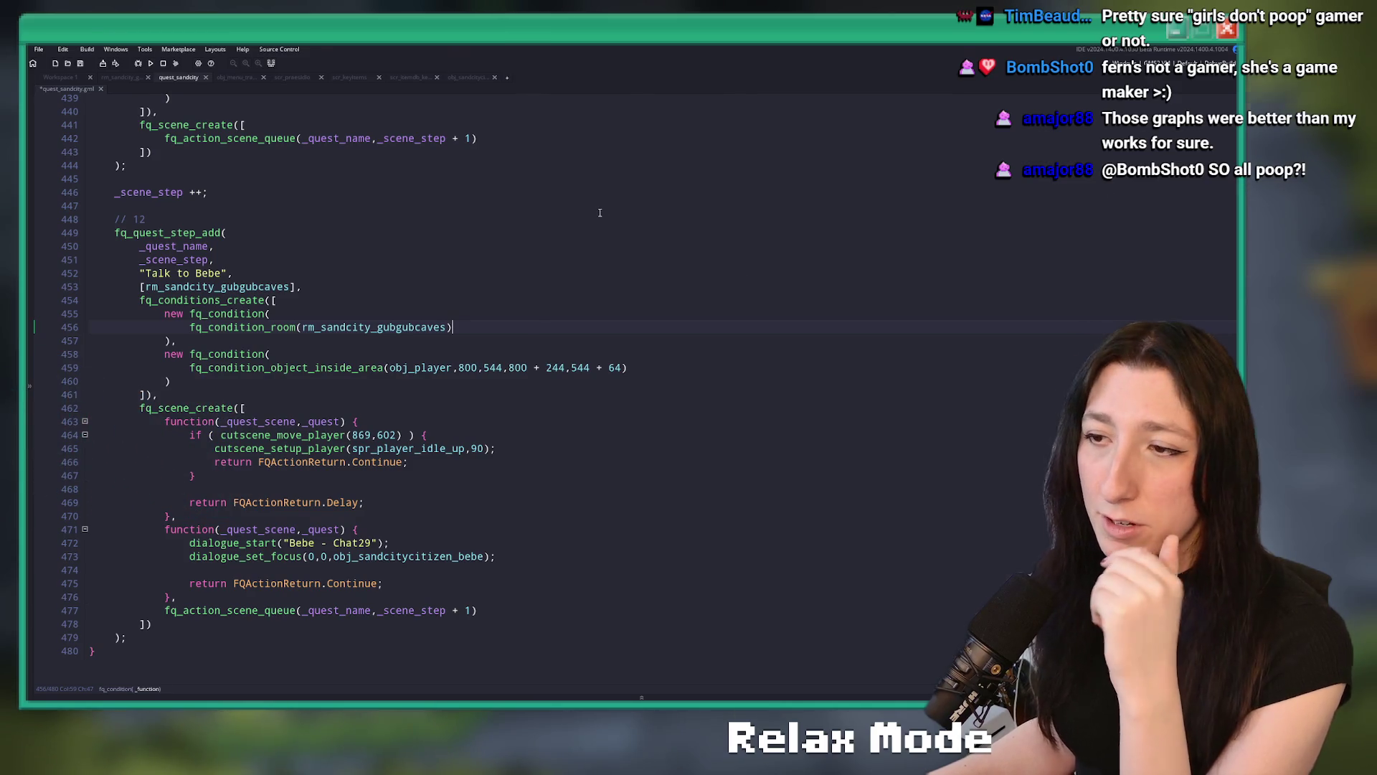
click(485, 328)
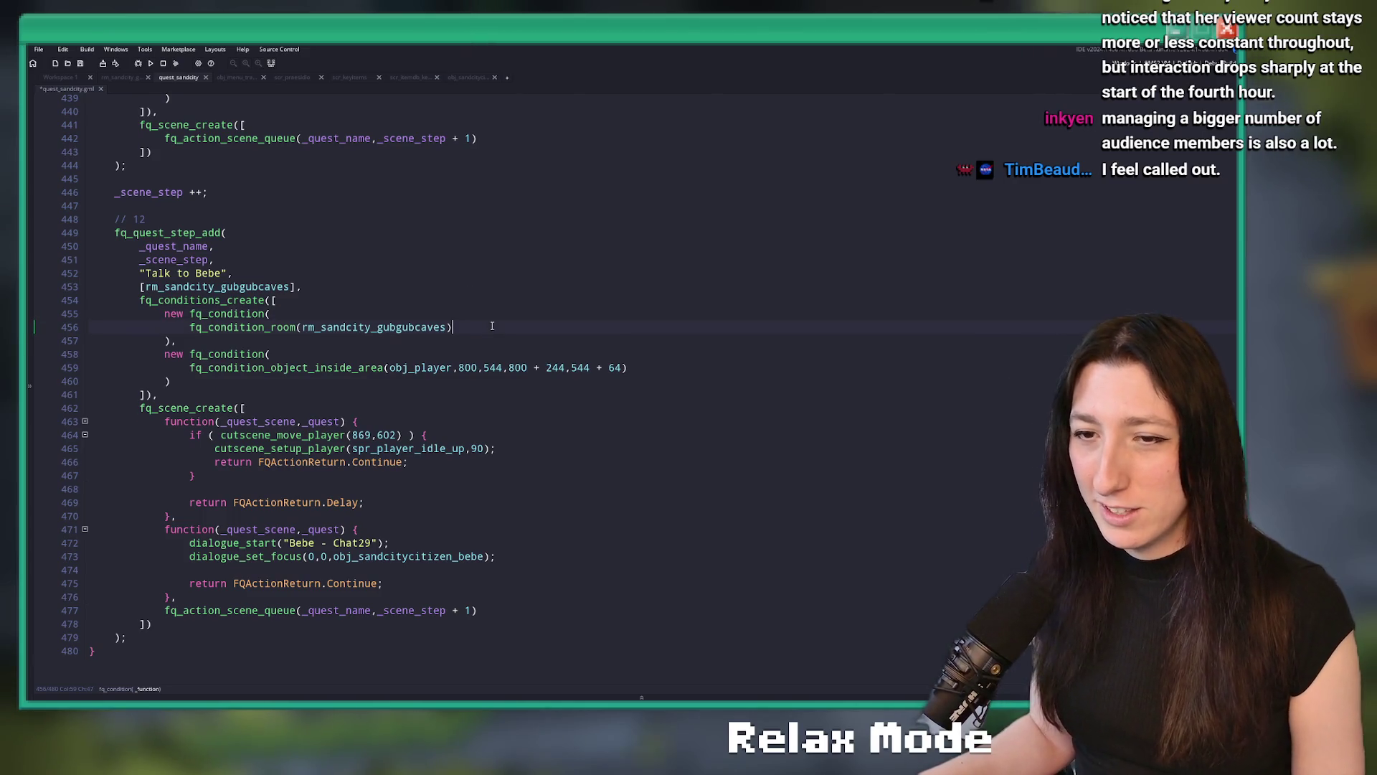
Save quest_sandcity.gml and copy 'Bebe - Chat31' from cell A412 of the Excel Dialogue sheet
key(ctrl+s)
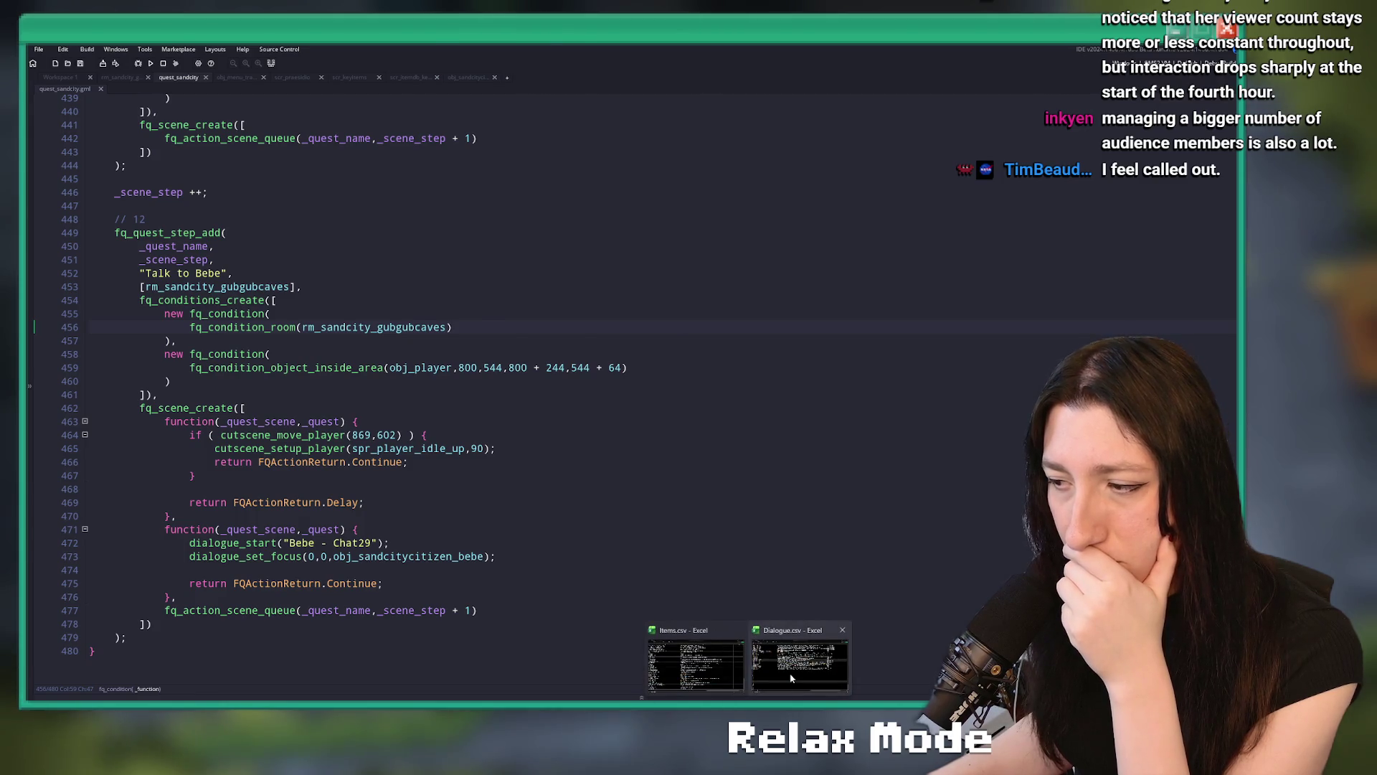
click(796, 656)
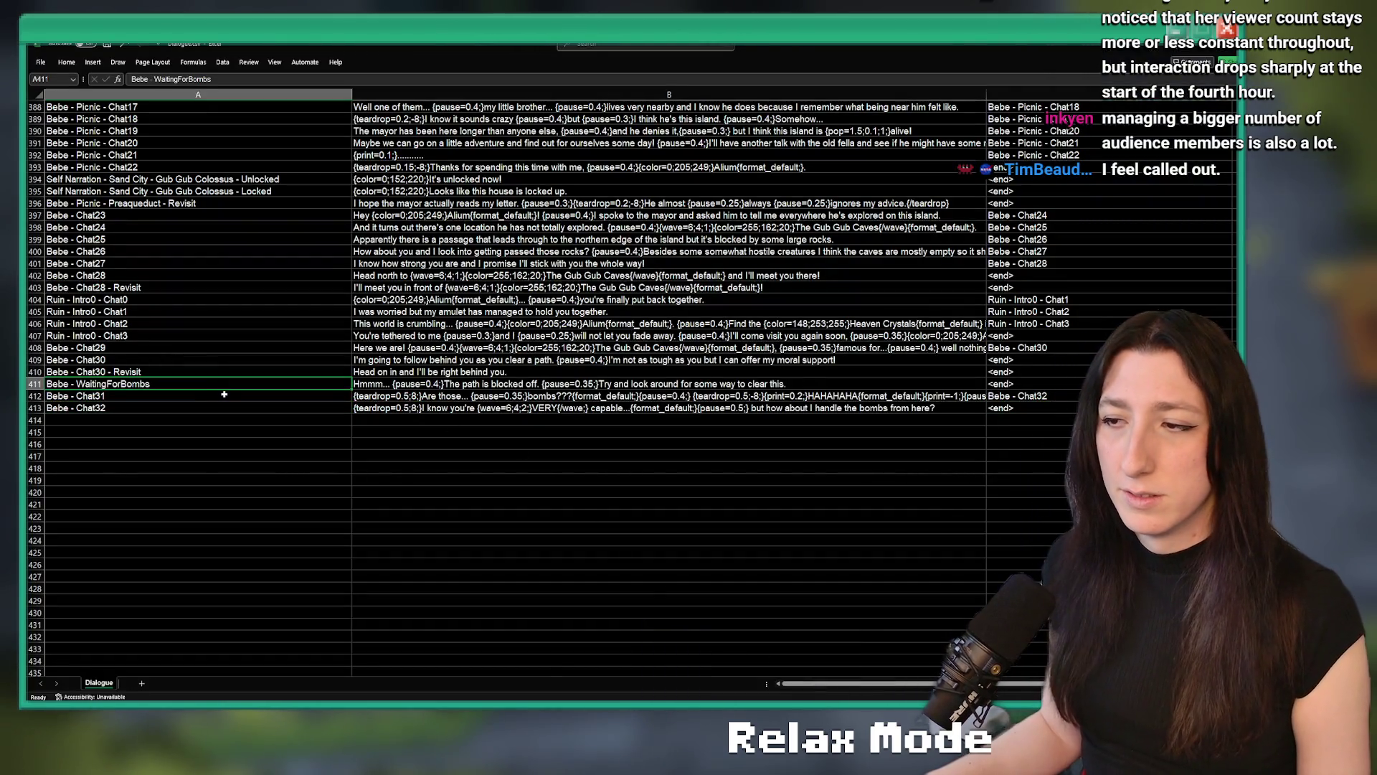
click(225, 396)
key(ctrl+c)
key(alt+Tab)
click(370, 422)
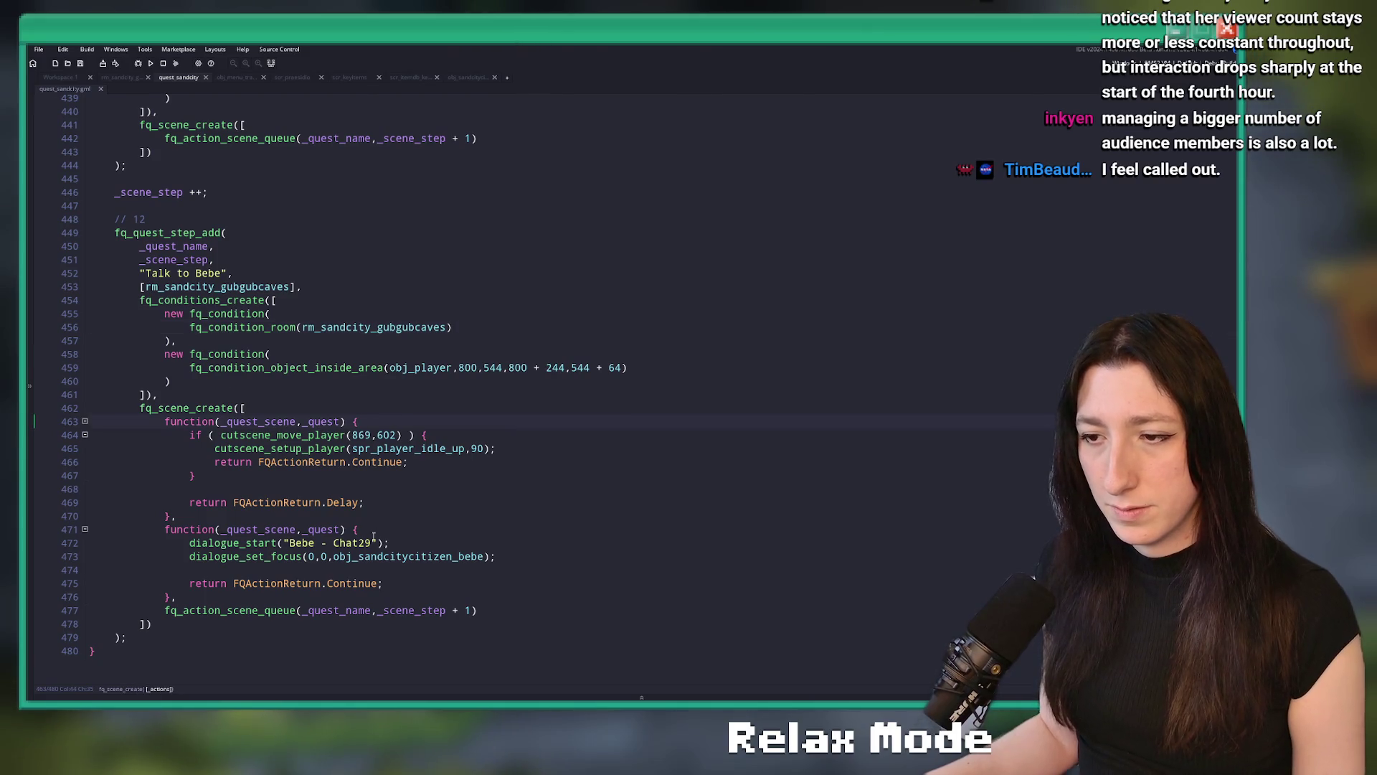
Replace 'Bebe - Chat29' with 'Bebe - Chat31' in the dialogue_start call on line 472
drag(379, 543, 291, 544)
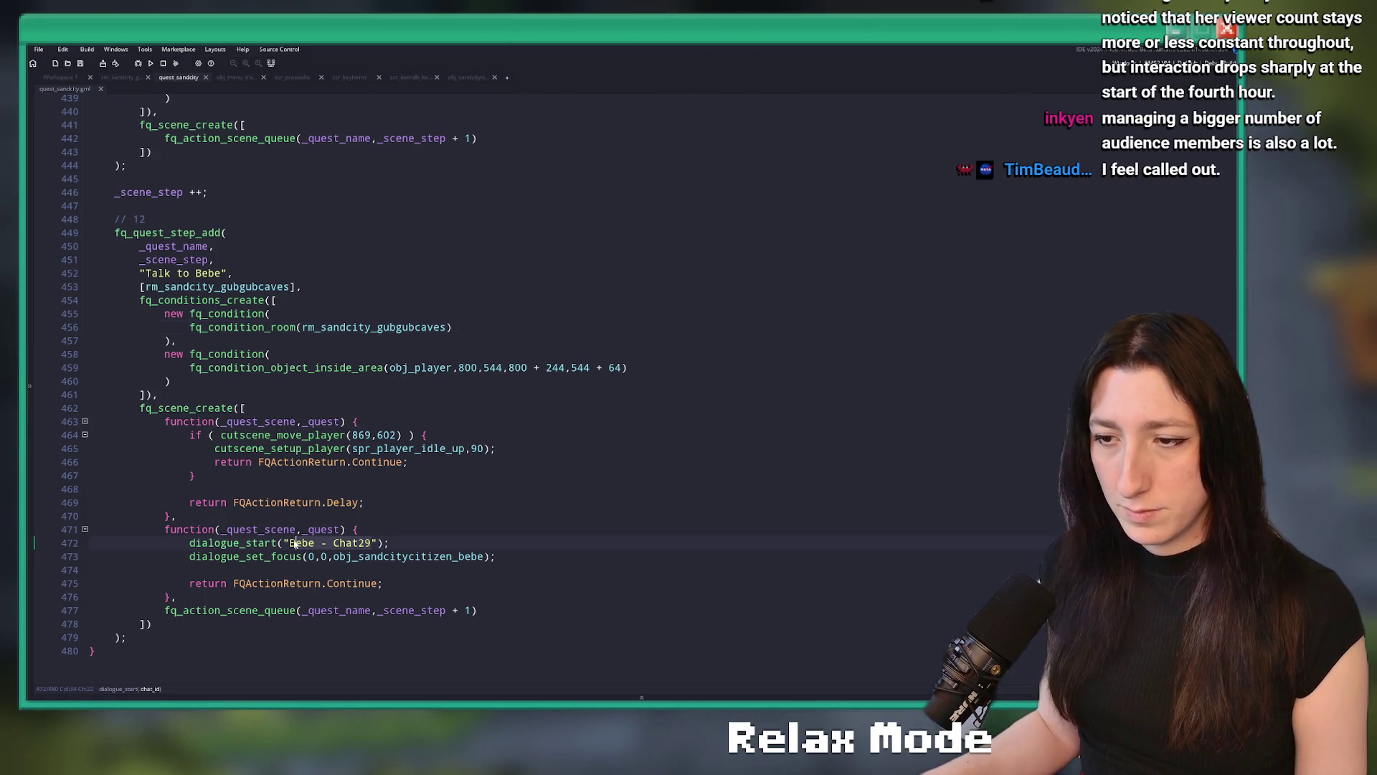
key(ctrl+v)
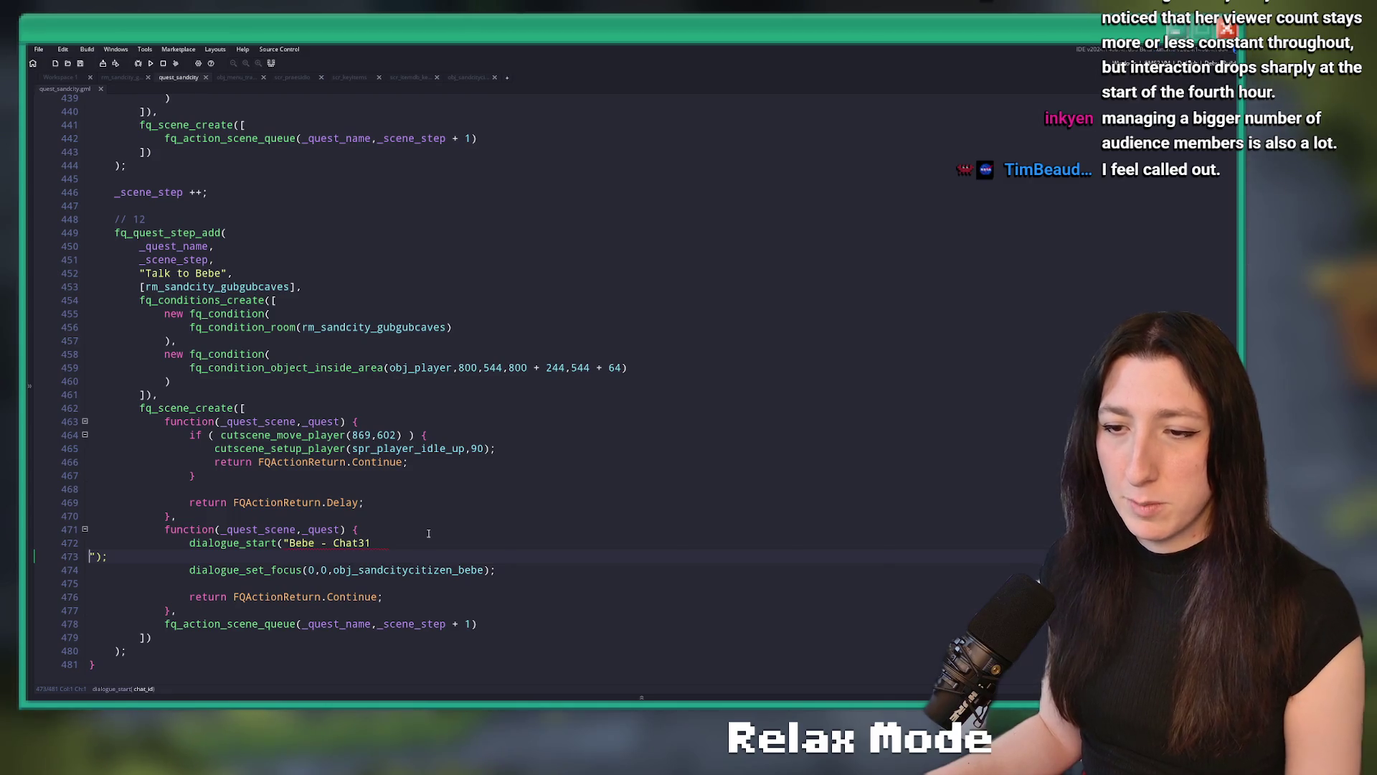
key(BackSpace)
click(427, 543)
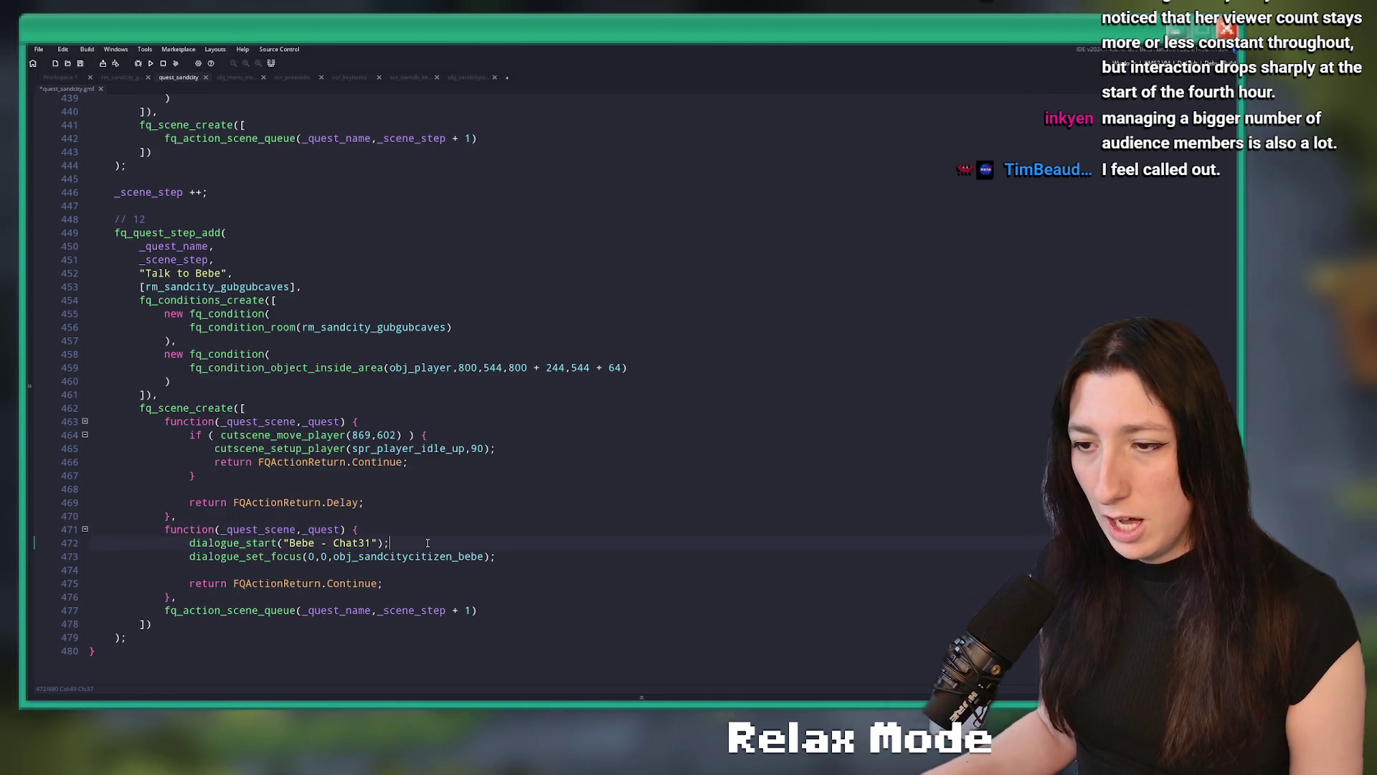
click(521, 536)
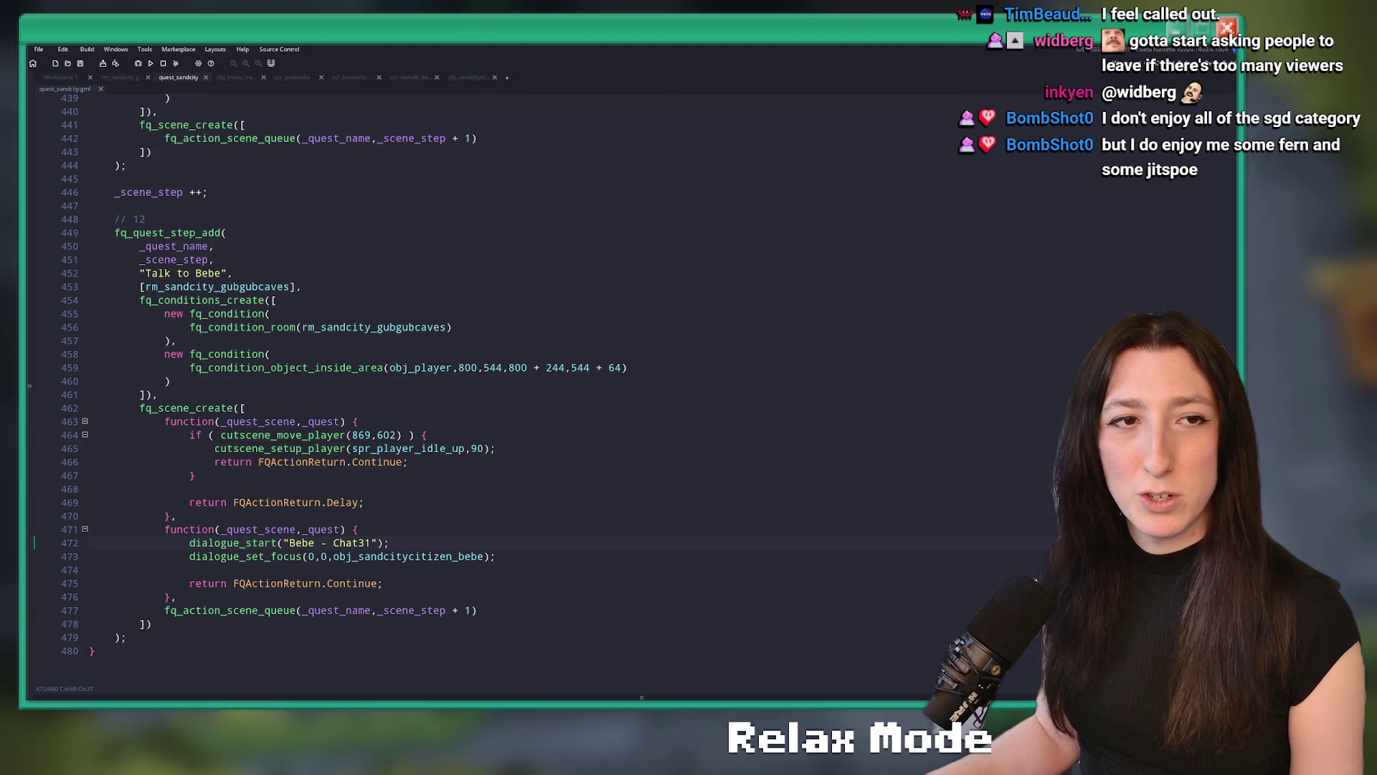
Review the fq_quest_step_add 'Talk to Bebe' lines and the room list in quest_sandcity
click(355, 235)
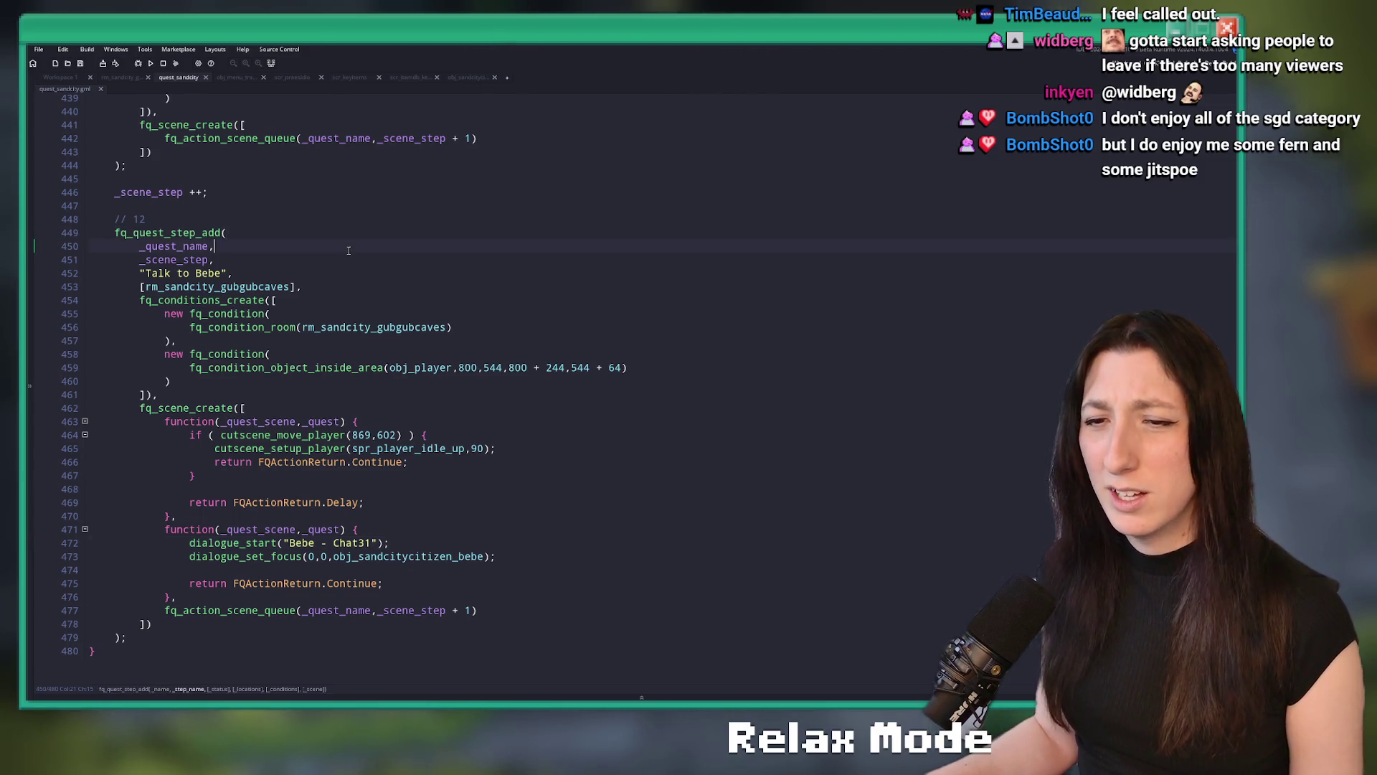
click(235, 273)
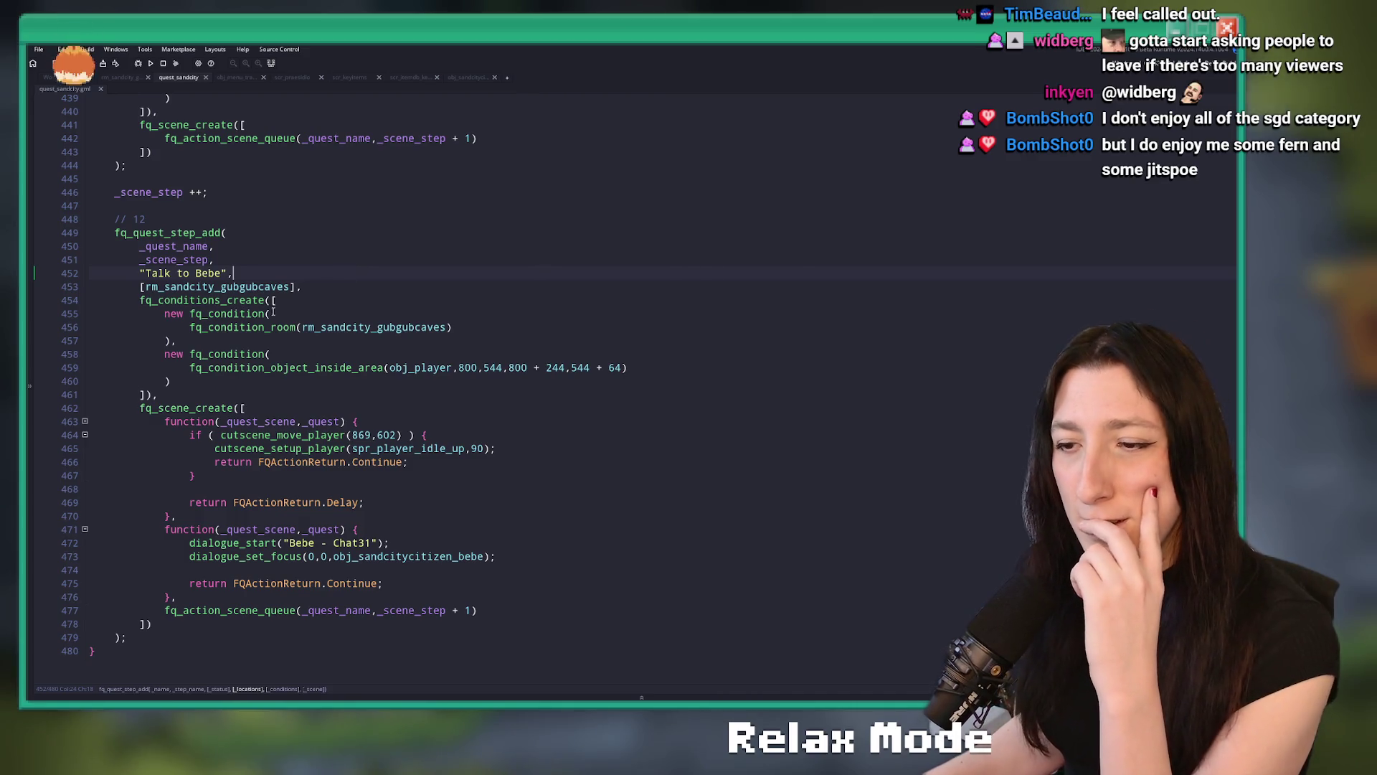
click(796, 283)
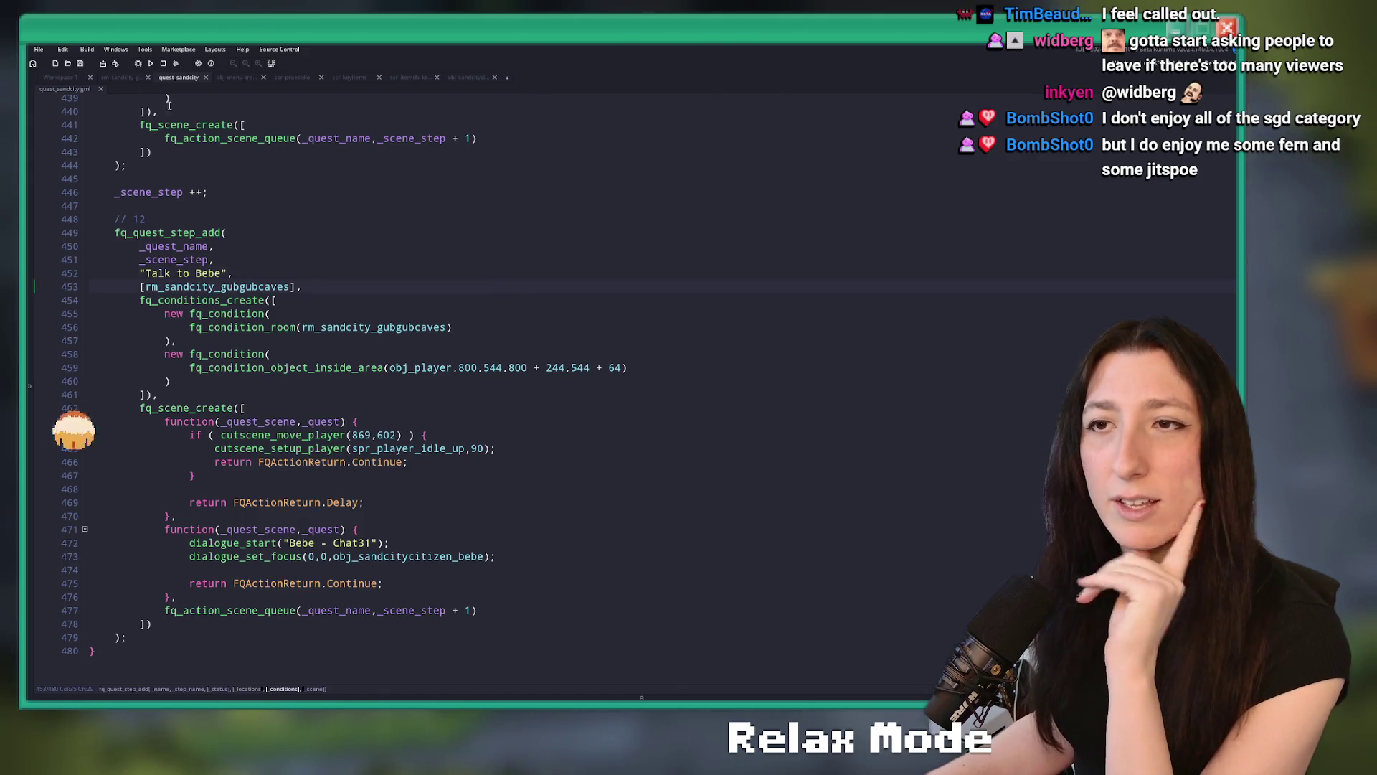
Inspect the white collision block in rm_sandcity_gubgubcaves, then return to the quest_sandcity code
click(119, 77)
click(523, 457)
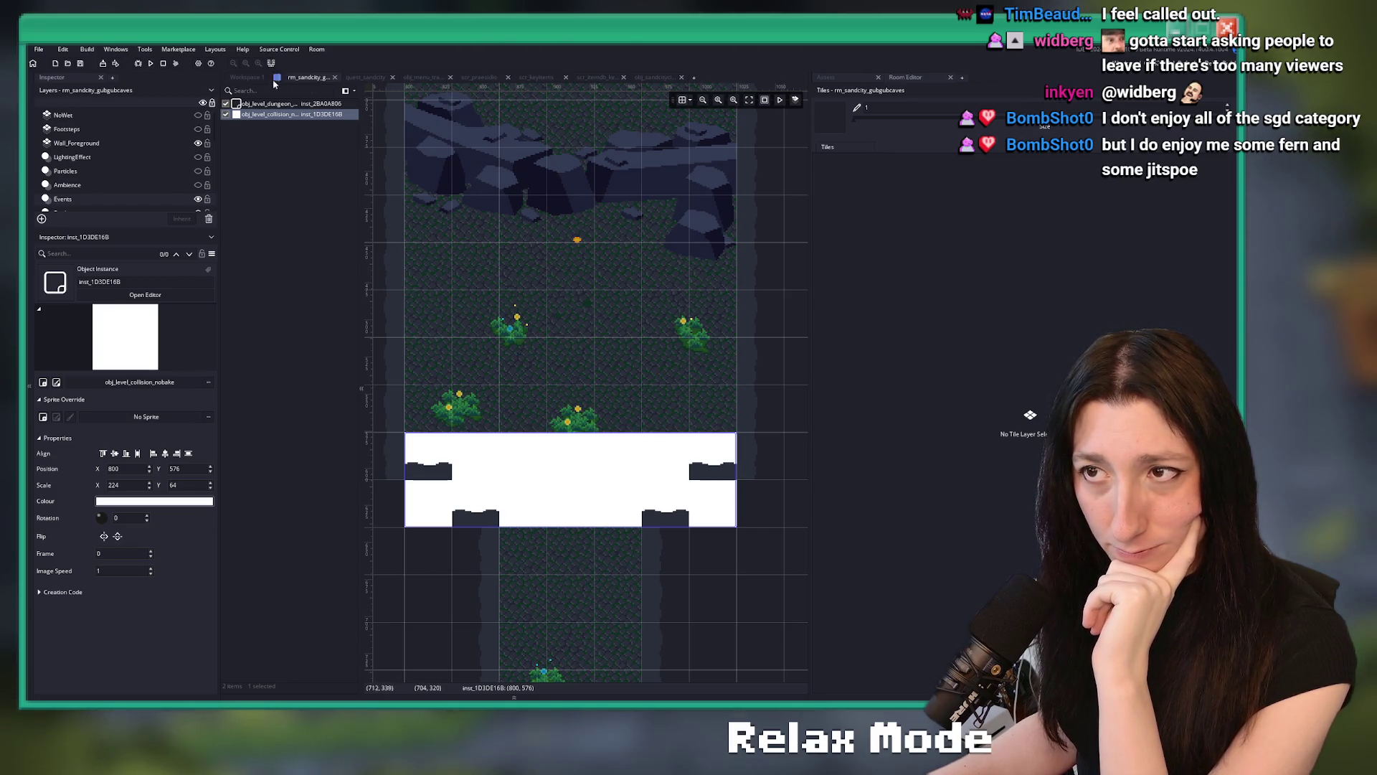
click(251, 76)
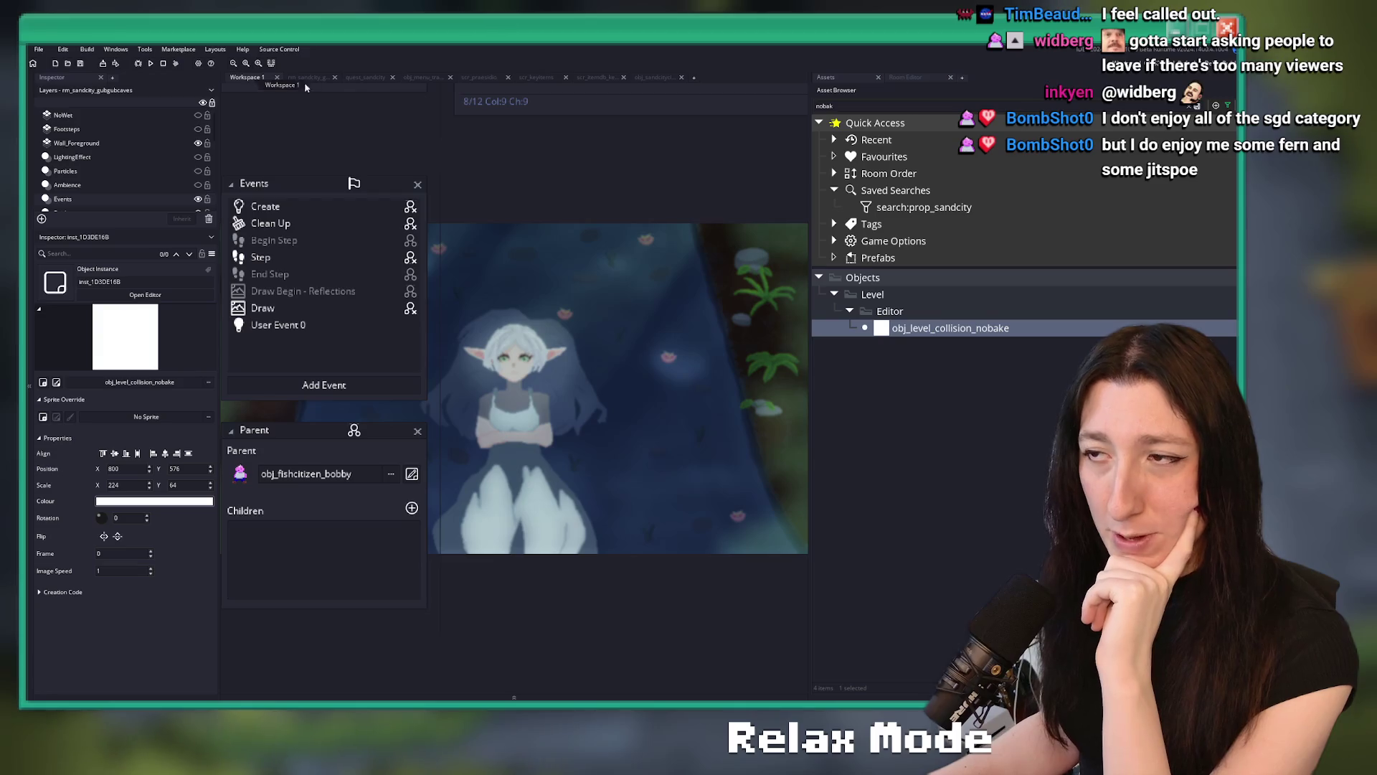
click(368, 77)
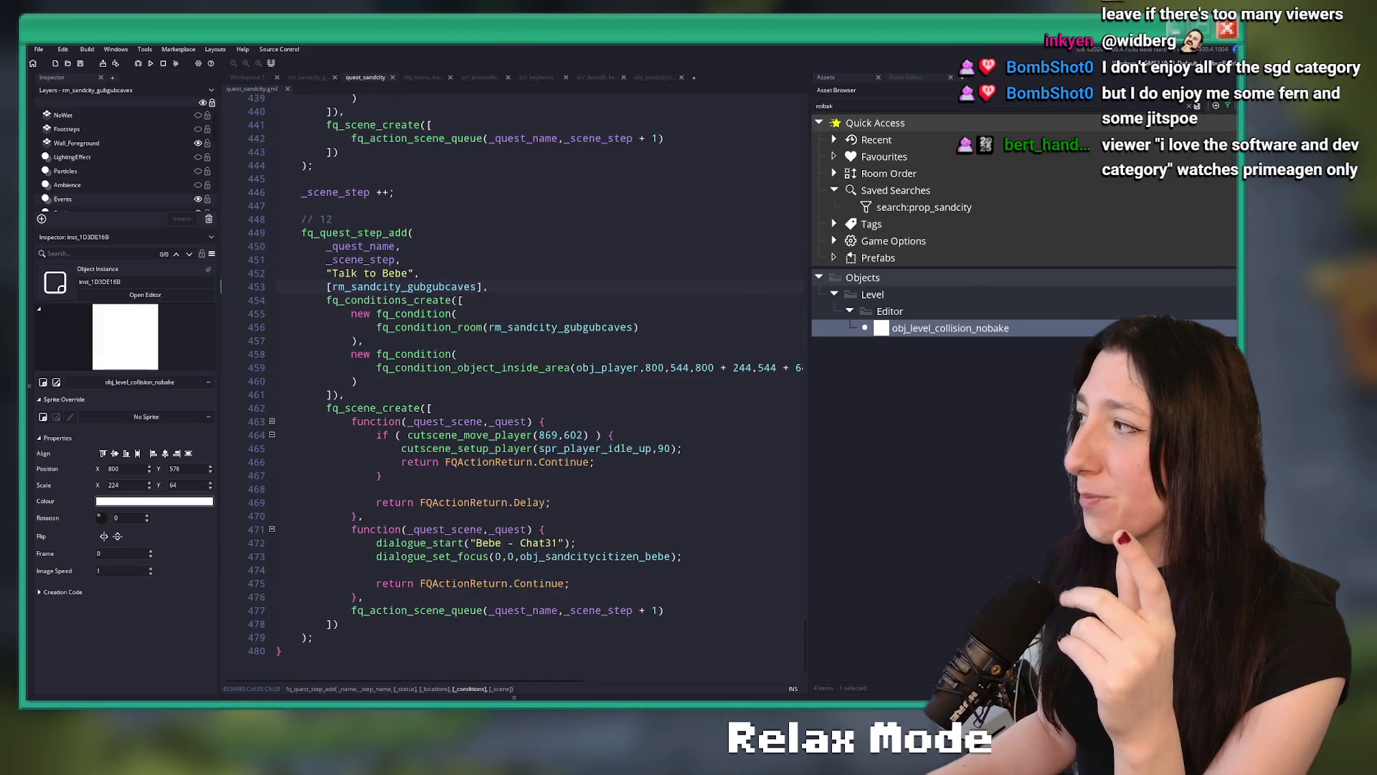